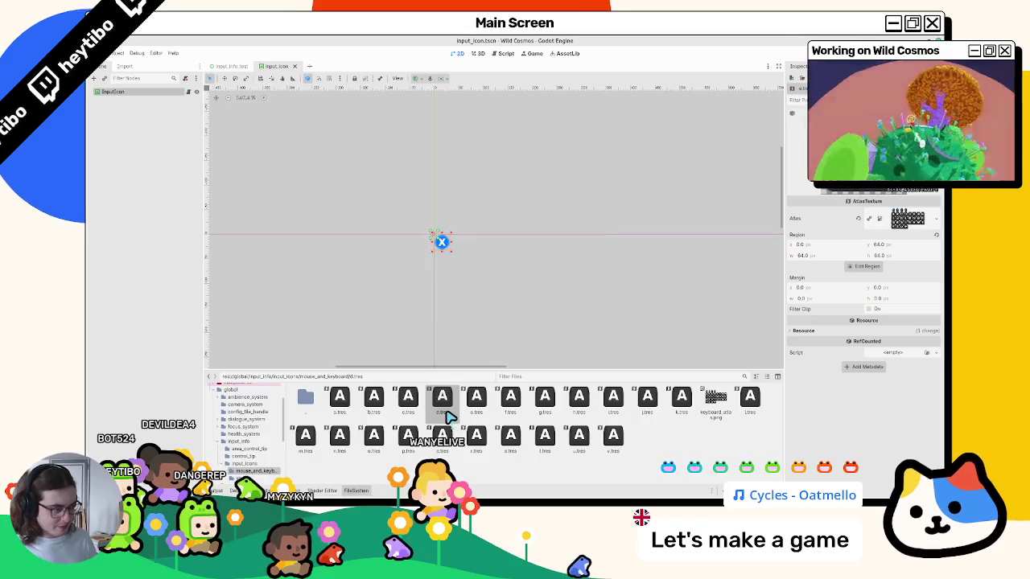
key("Return")
- Duplicate d.tres into new key icon resources v.tres through z.tres
key("ctrl+d")
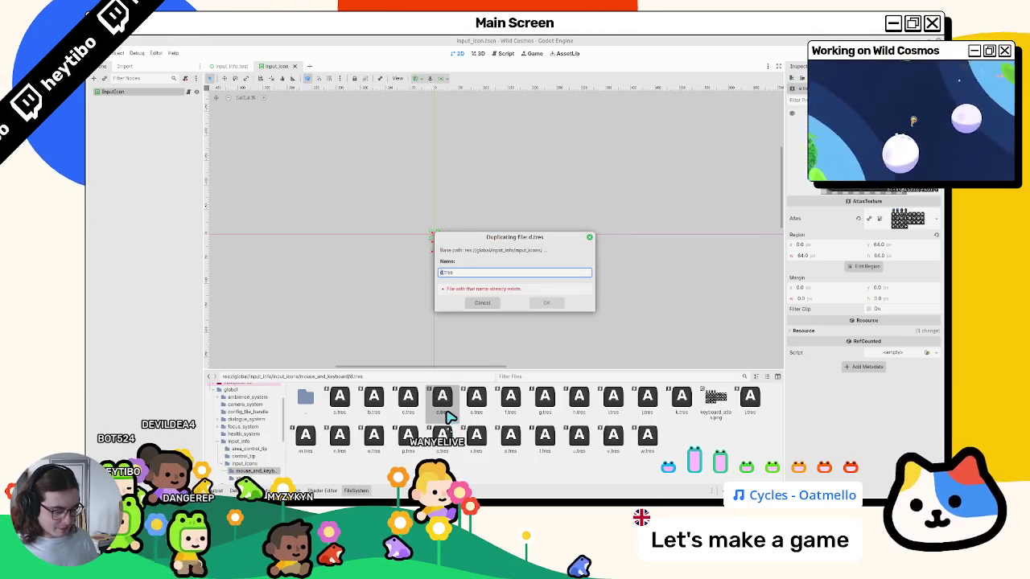
key("Return")
key("ctrl+d")
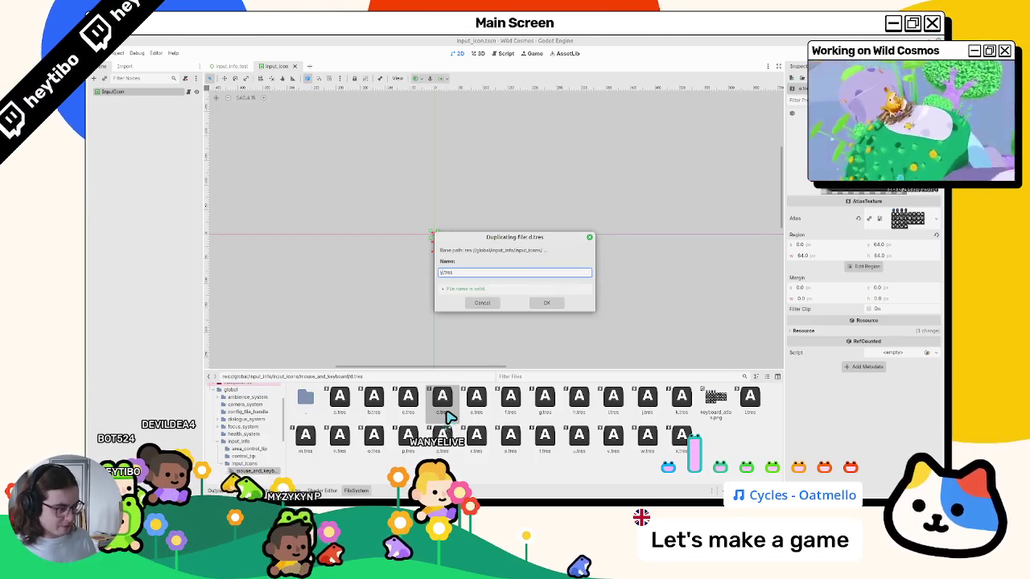
key("Return")
key("ctrl+d")
key("Return")
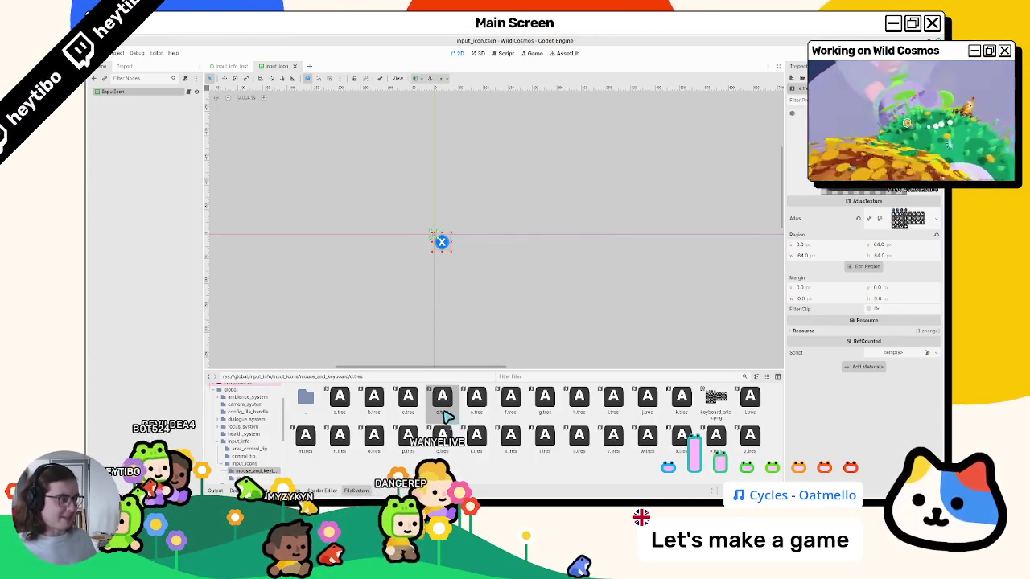
left_click(341, 407)
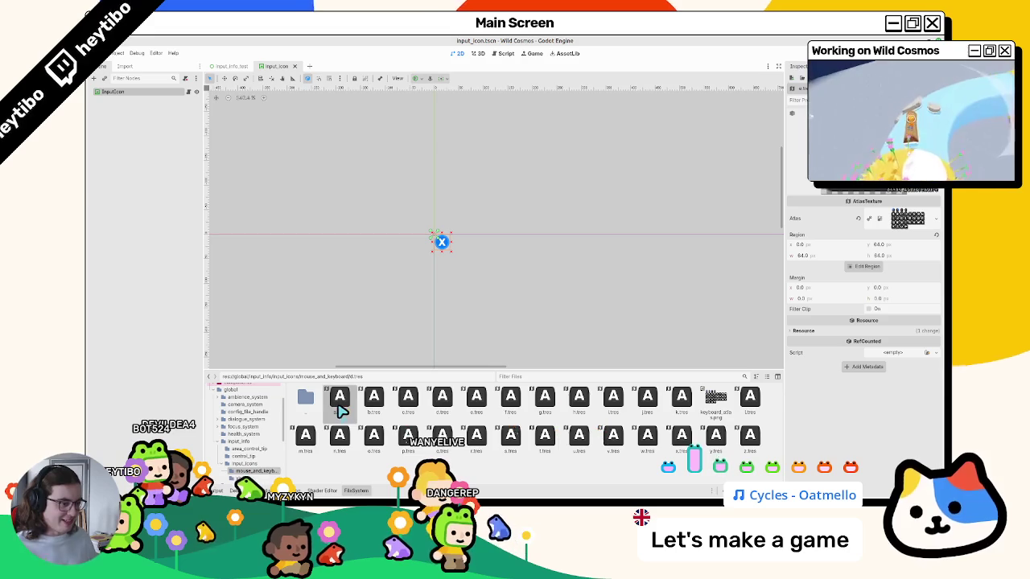
- Set b.tres's atlas region to the B key tile and save
key("Right")
left_click(867, 266)
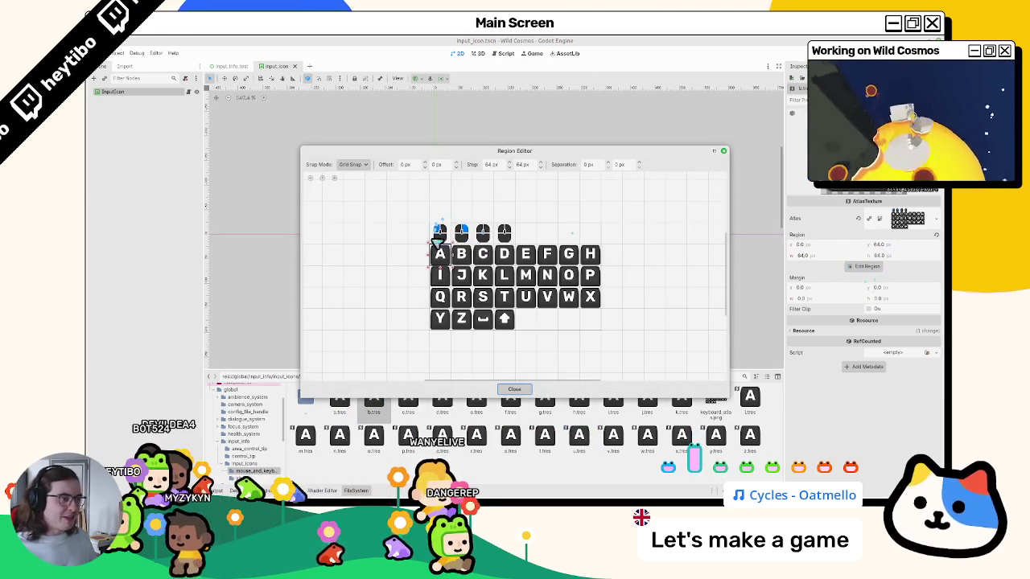
left_click(461, 254)
left_click(514, 390)
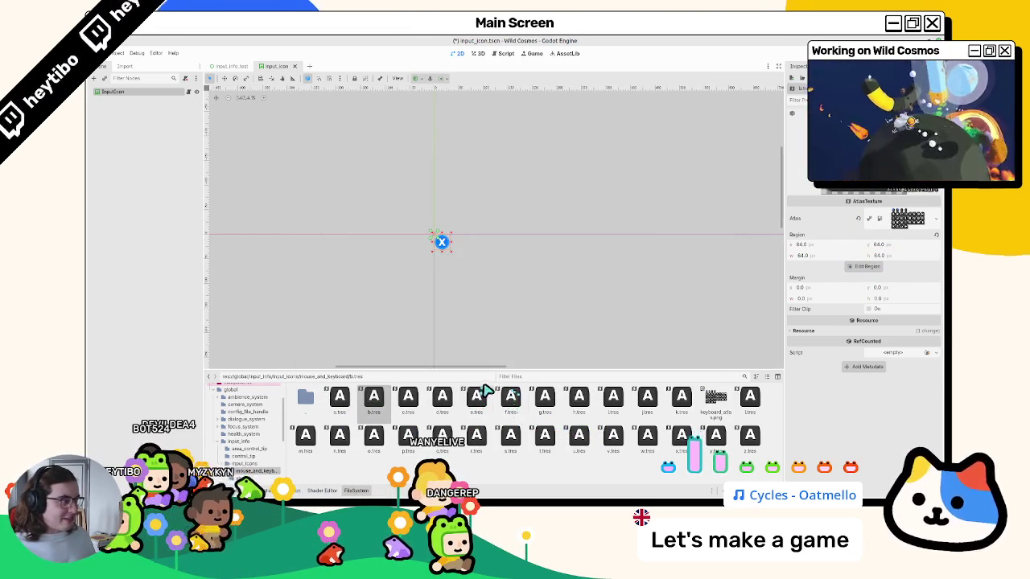
key("ctrl+s")
- Point c.tres and d.tres at the C and D key tiles
left_click(409, 399)
left_click(876, 268)
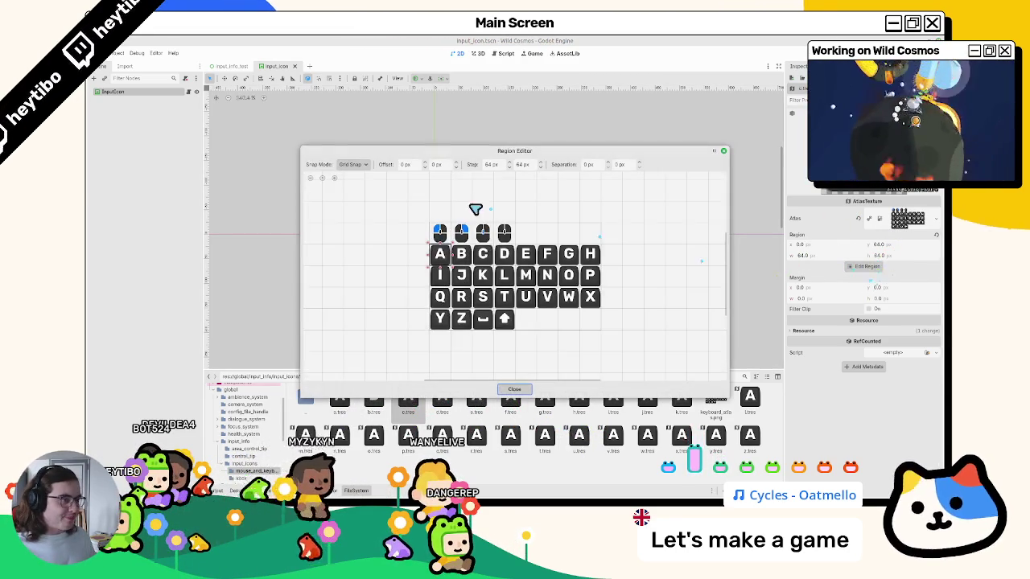
left_click(482, 255)
left_click(514, 389)
left_click(450, 406)
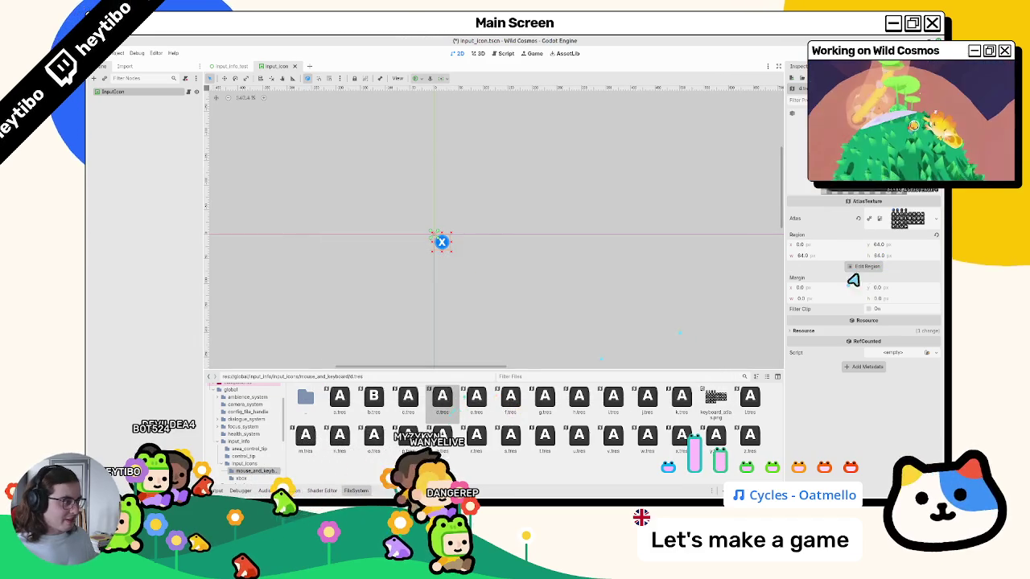
left_click(858, 268)
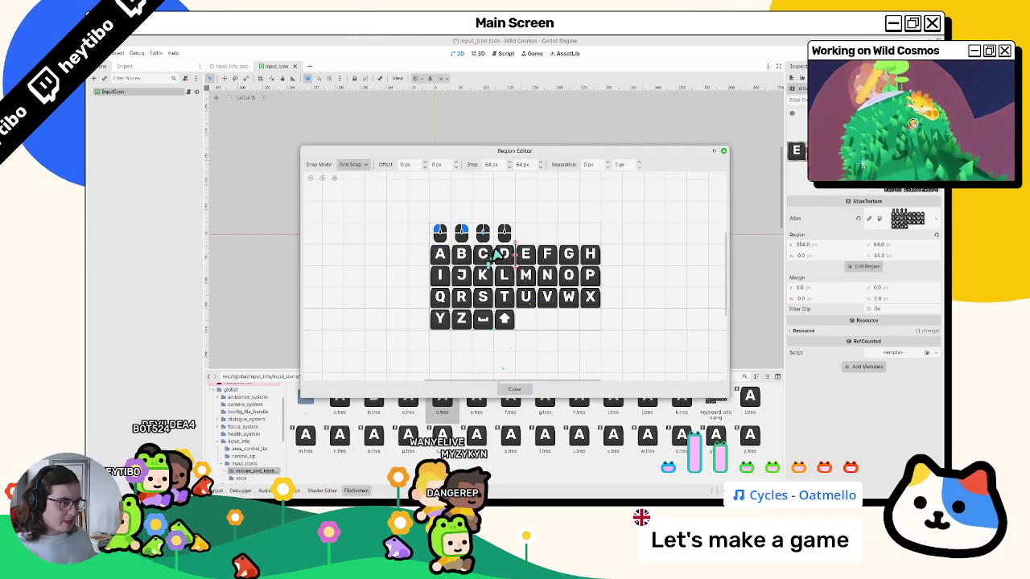
left_click(515, 388)
- Point e.tres and f.tres at the E and F key tiles
left_click(477, 401)
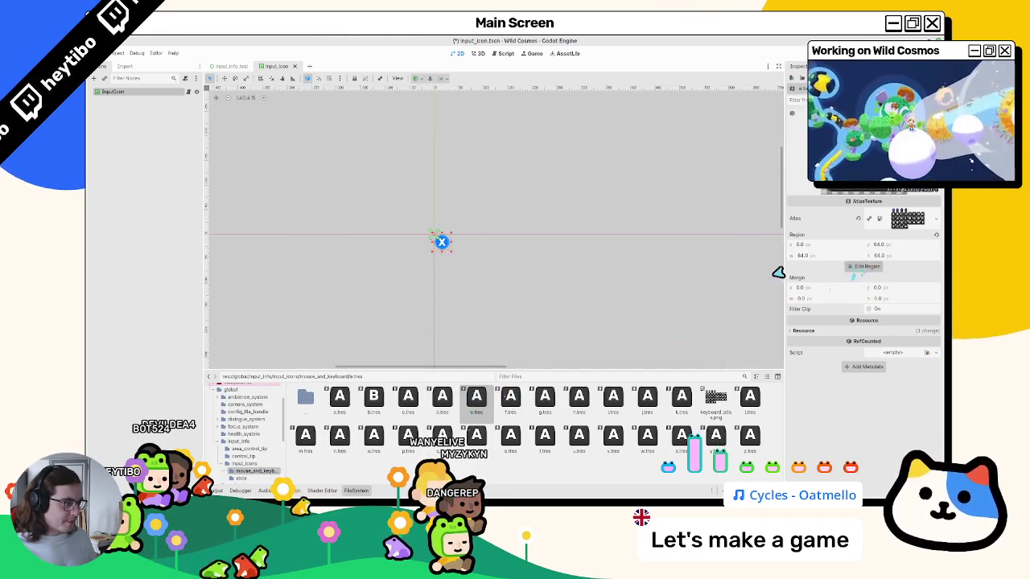
left_click(866, 266)
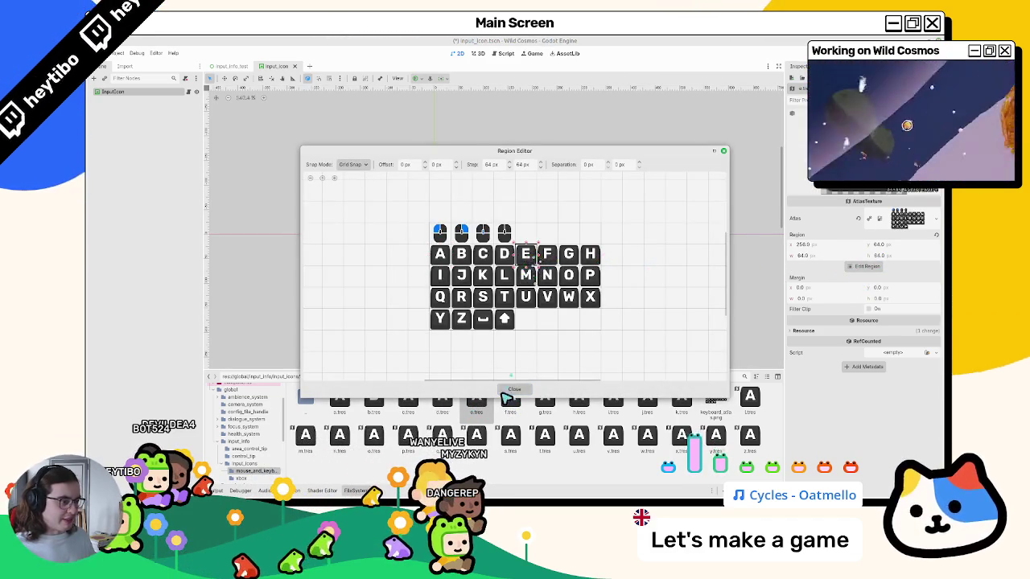
left_click(508, 391)
left_click(511, 398)
left_click(857, 269)
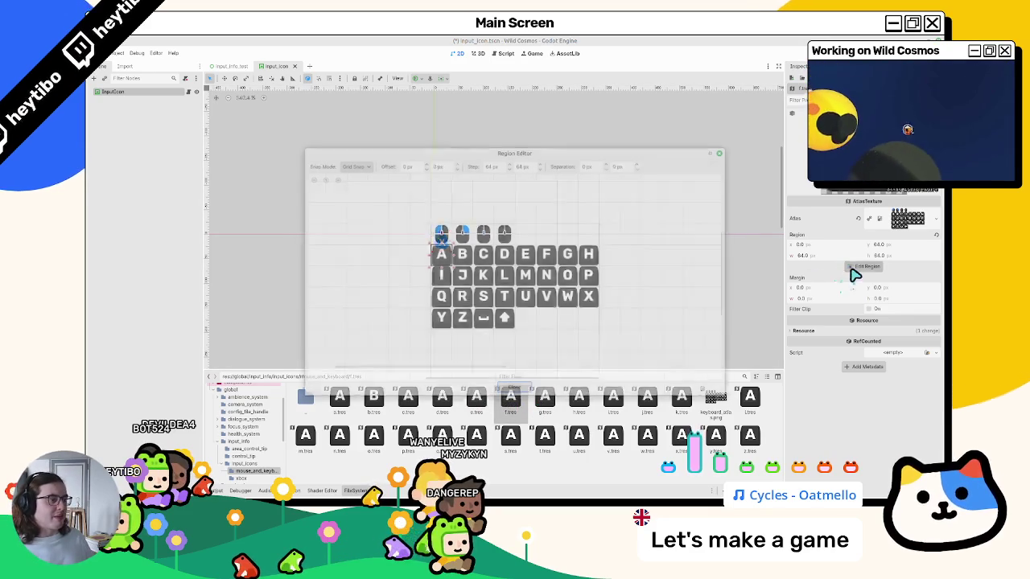
left_click(532, 400)
- Point g.tres and h.tres at the G and H key tiles and save
left_click(544, 404)
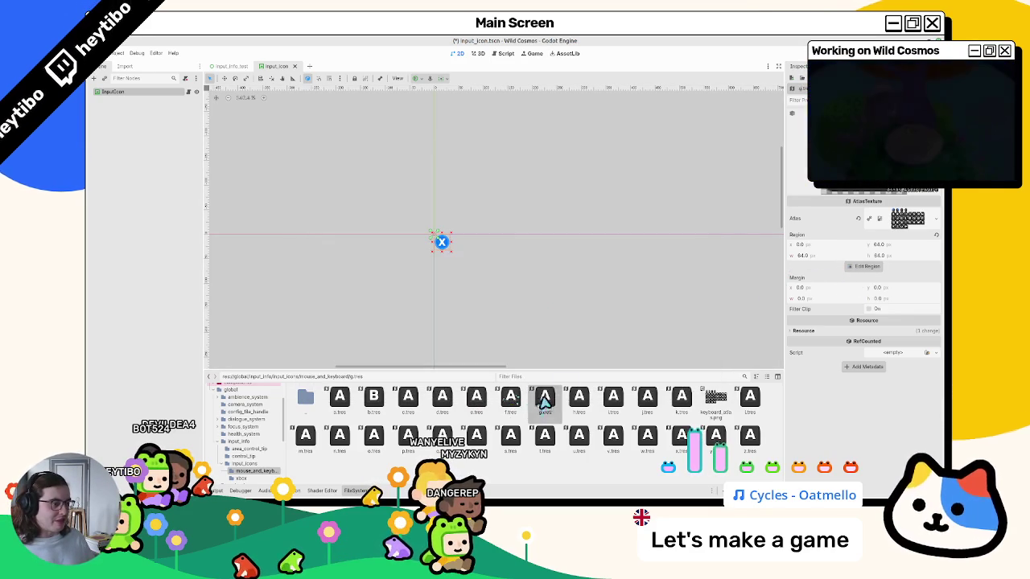
left_click(865, 266)
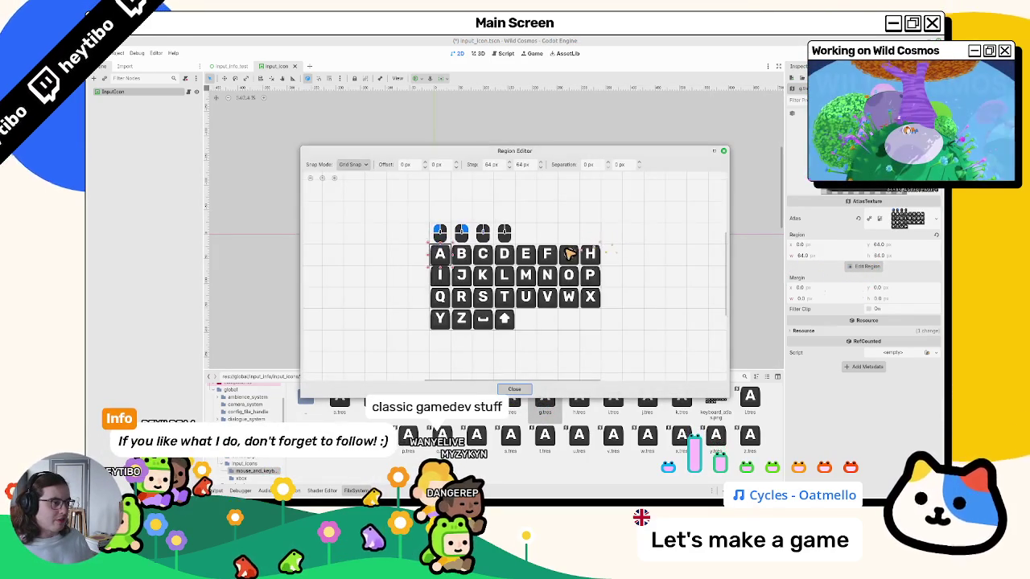
left_click(515, 391)
left_click(573, 406)
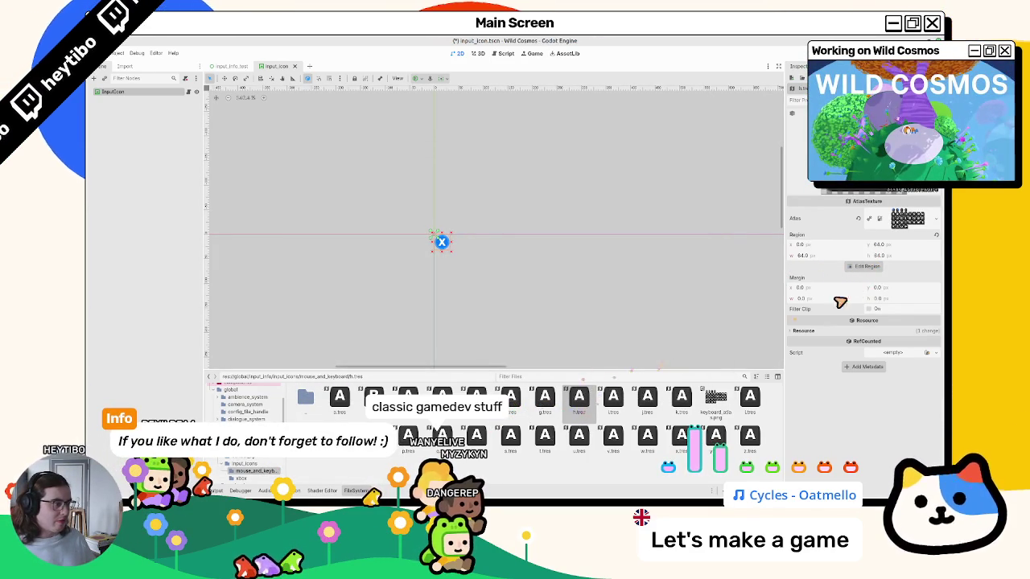
left_click(865, 268)
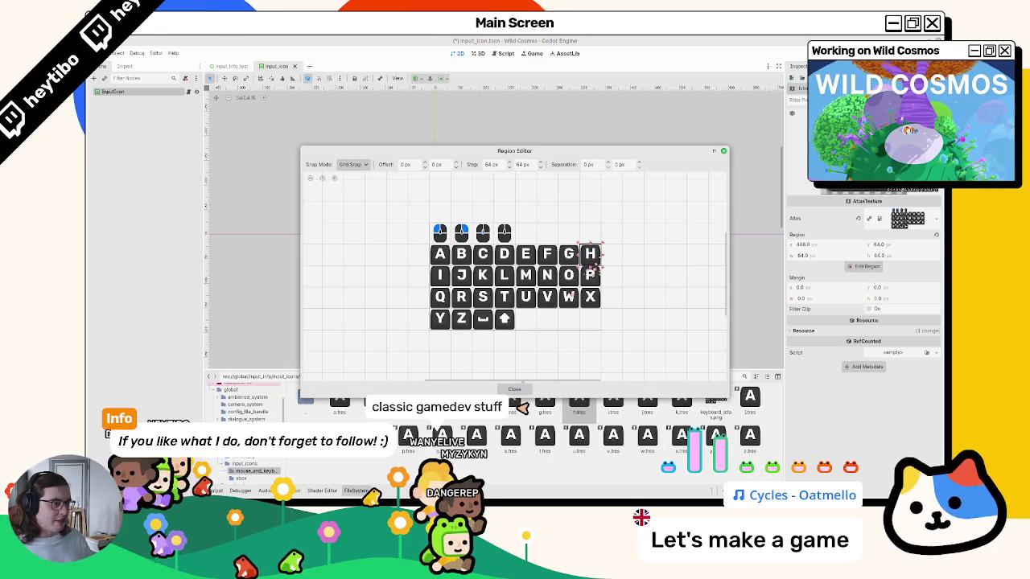
left_click(591, 256)
left_click(518, 394)
key("ctrl+s")
- Narrow i.tres's region to the single I key tile and save
left_click(613, 396)
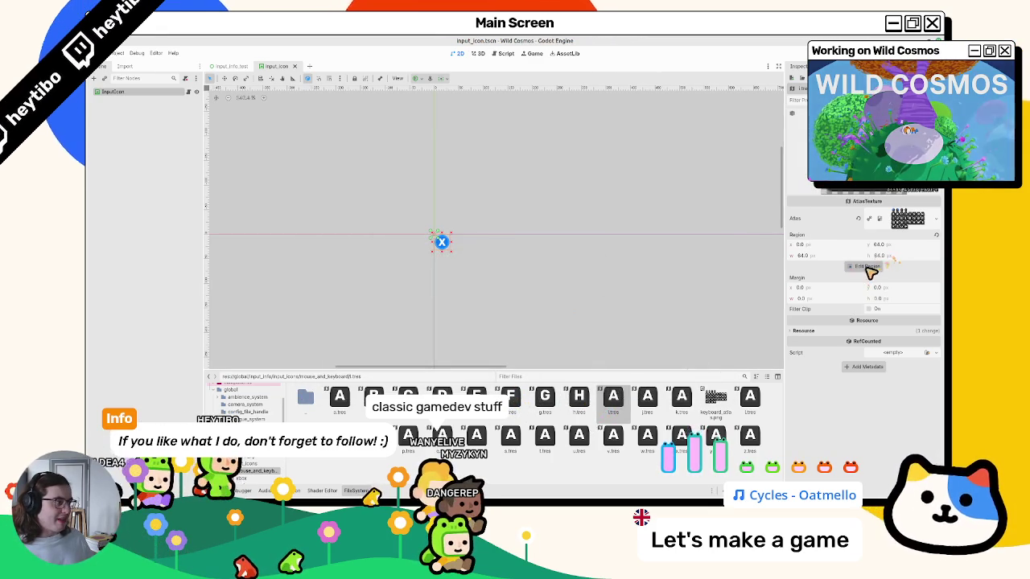
left_click(867, 266)
left_click_drag(440, 275, 440, 297)
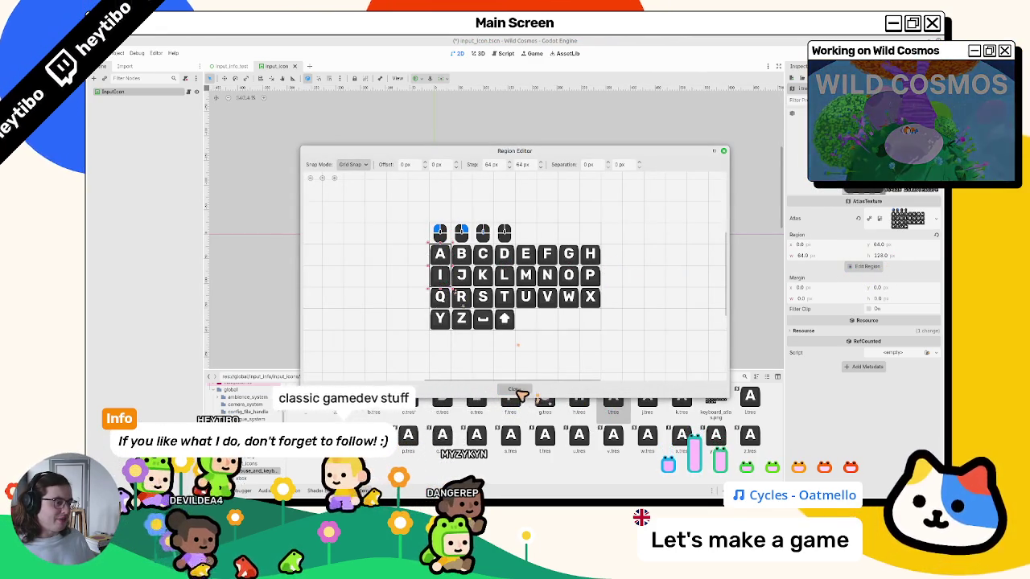
left_click(440, 297)
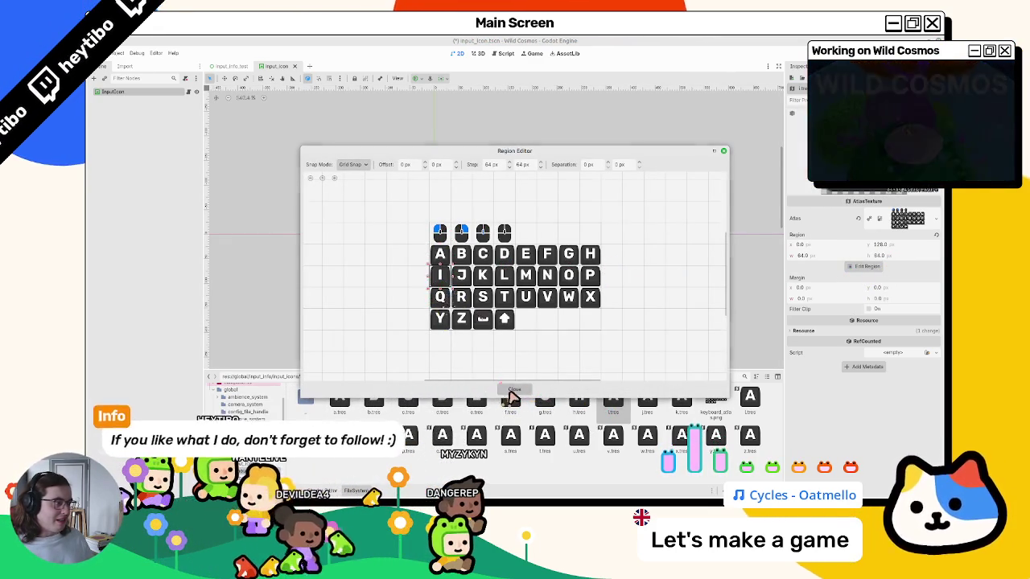
left_click(515, 389)
key("ctrl+s")
left_click(647, 397)
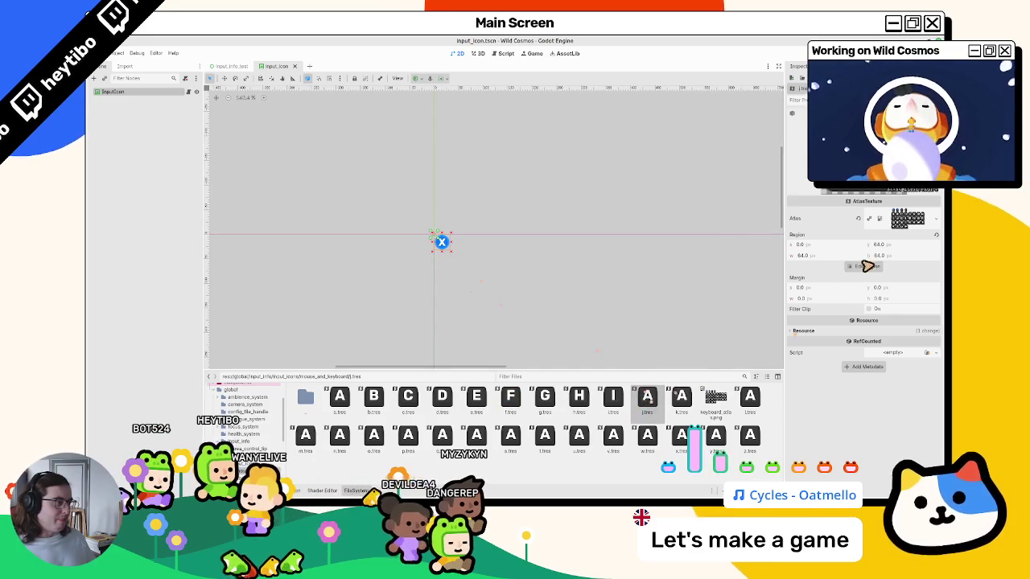
- Set j.tres and k.tres regions to the J and K key tiles
left_click(864, 268)
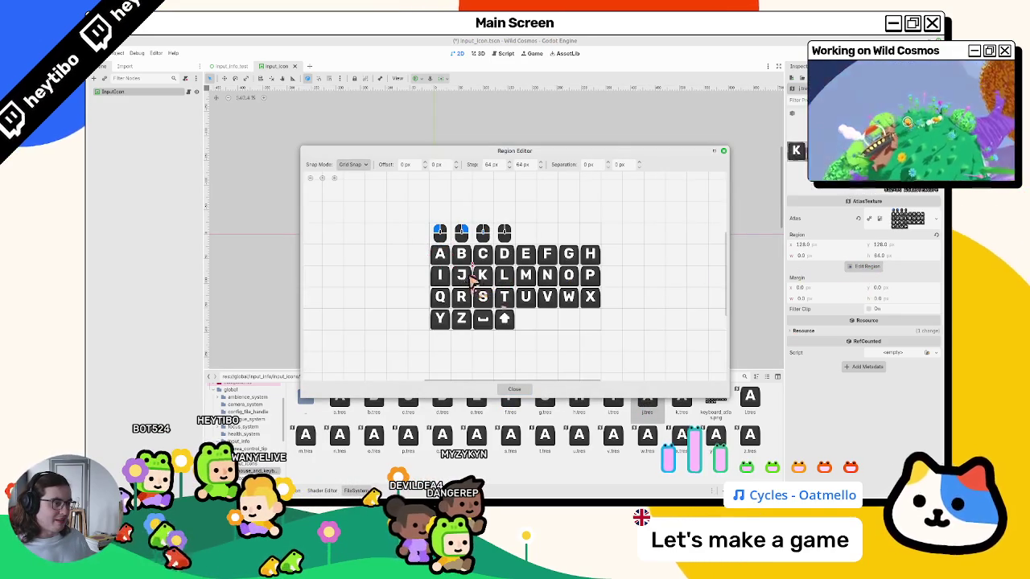
left_click(464, 294)
left_click(514, 389)
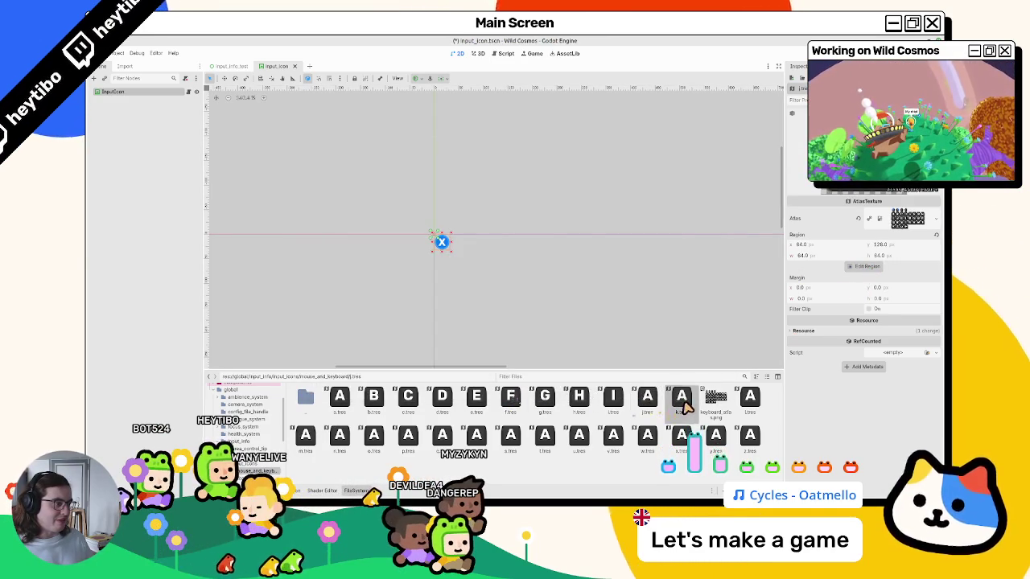
left_click(866, 266)
left_click(485, 276)
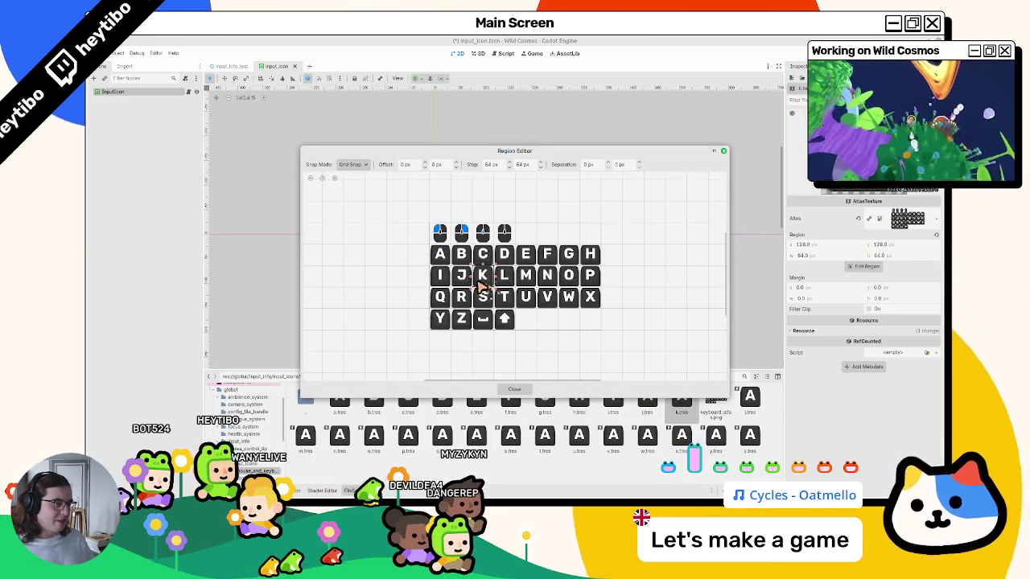
left_click(527, 390)
- Set l.tres's region to the L key tile, verify it, and save
left_click(866, 266)
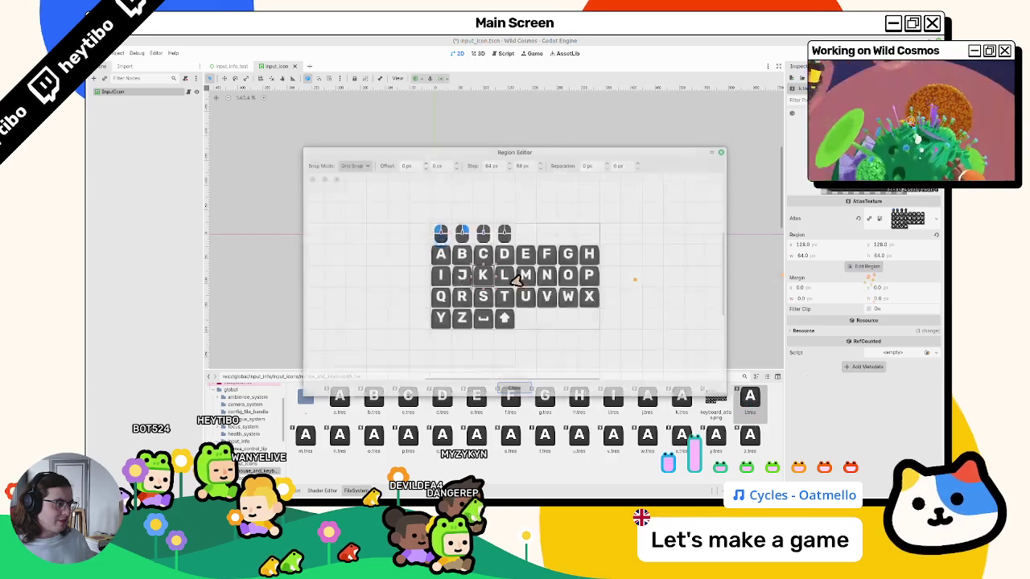
left_click(504, 280)
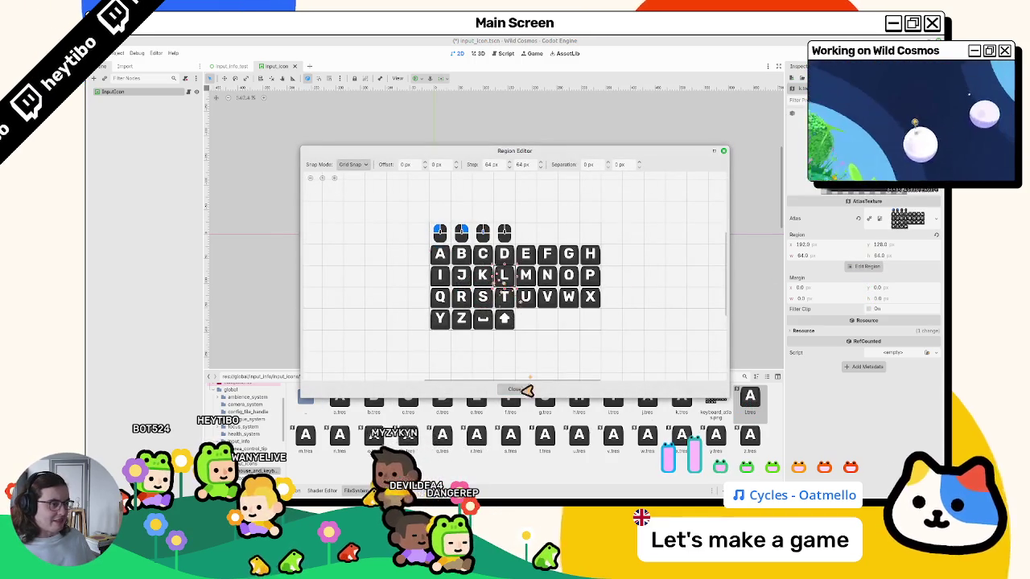
left_click(514, 389)
key("ctrl+s")
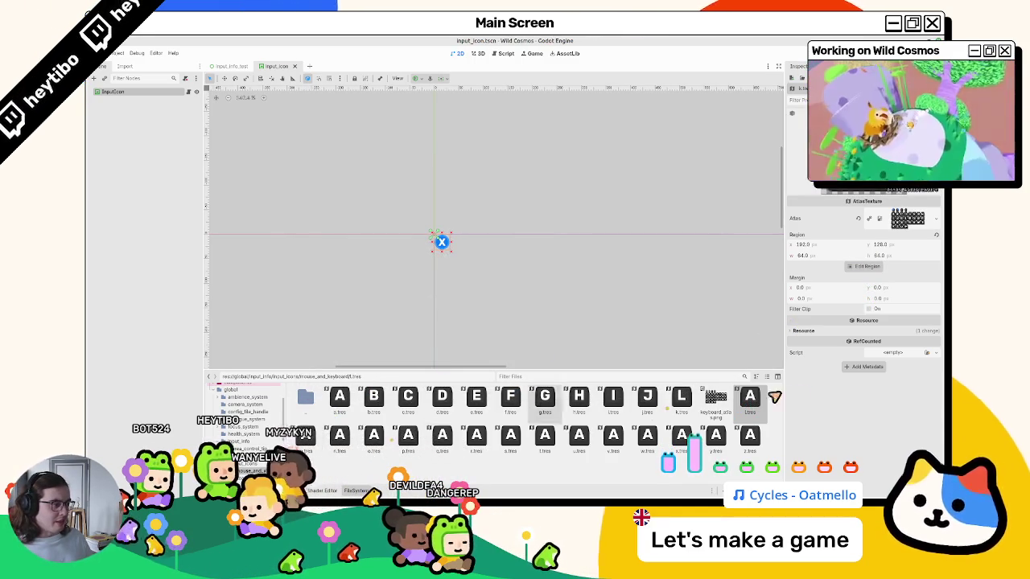
left_click(866, 266)
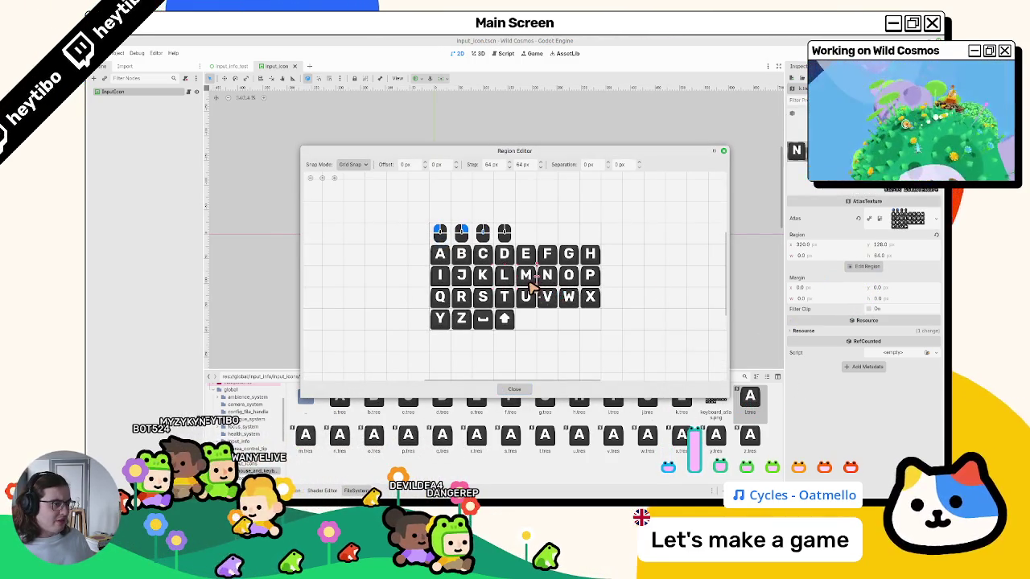
left_click(514, 390)
key("ctrl+s")
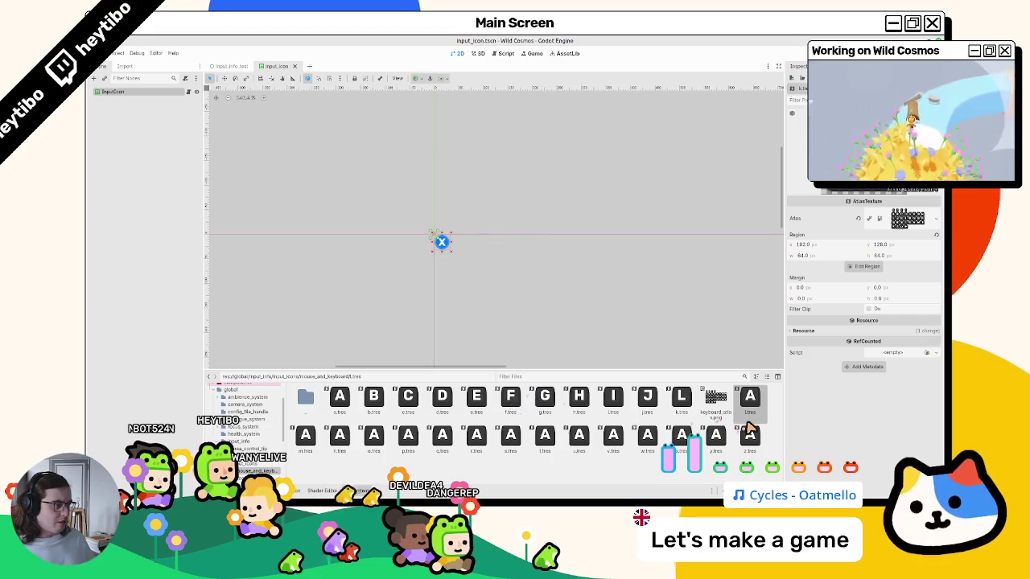
- Reassign the L and K tile regions again and save the icon
left_click(877, 267)
left_click(504, 276)
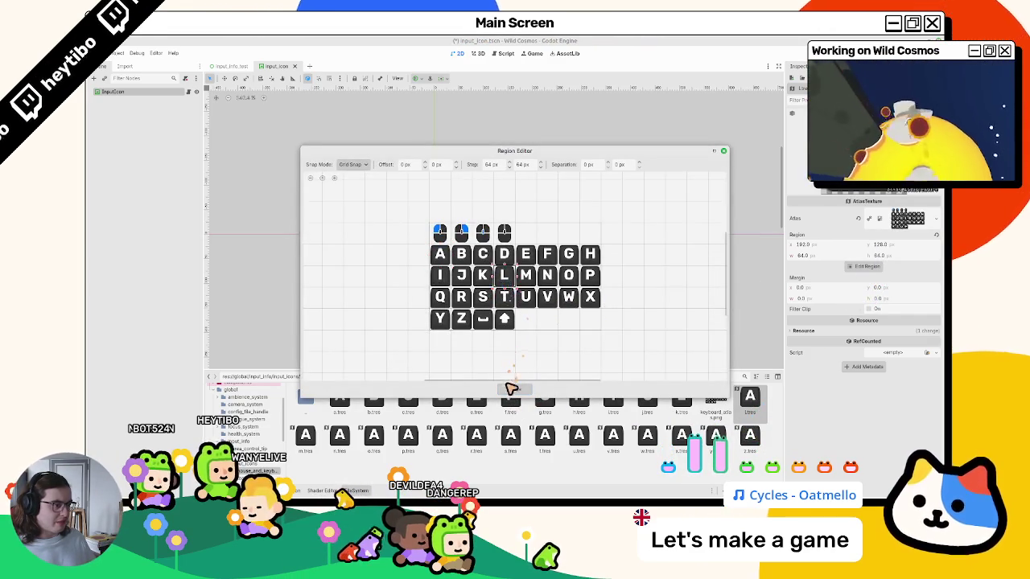
left_click(512, 388)
left_click(877, 267)
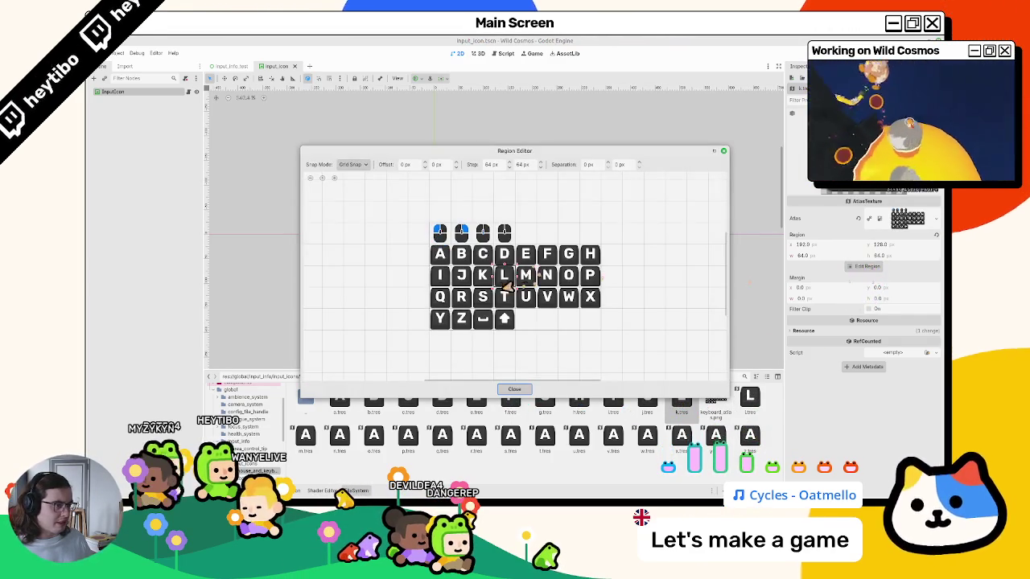
left_click(515, 389)
key("ctrl+s")
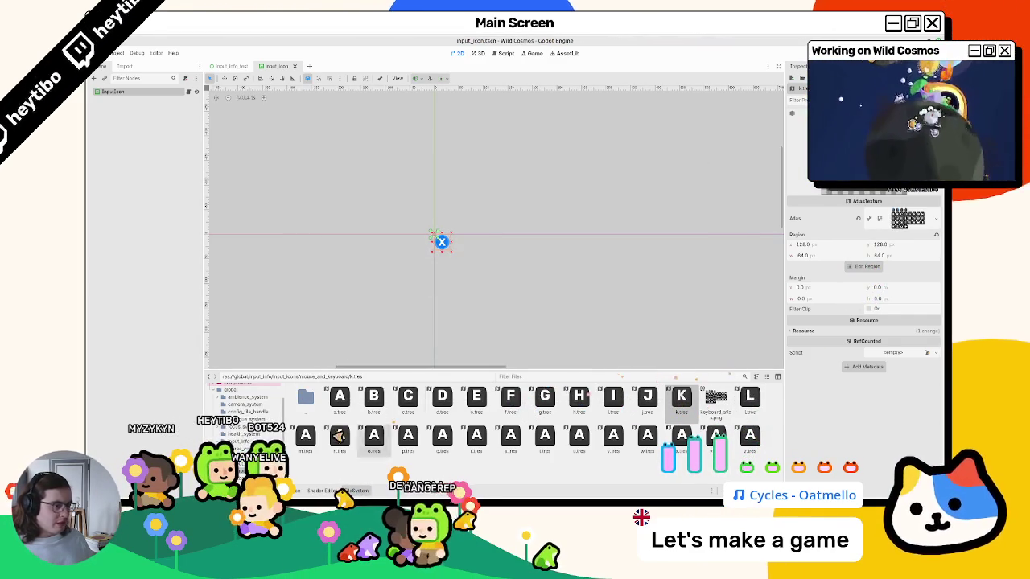
left_click(847, 269)
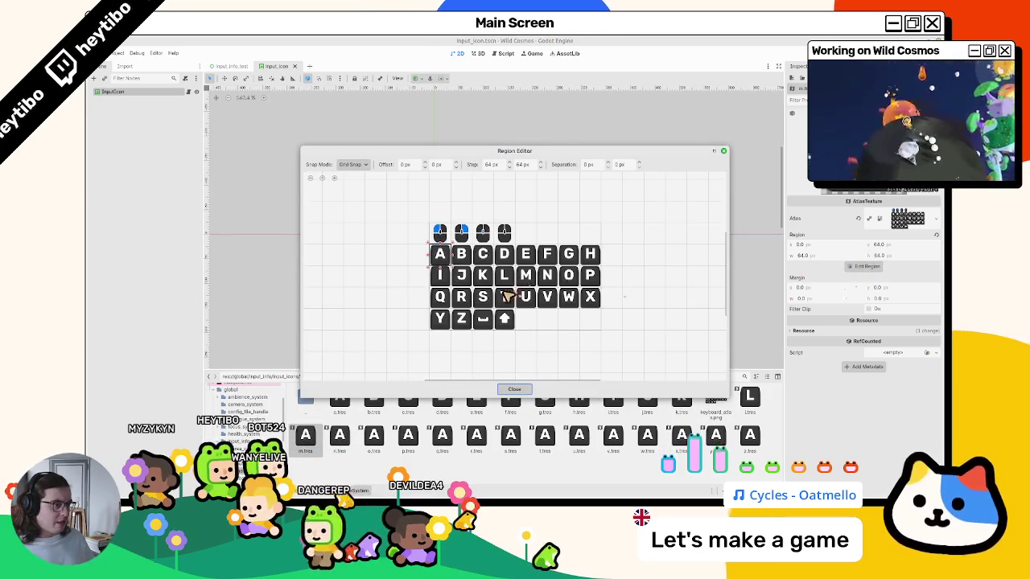
- Assign the M and N tiles to their icons and save
left_click(528, 280)
left_click(515, 389)
key("ctrl+s")
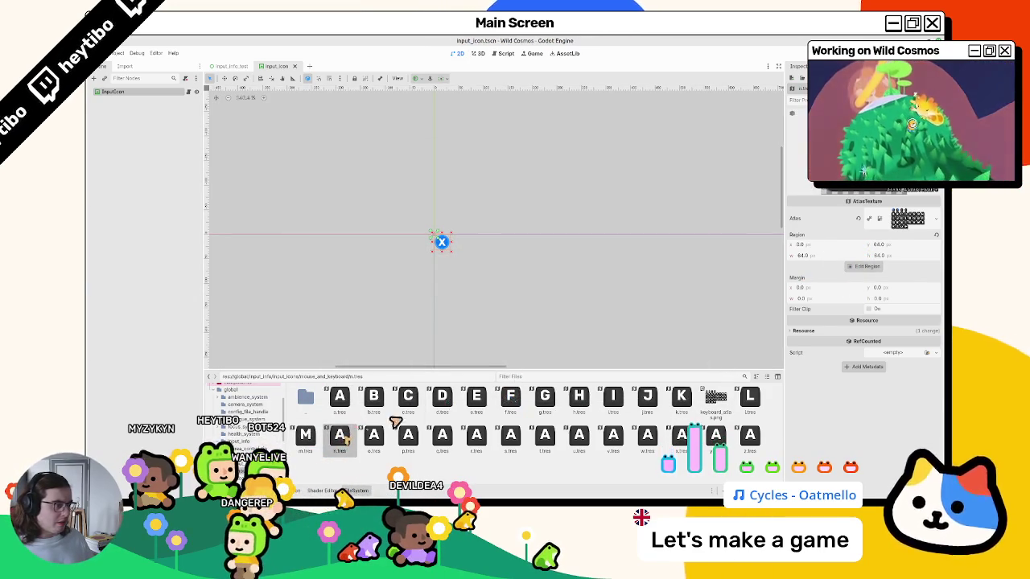
left_click(881, 268)
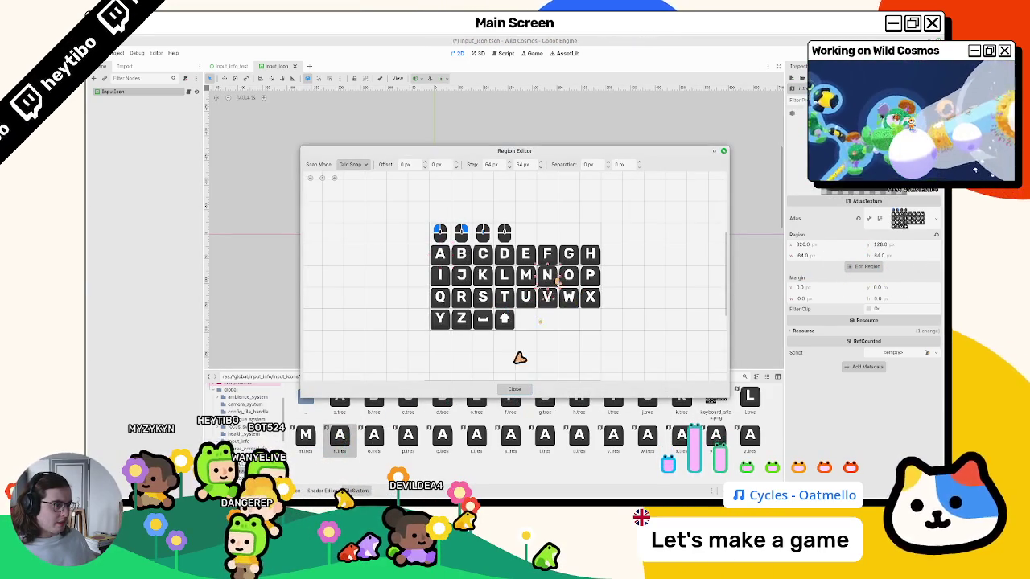
left_click(515, 391)
key("ctrl+s")
- Point o.tres and p.tres at the O and P key tiles
left_click(373, 436)
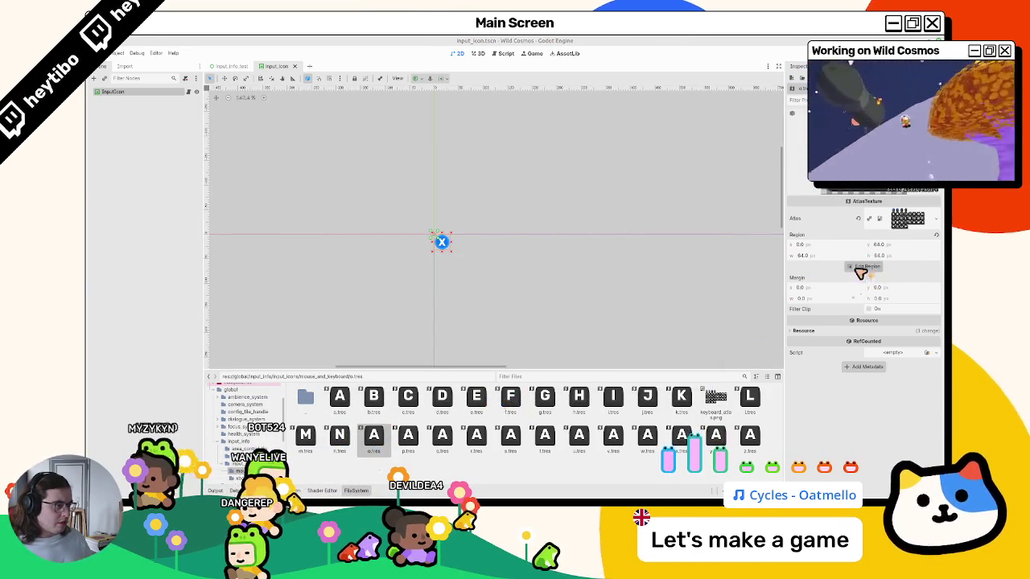
left_click(864, 266)
left_click(572, 279)
left_click(515, 390)
left_click(408, 436)
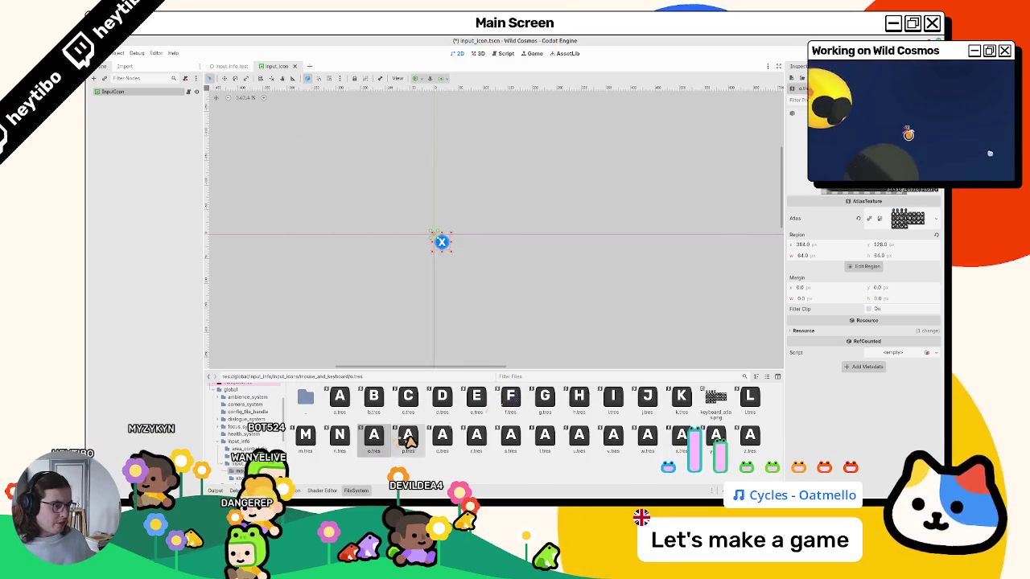
left_click(865, 266)
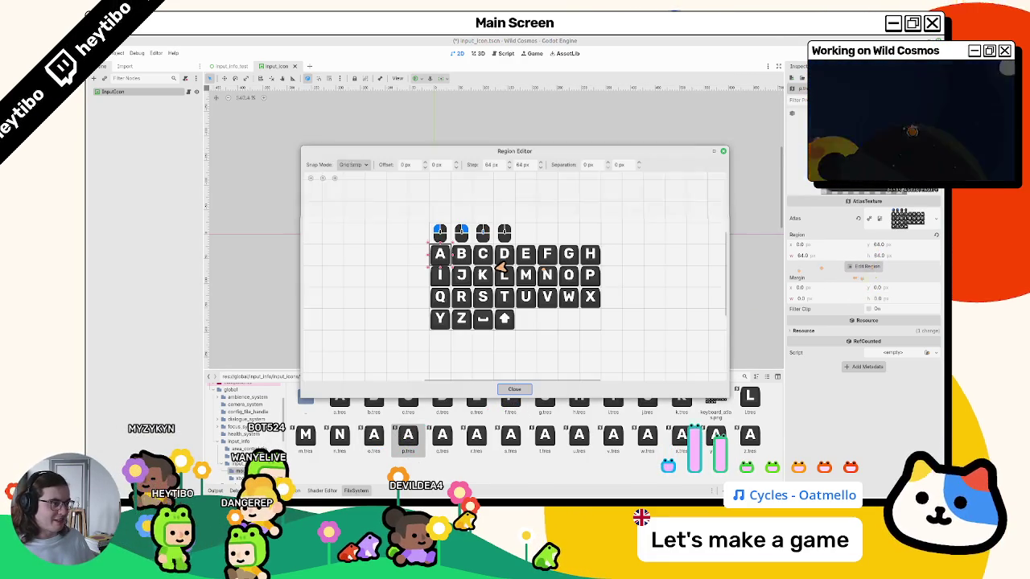
left_click(586, 275)
left_click(515, 390)
- Point q.tres and r.tres at the Q and R key tiles
left_click(439, 447)
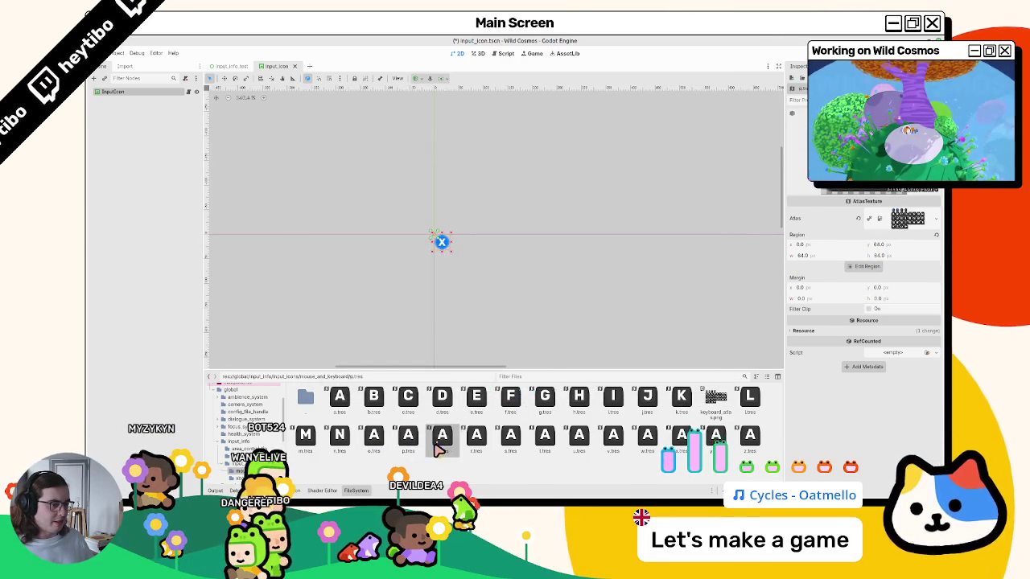
left_click(850, 268)
left_click_drag(451, 288, 435, 309)
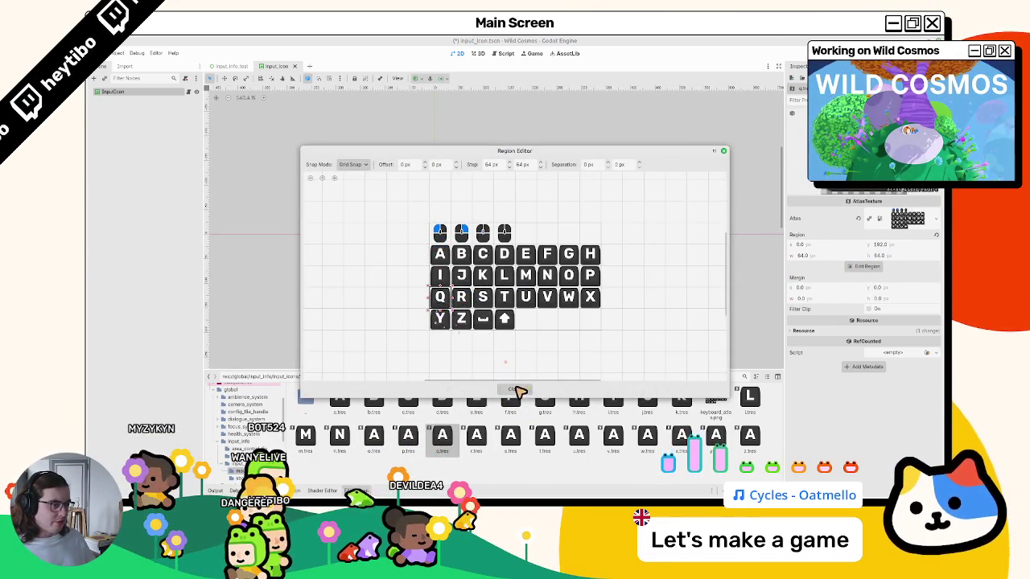
left_click(515, 390)
left_click(474, 445)
left_click(866, 267)
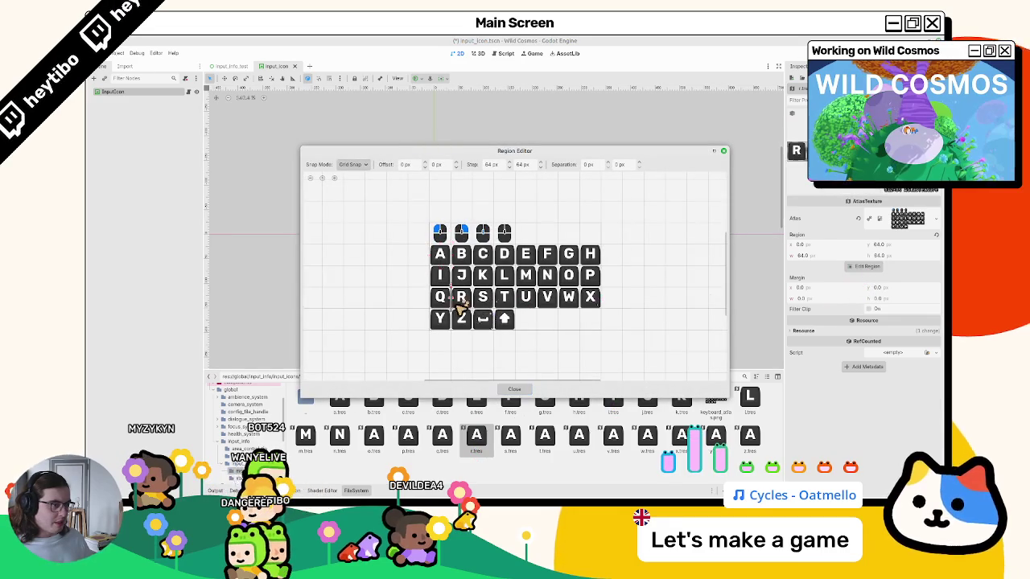
left_click(519, 390)
- Point s.tres and t.tres at the S and T key tiles, saving in between
left_click(509, 446)
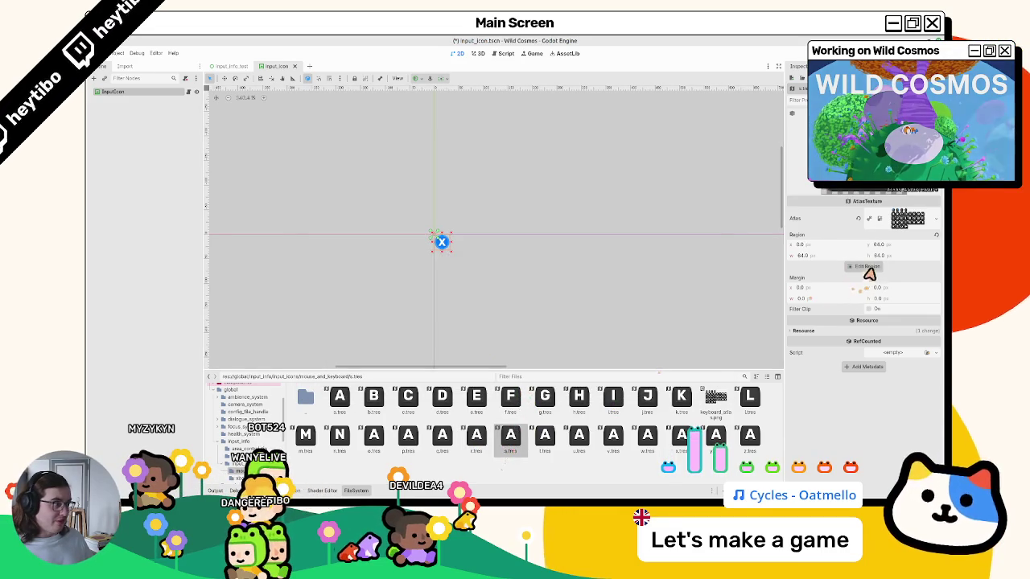
left_click(868, 268)
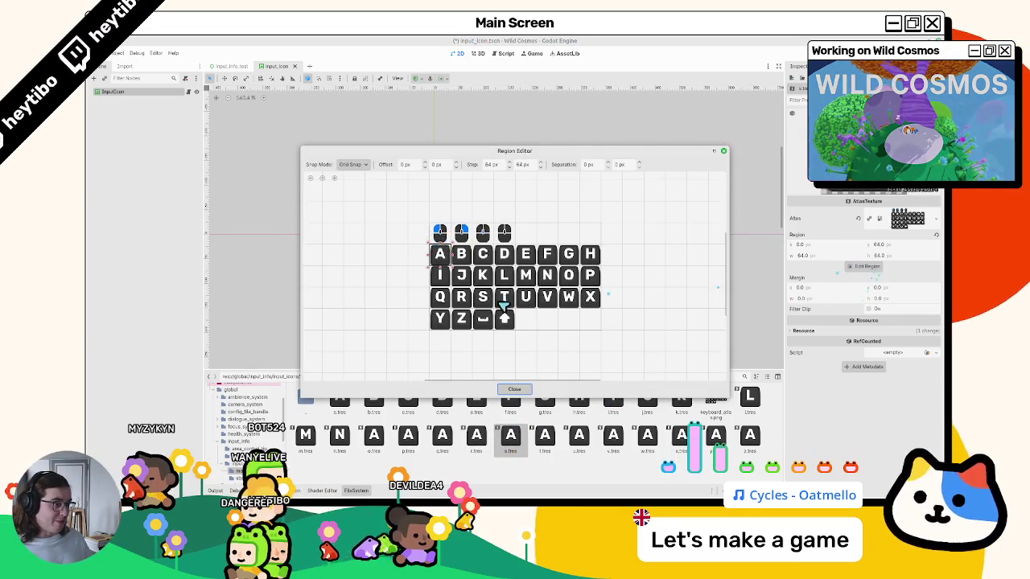
left_click(514, 390)
key("ctrl+s")
left_click(545, 438)
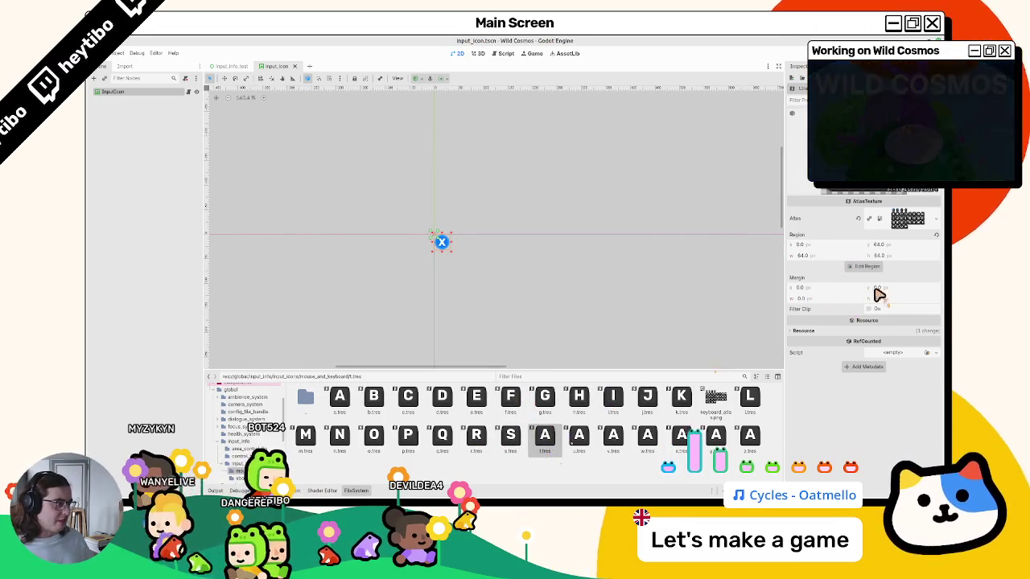
left_click(868, 267)
left_click(502, 298)
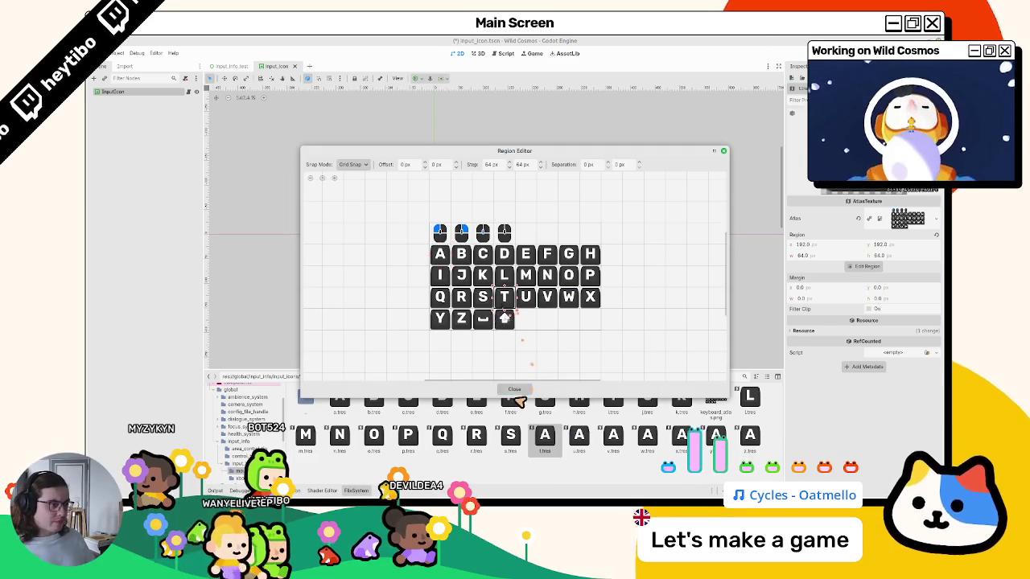
left_click(514, 389)
- Assign the U and V tiles to u.tres and v.tres and save
left_click(595, 439)
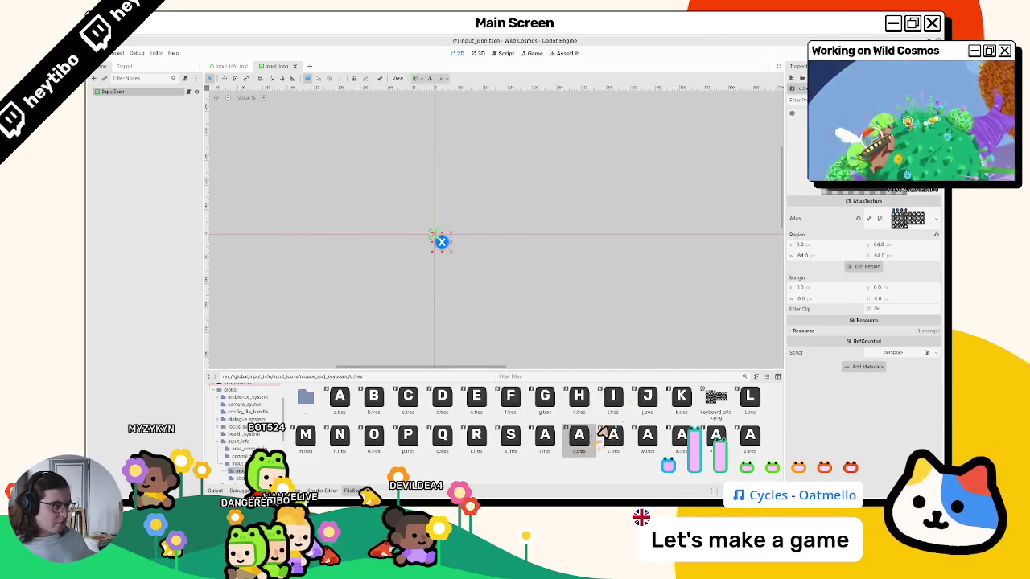
left_click(866, 267)
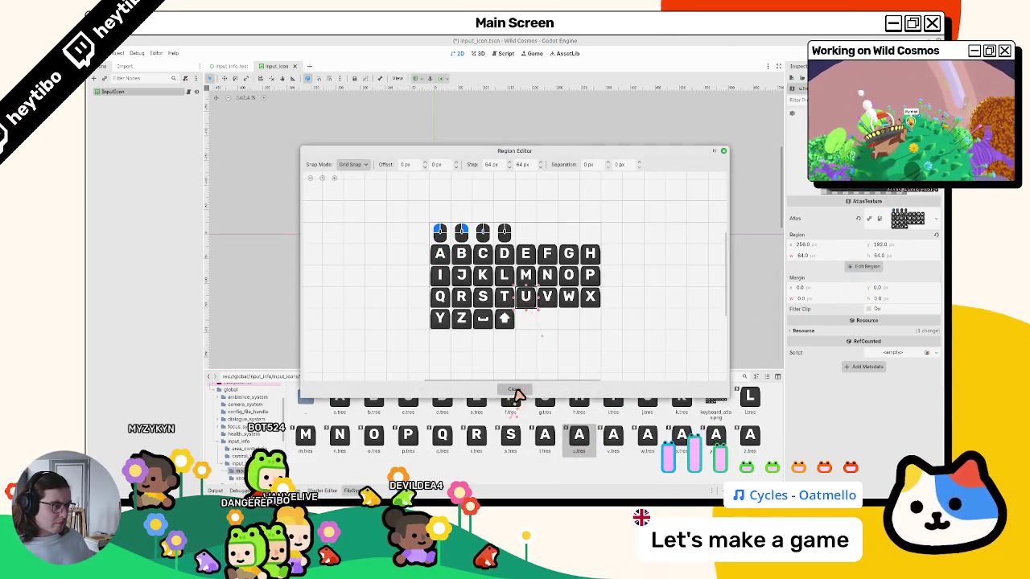
left_click(514, 389)
key("ctrl+s")
left_click(872, 270)
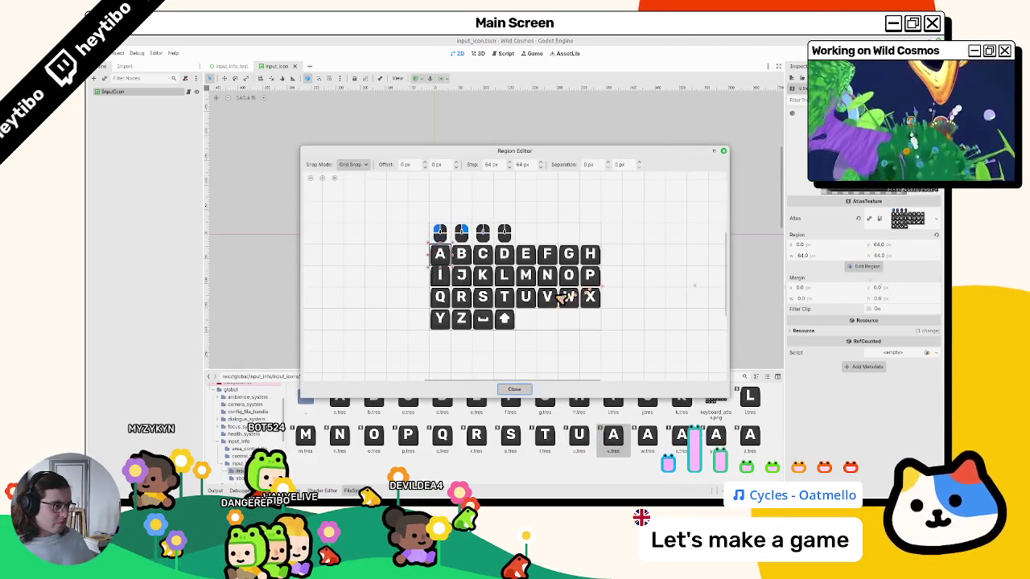
left_click(548, 299)
left_click(514, 390)
key("ctrl+s")
- Assign the W and X tiles to their icons and save
left_click(867, 266)
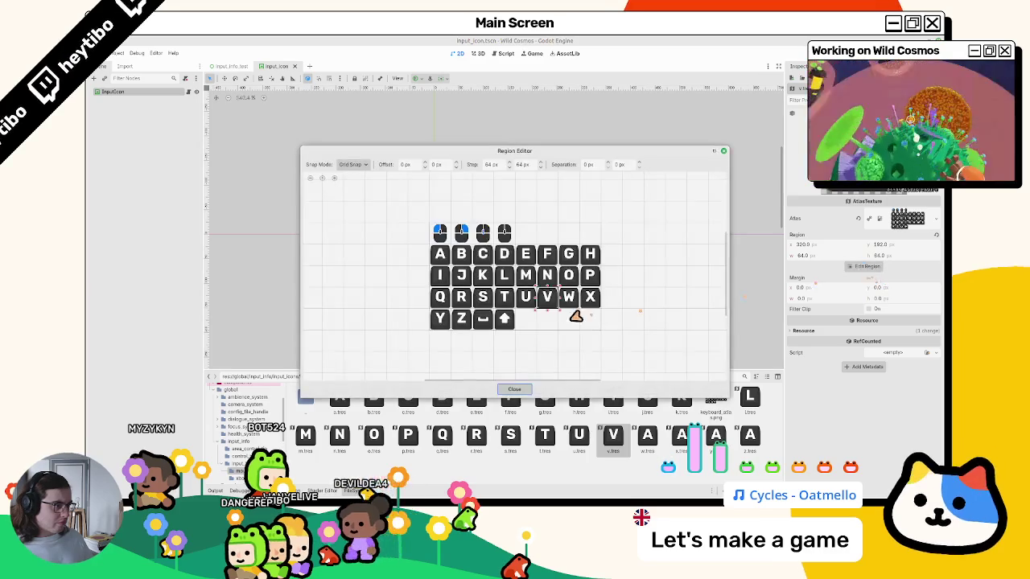
left_click(520, 393)
key("ctrl+s")
left_click(868, 266)
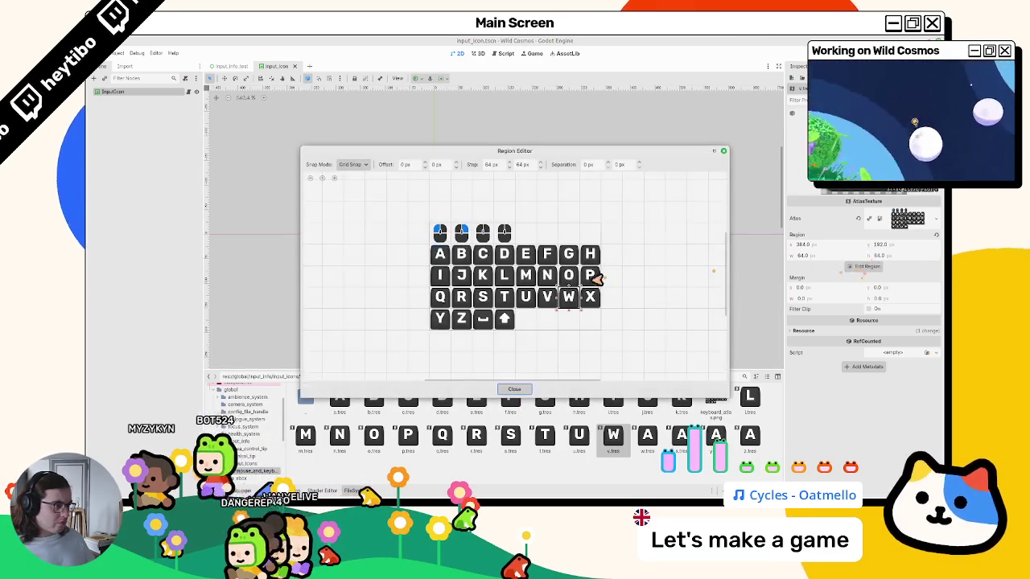
left_click(590, 298)
left_click(515, 389)
key("ctrl+s")
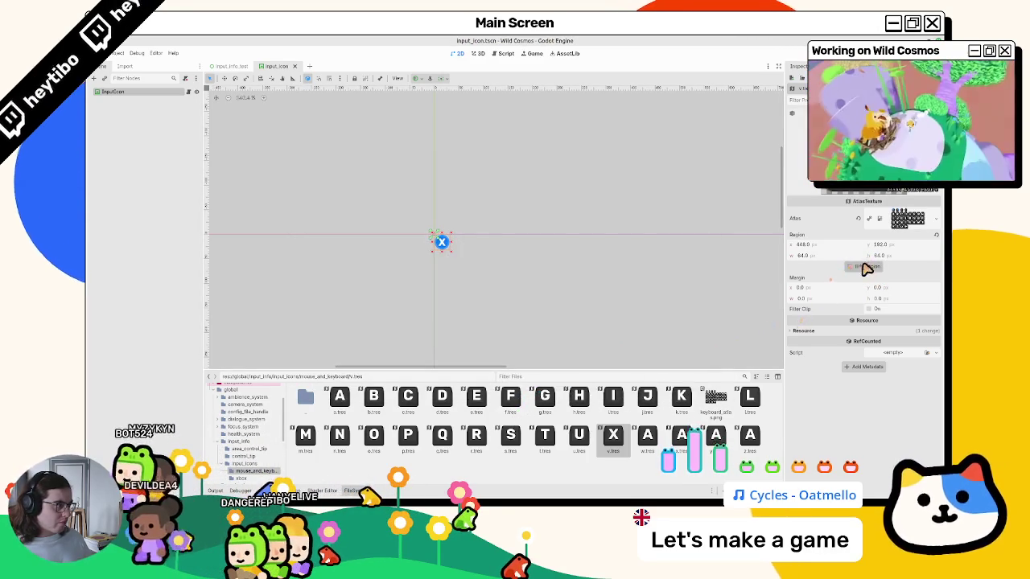
- Re-pick regions, trying the Y tile and then the V tile
left_click(868, 266)
left_click(445, 321)
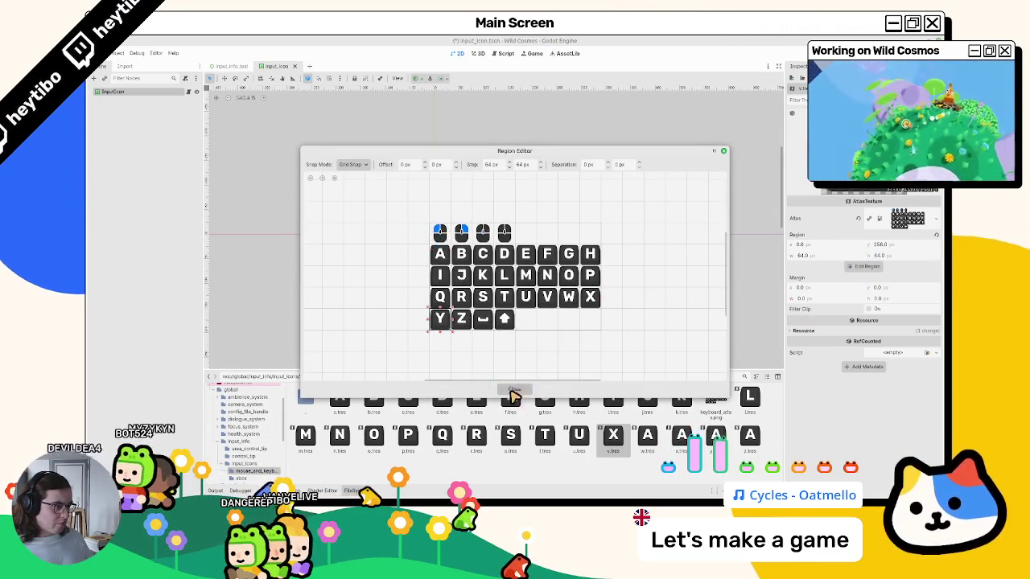
left_click(514, 392)
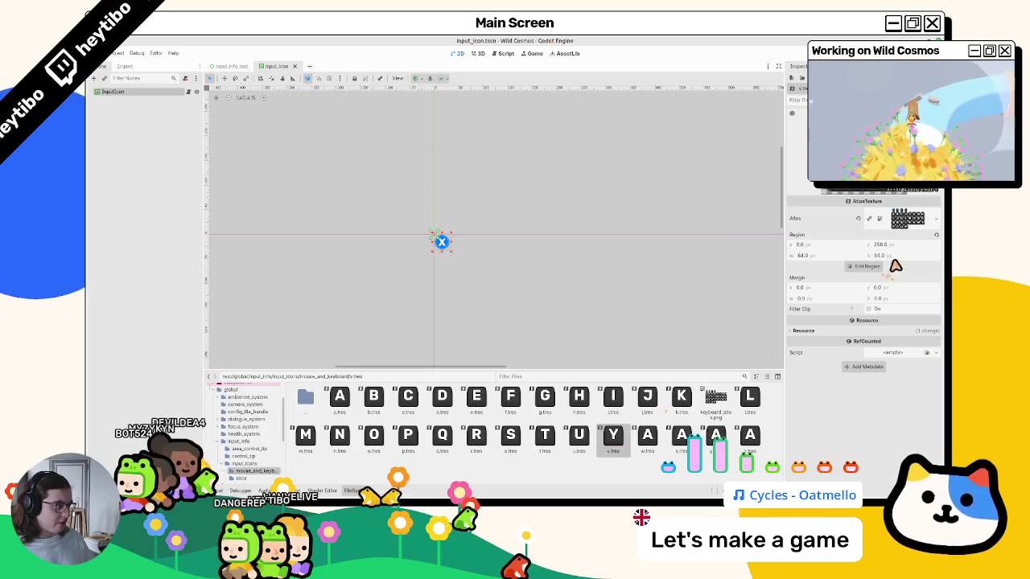
left_click(868, 266)
left_click(548, 298)
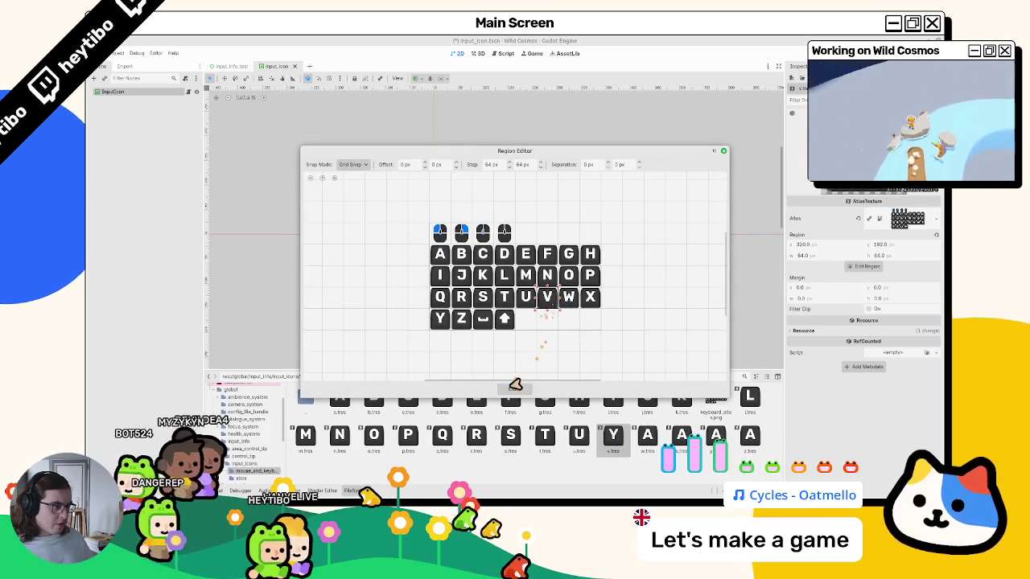
left_click(514, 391)
- Correct w.tres and x.tres to the W and X key tiles
left_click(647, 435)
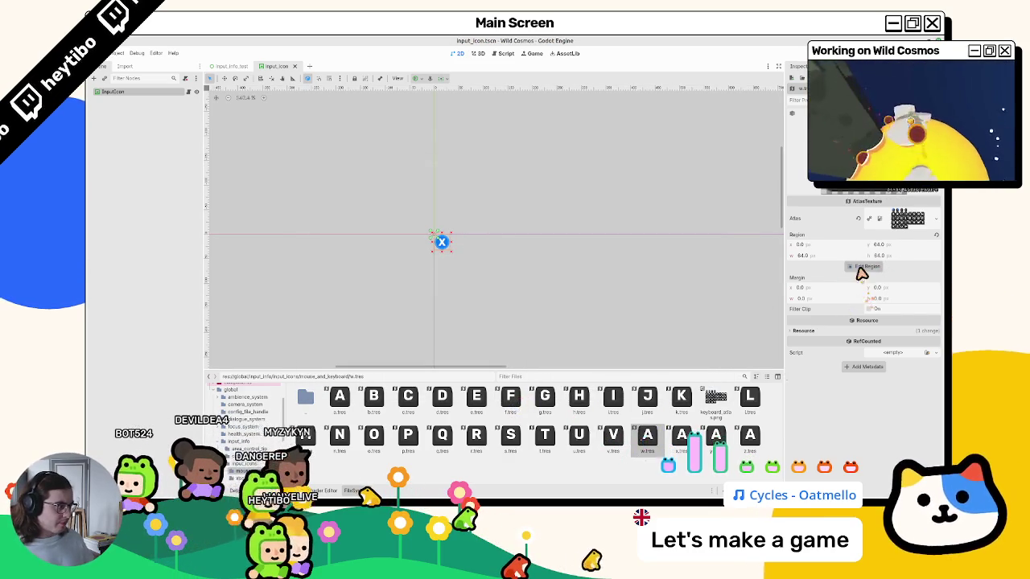
left_click(866, 266)
left_click(569, 297)
left_click(520, 391)
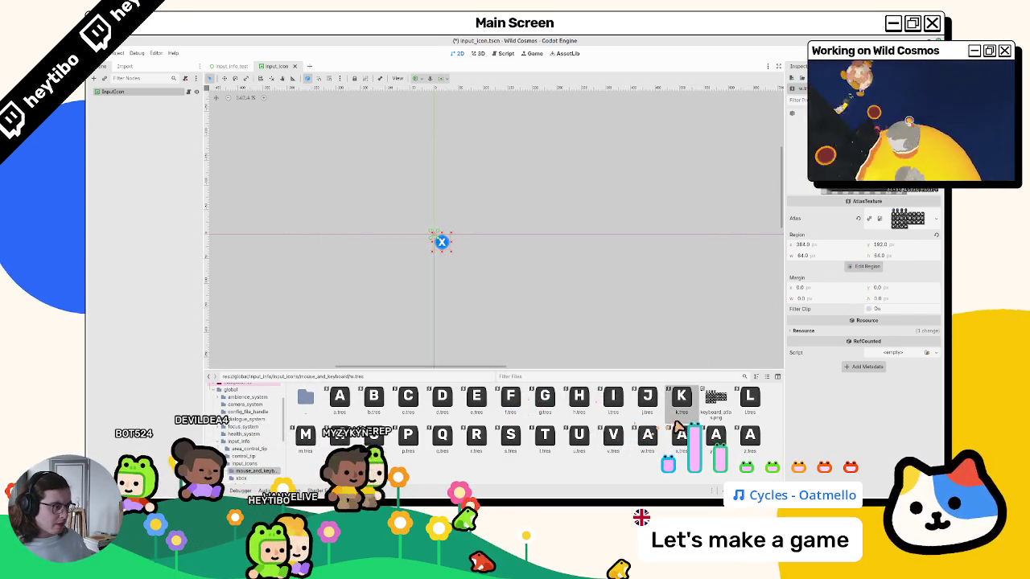
left_click(866, 266)
left_click(590, 297)
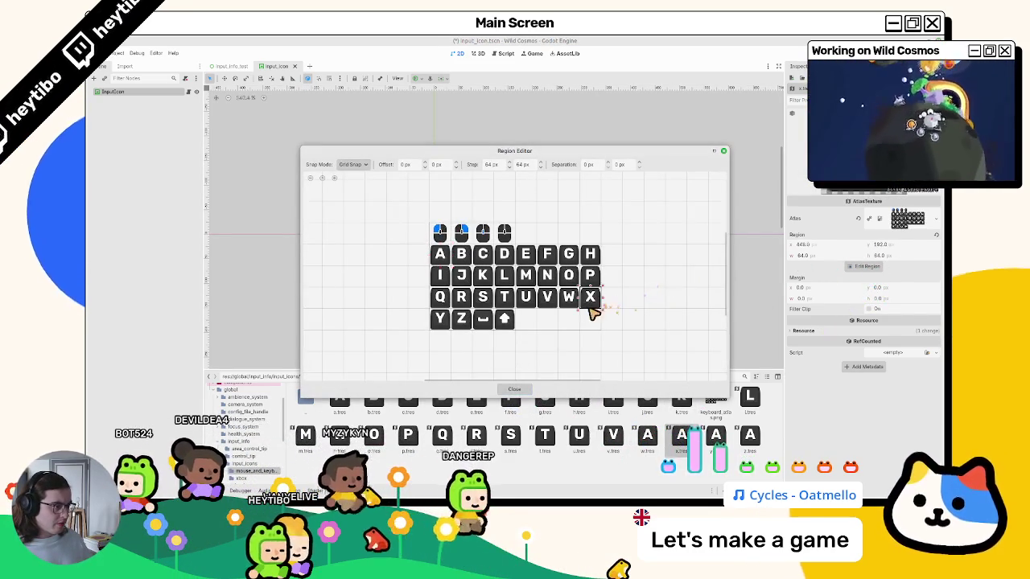
left_click(515, 388)
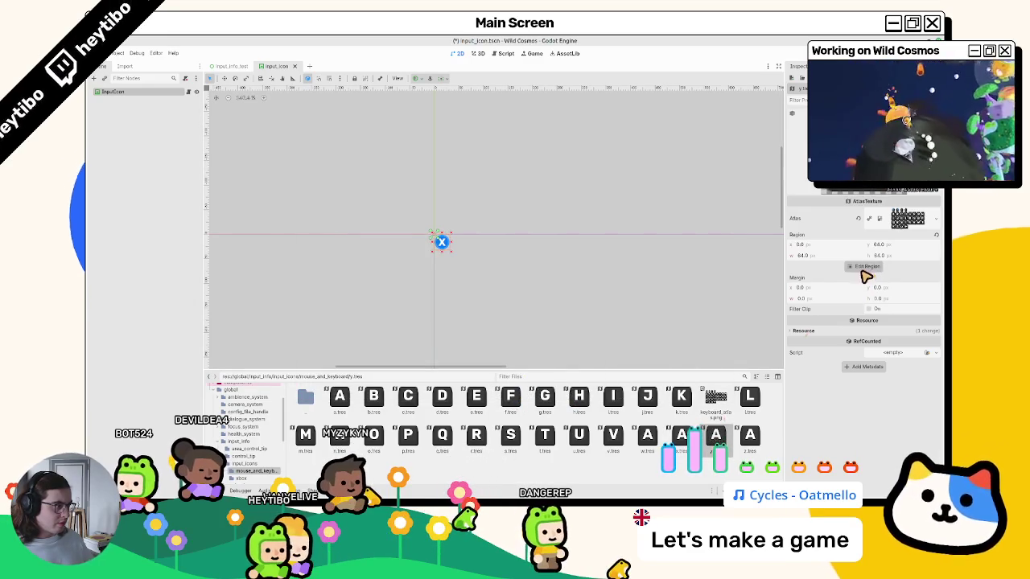
- Set y.tres and z.tres to the Y and Z tiles and save
left_click(866, 267)
left_click(439, 254)
left_click(440, 319)
left_click(515, 389)
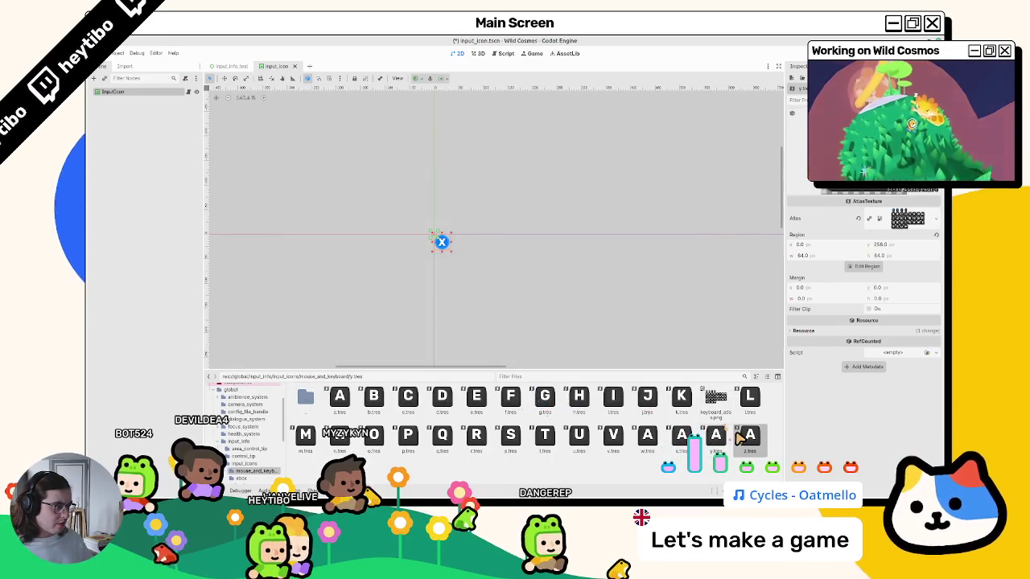
left_click(864, 266)
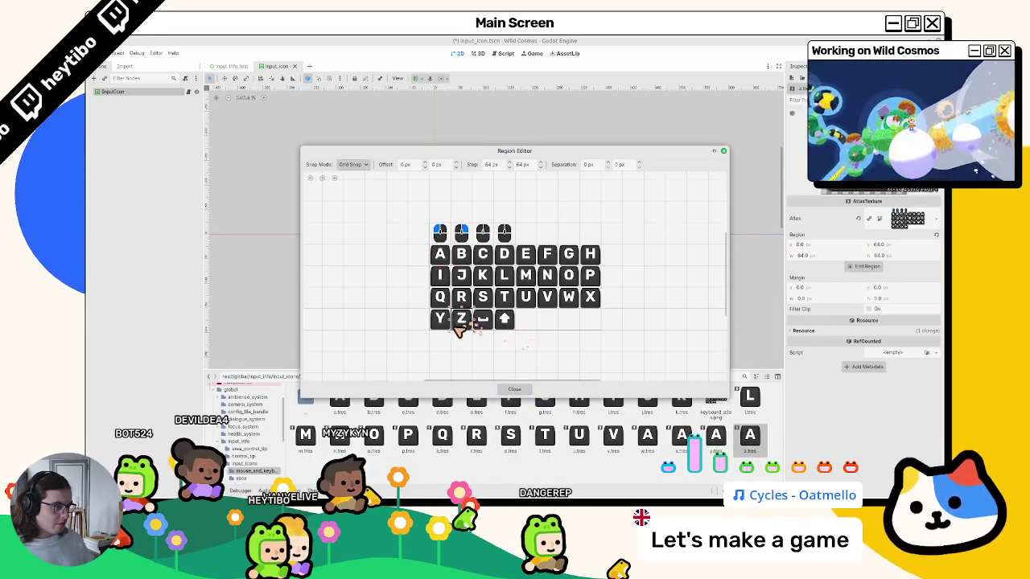
left_click(521, 391)
key("ctrl+s")
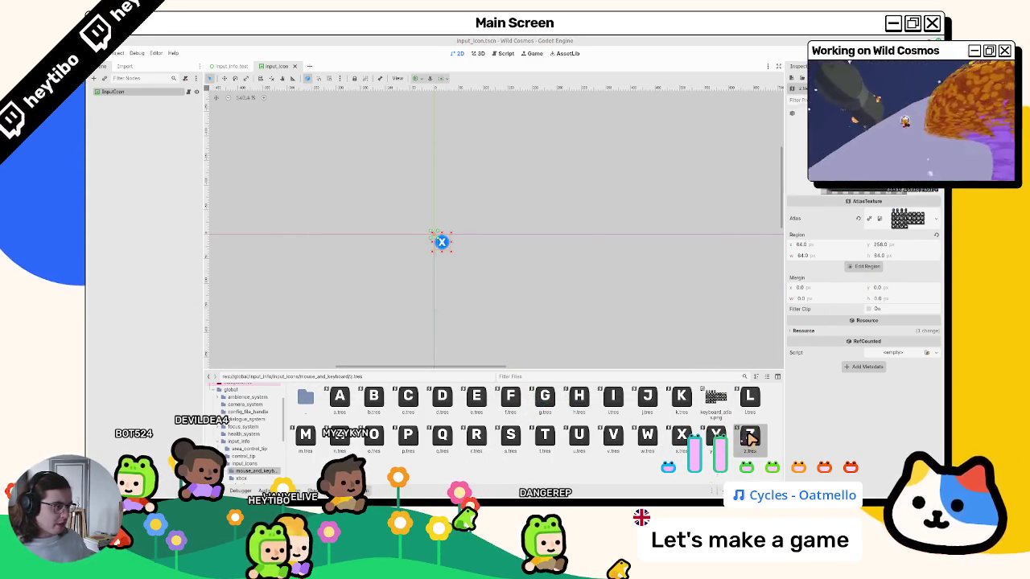
key("ctrl+d")
key("Escape")
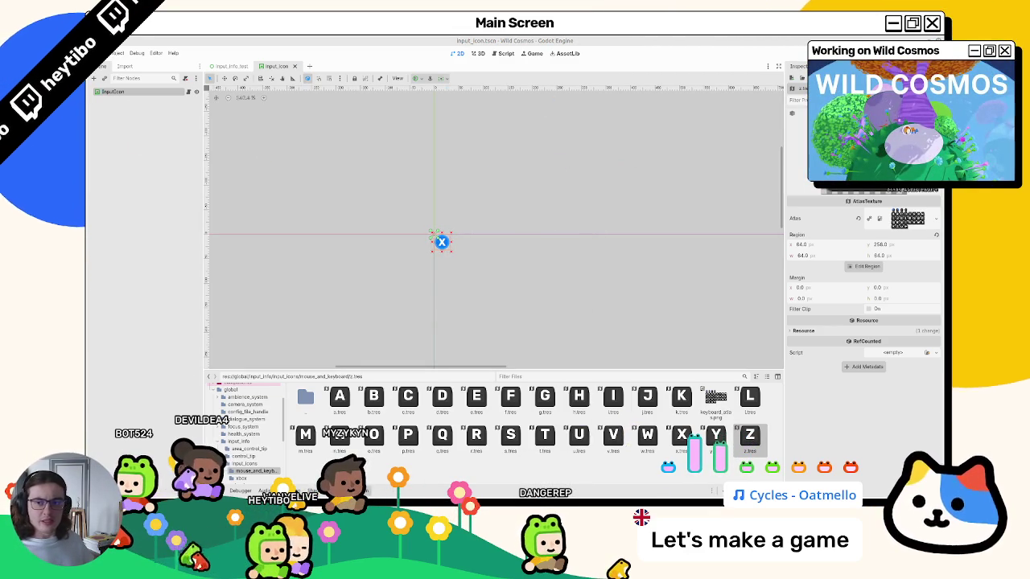
- Run the project, move the Input Helper window to the left edge, and duplicate z.tres
key("F5")
key("space")
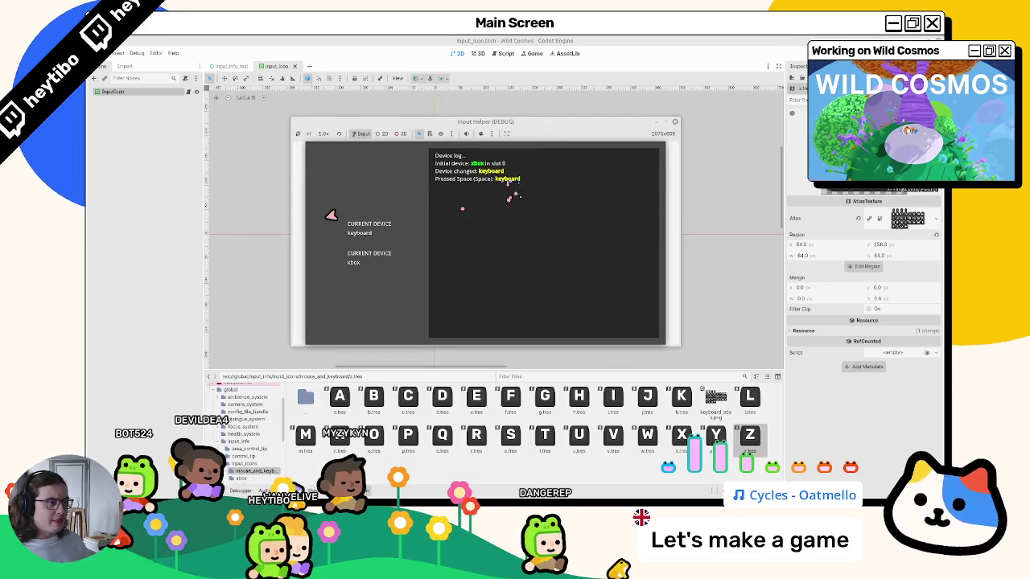
right_click(455, 120)
left_click(489, 184)
mouse_move(523, 133)
left_mouse_down()
mouse_move(524, 143)
mouse_move(262, 102)
mouse_move(276, 104)
left_mouse_up()
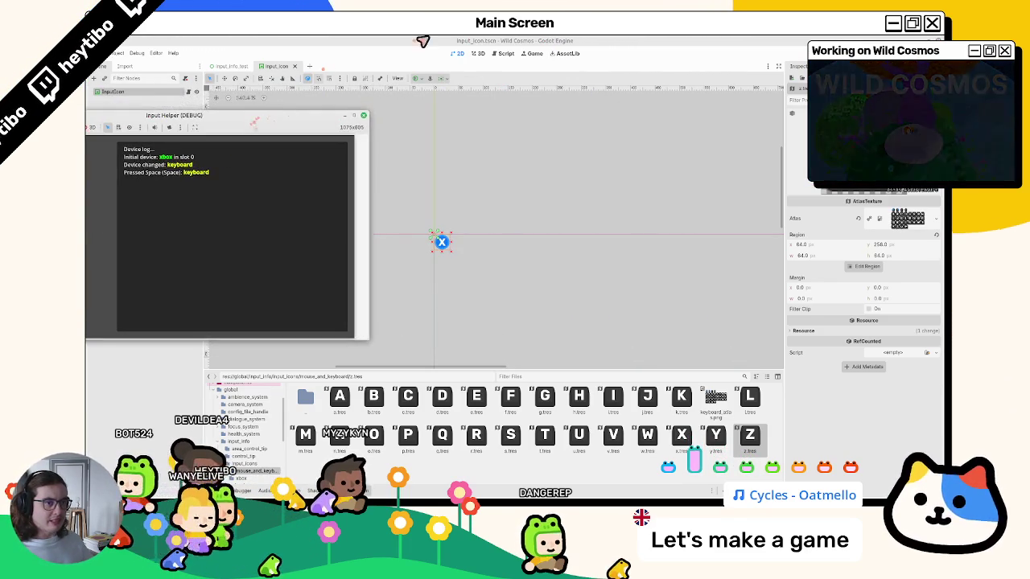
key("ctrl+d")
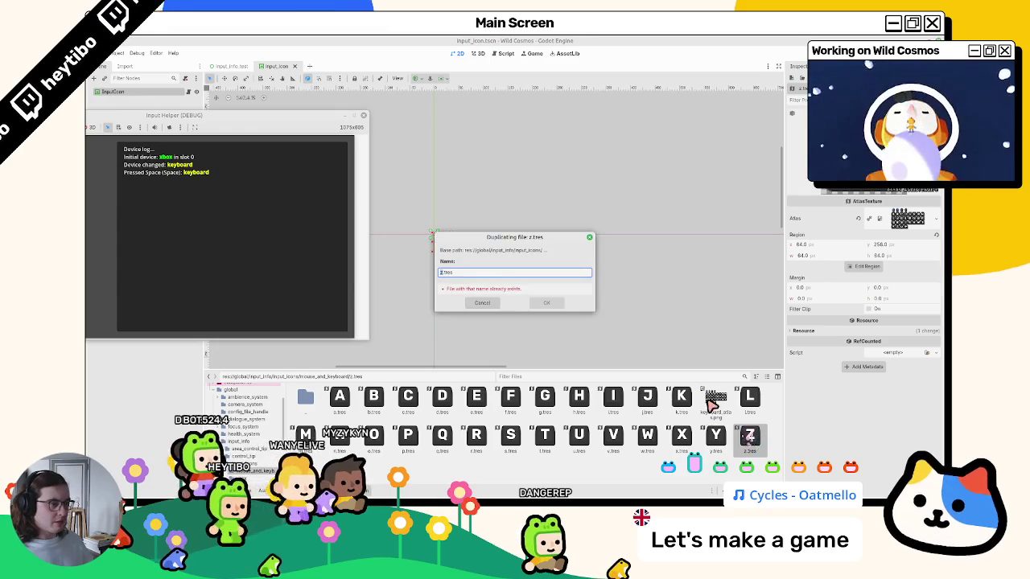
- Confirm the copy as space.tres and crop it to the space-bar tile of the keyboard atlas
key("Return")
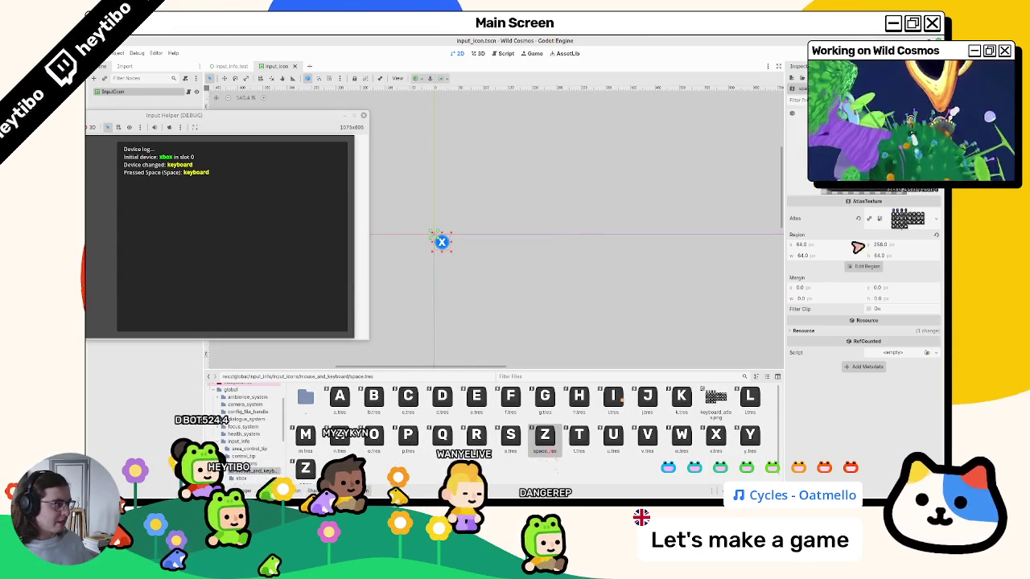
left_click(867, 267)
left_click(483, 319)
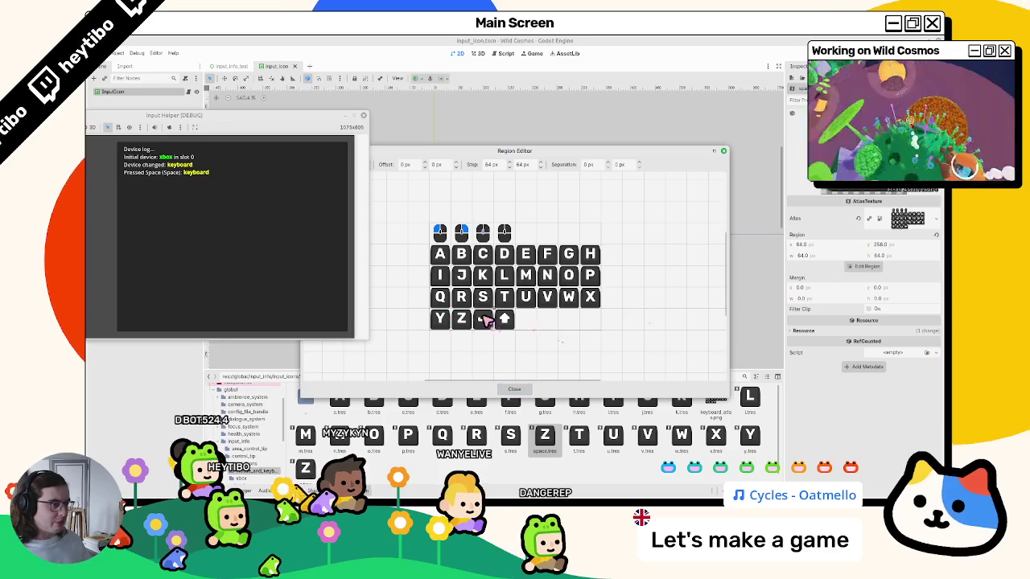
left_click(514, 389)
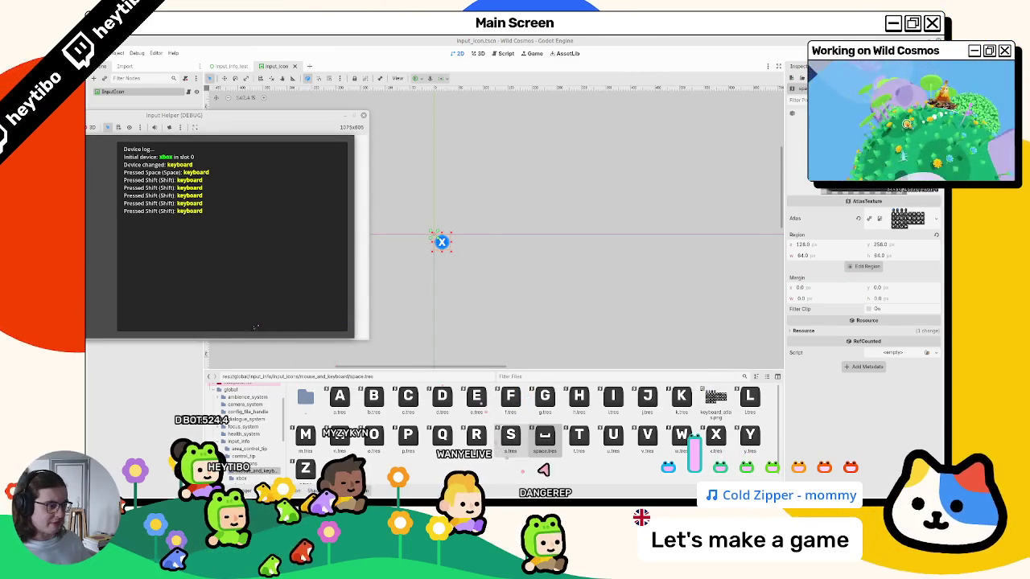
- Duplicate it as shift.tres, crop it to the Shift key tile, and save
key("ctrl+d")
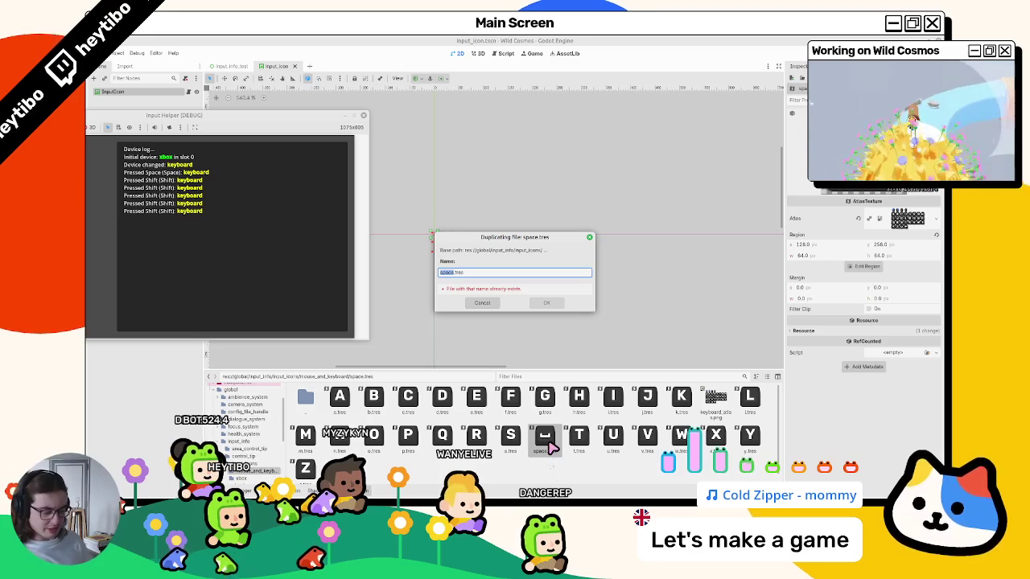
type("ft")
key("Return")
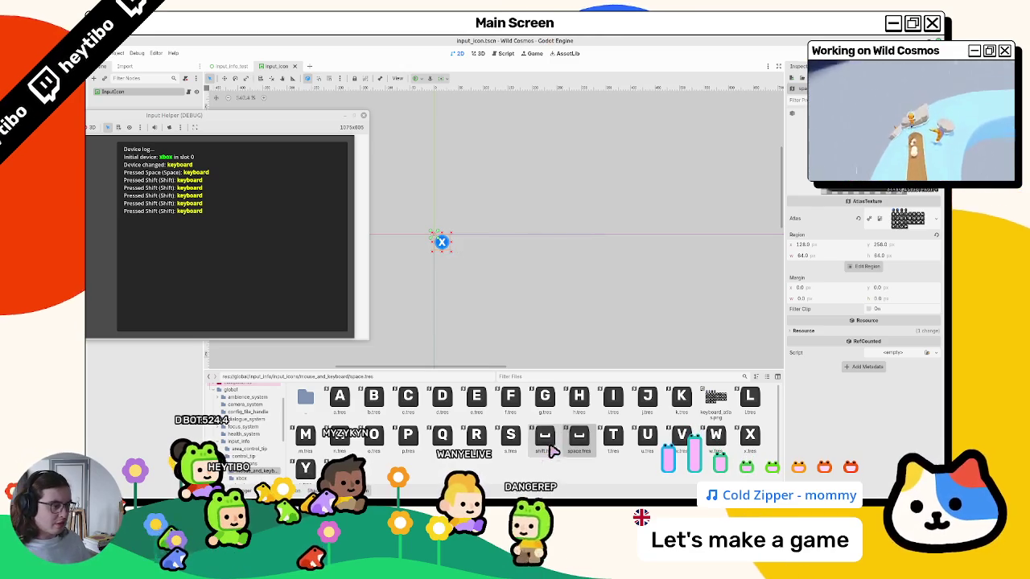
left_click(868, 269)
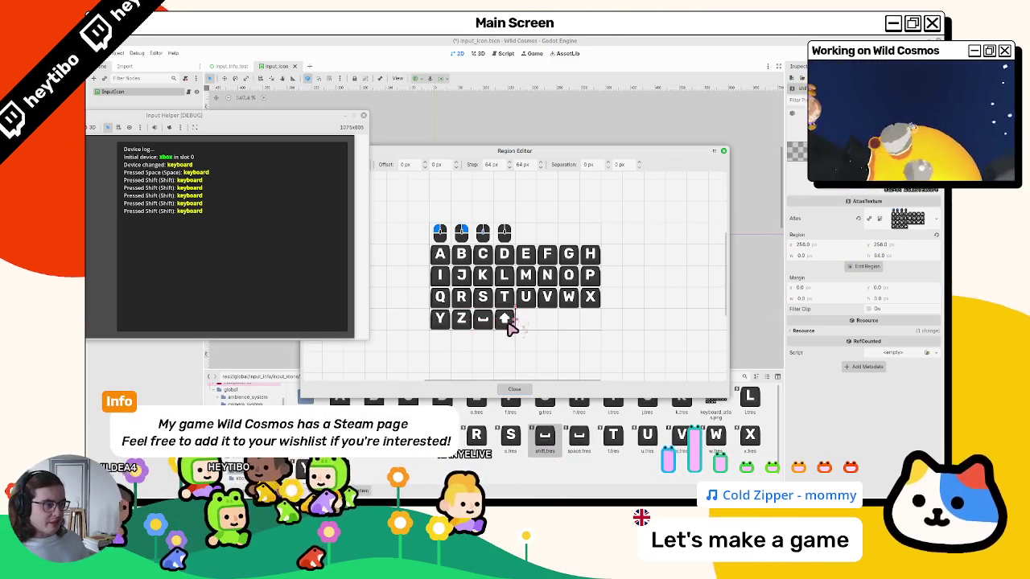
left_click(503, 318)
left_click(519, 390)
key("ctrl+s")
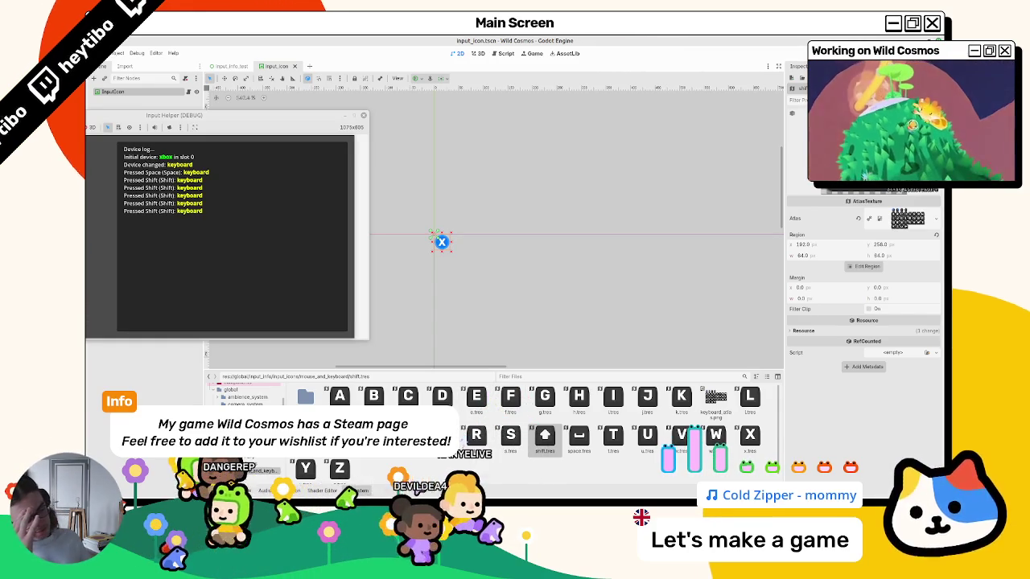
double_click(305, 398)
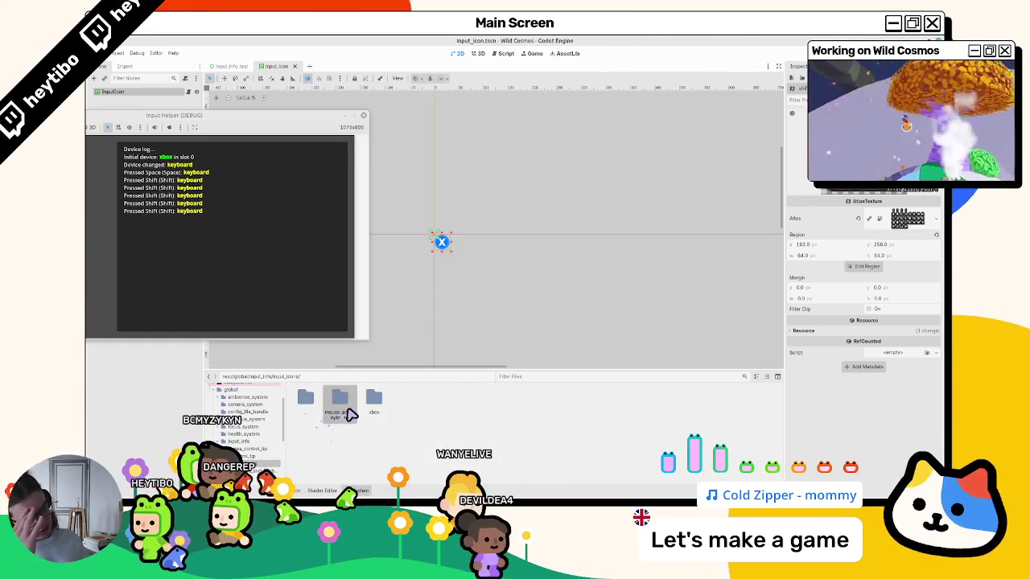
- Open the mouse_and_keyboard folder and close the running Input Helper game window
double_click(331, 414)
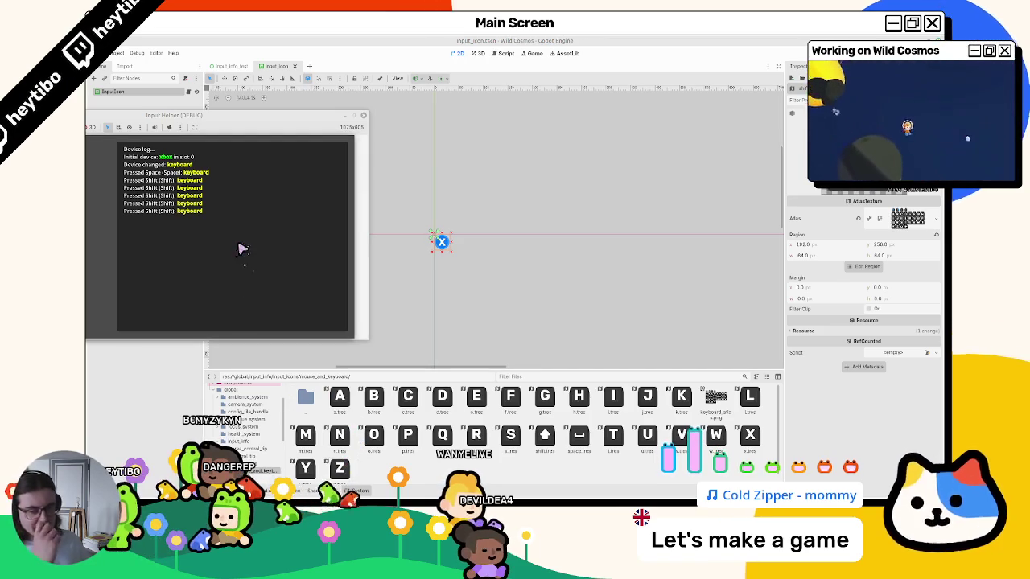
left_click(363, 115)
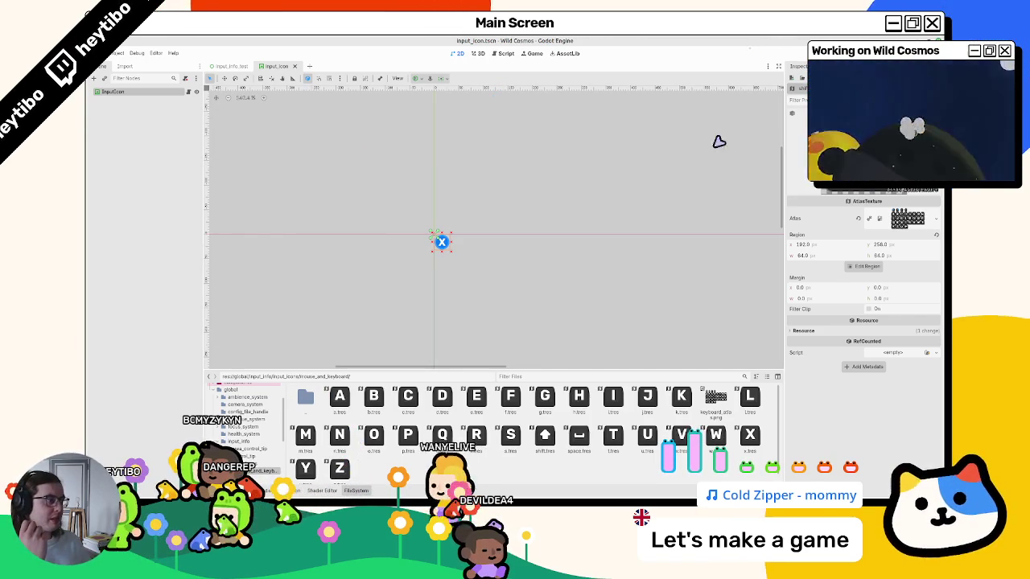
scroll(250, 427, "down", 5)
- Inspect the test project's input_icons/mouse_and_keyboard/mouse_left_button.svg, then return to the global mouse_and_keyboard folder
left_click(258, 464)
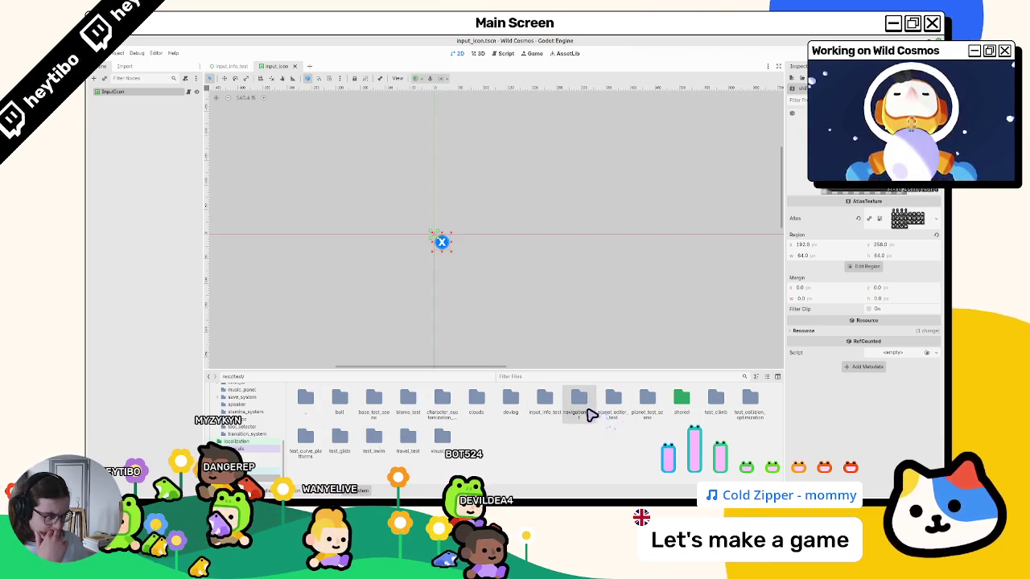
double_click(555, 415)
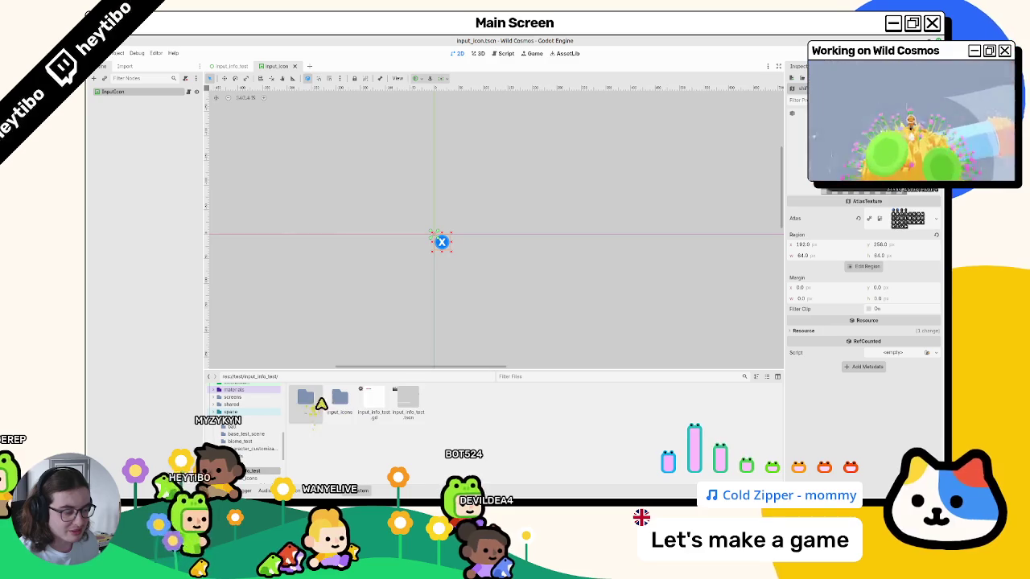
left_click(375, 401)
double_click(340, 397)
double_click(339, 397)
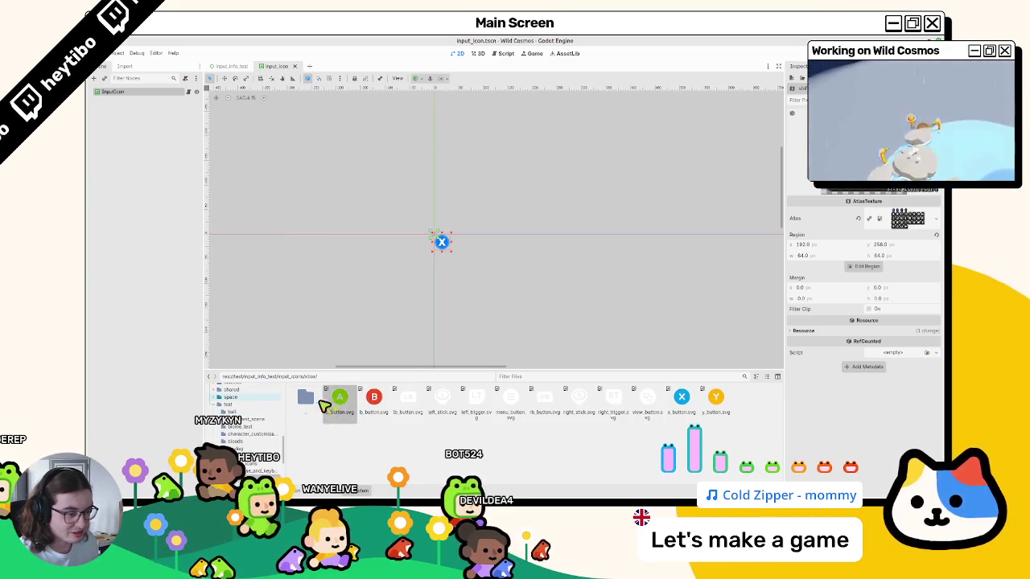
double_click(306, 397)
double_click(340, 399)
left_click(354, 400)
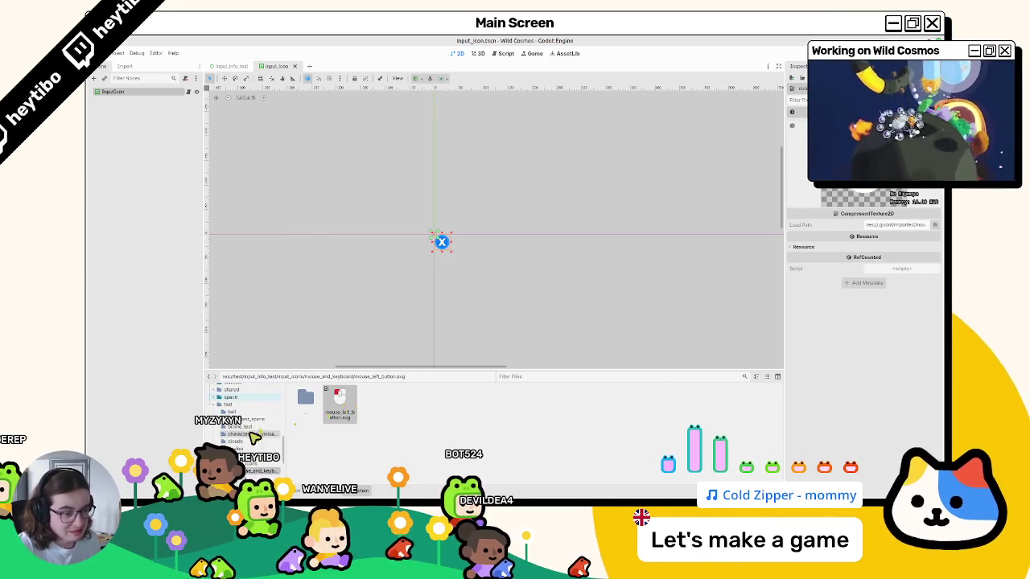
scroll(259, 435, "down", 5)
left_click(266, 427)
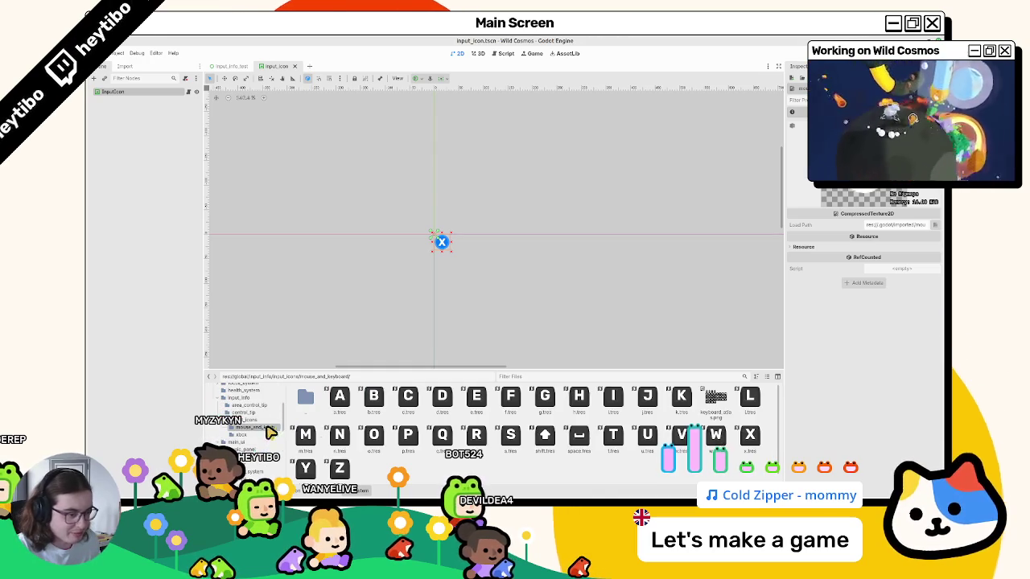
- Duplicate z.tres as mouse_left_button.tres, crop it to the first mouse tile, and save
key("ctrl+d")
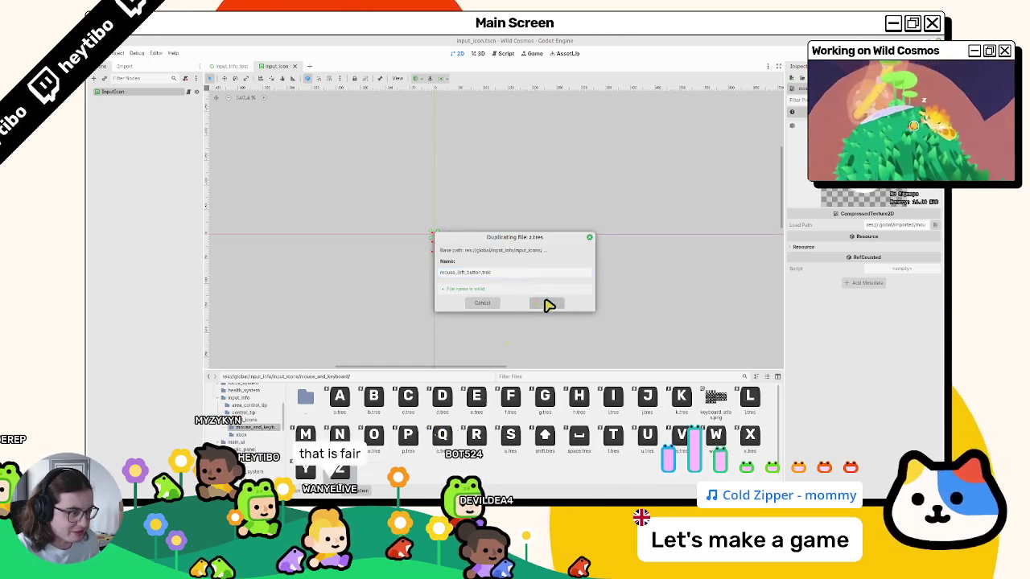
left_click(549, 303)
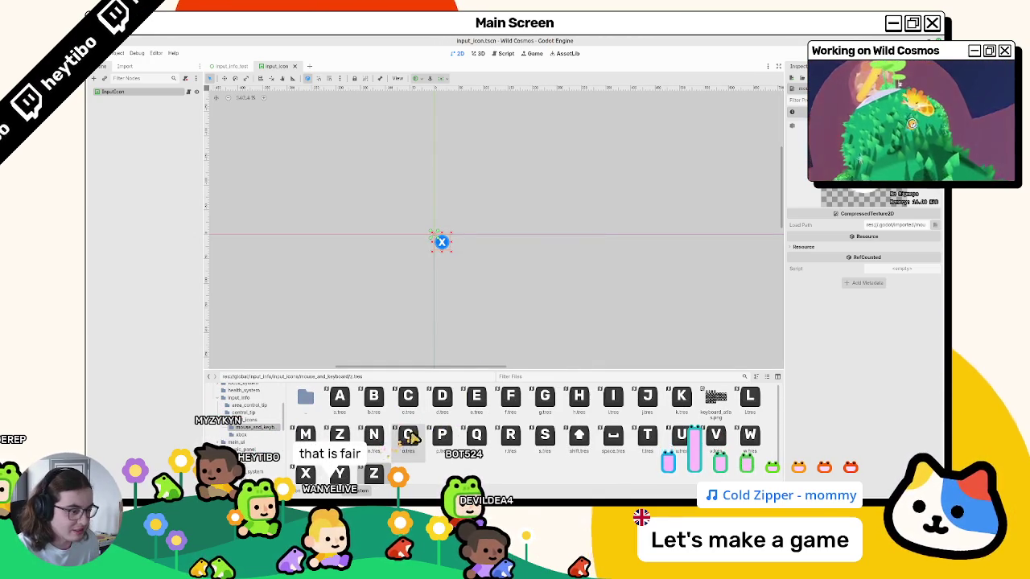
left_click(340, 435)
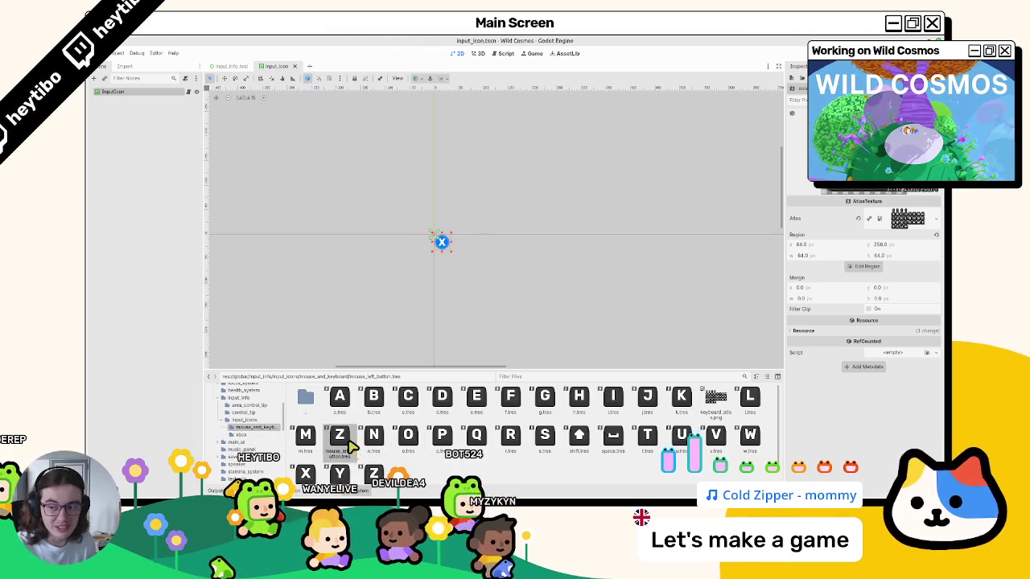
left_click(882, 269)
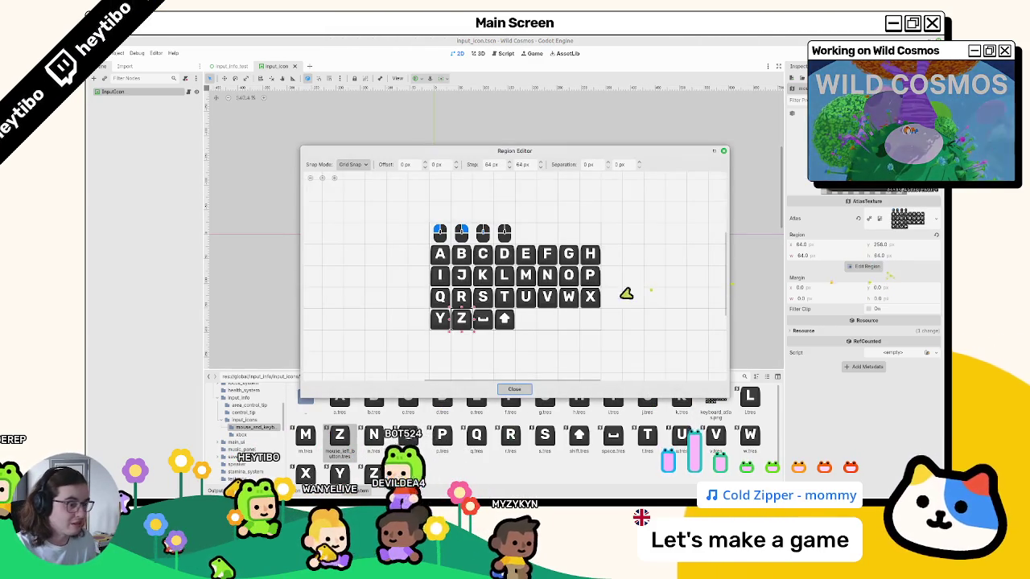
left_click(440, 233)
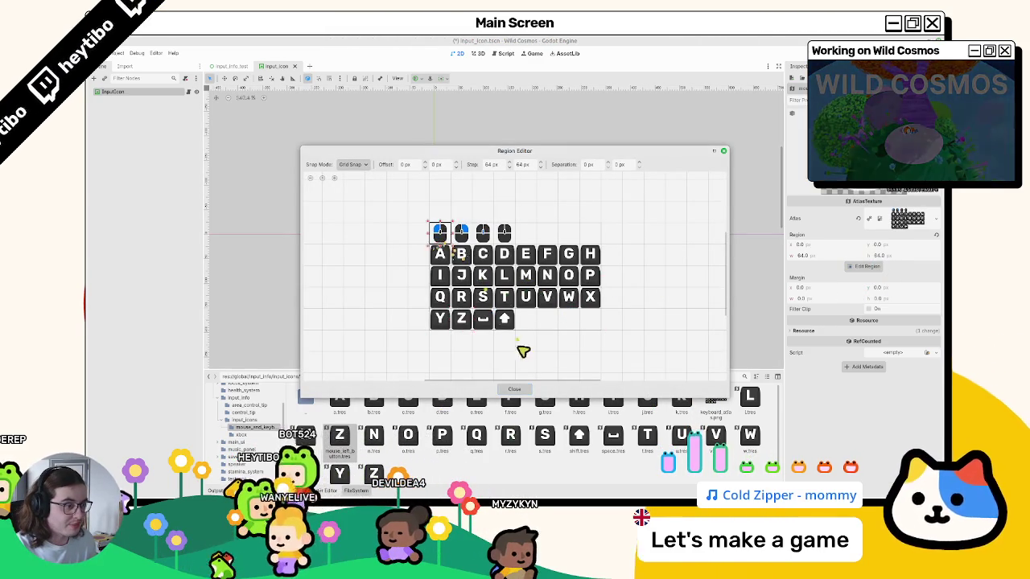
left_click(514, 389)
key("ctrl+s")
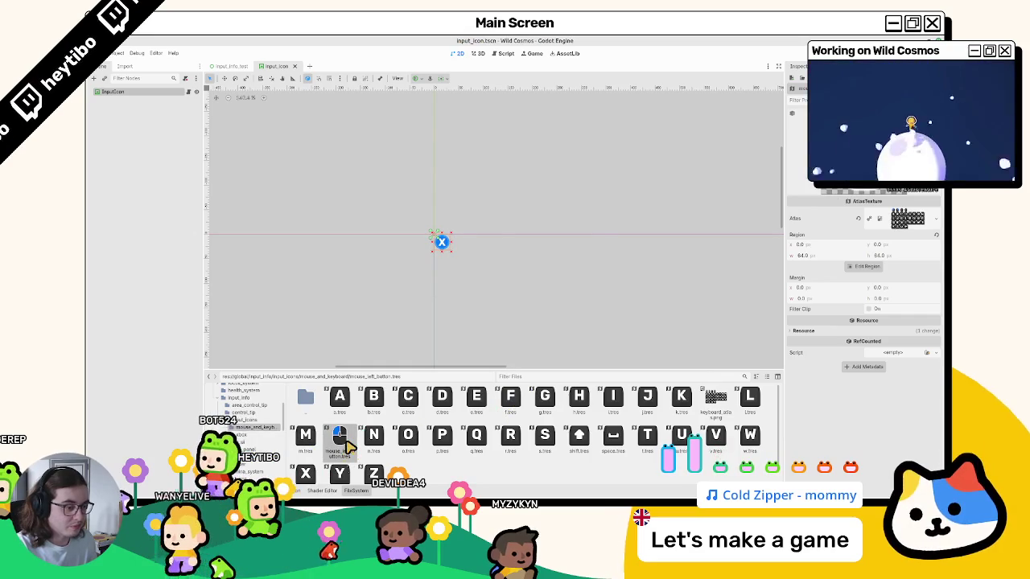
- Duplicate it as mouse_right_button.tres and crop it to the second mouse tile (x 64)
key("ctrl+d")
left_click(472, 274)
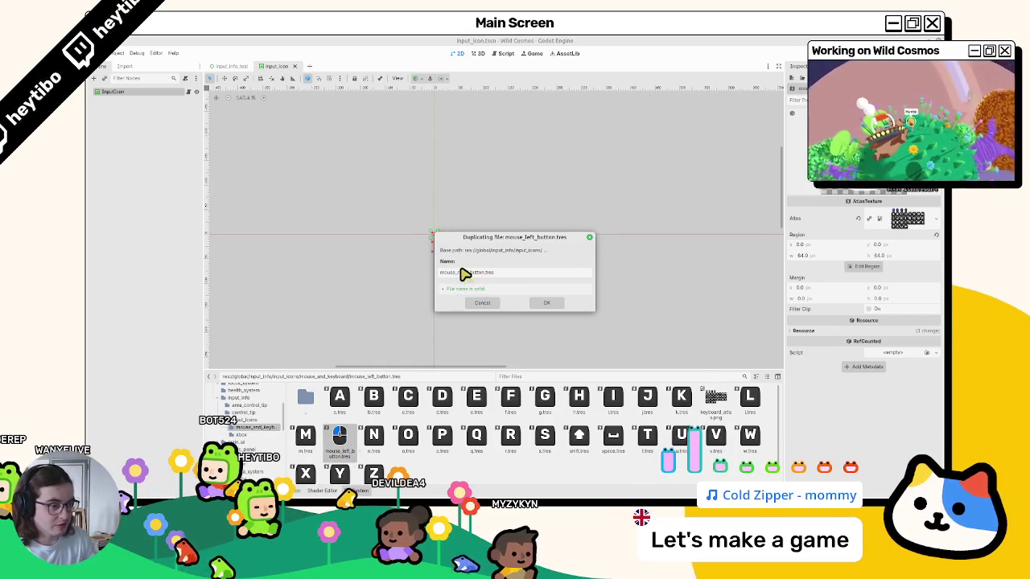
key("Return")
key("ctrl+d")
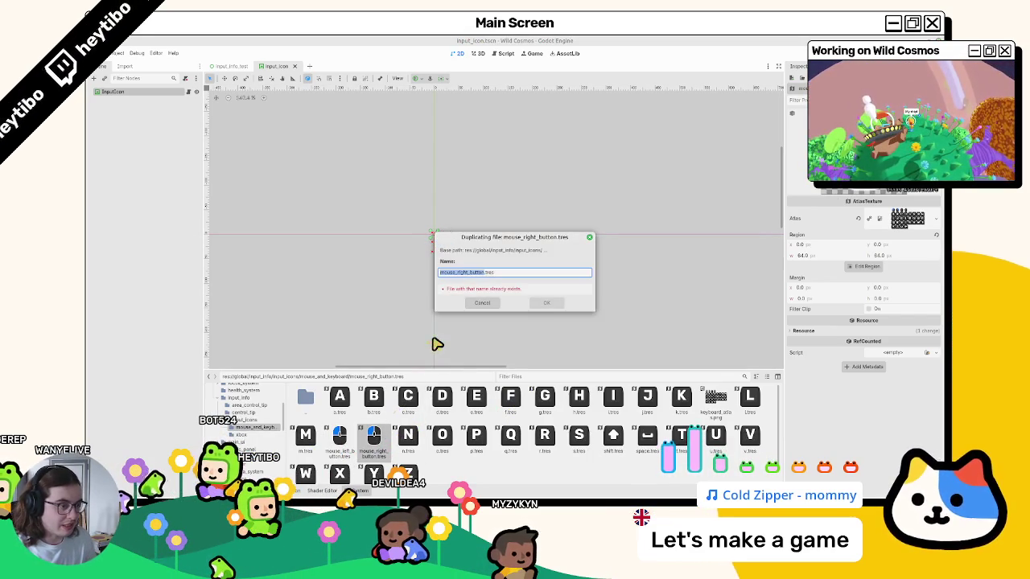
key("Escape")
left_click(865, 266)
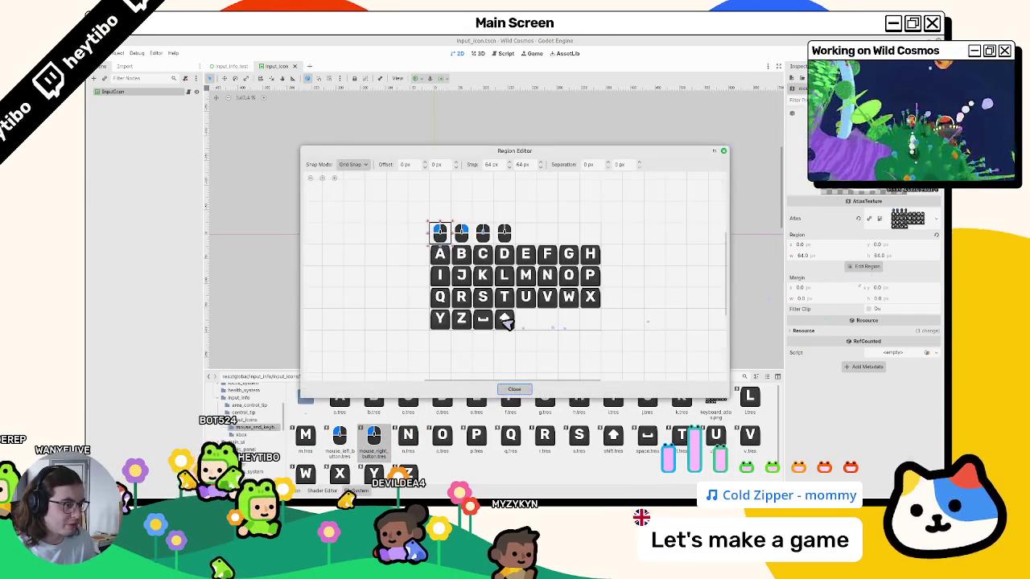
left_click(462, 232)
left_click(514, 390)
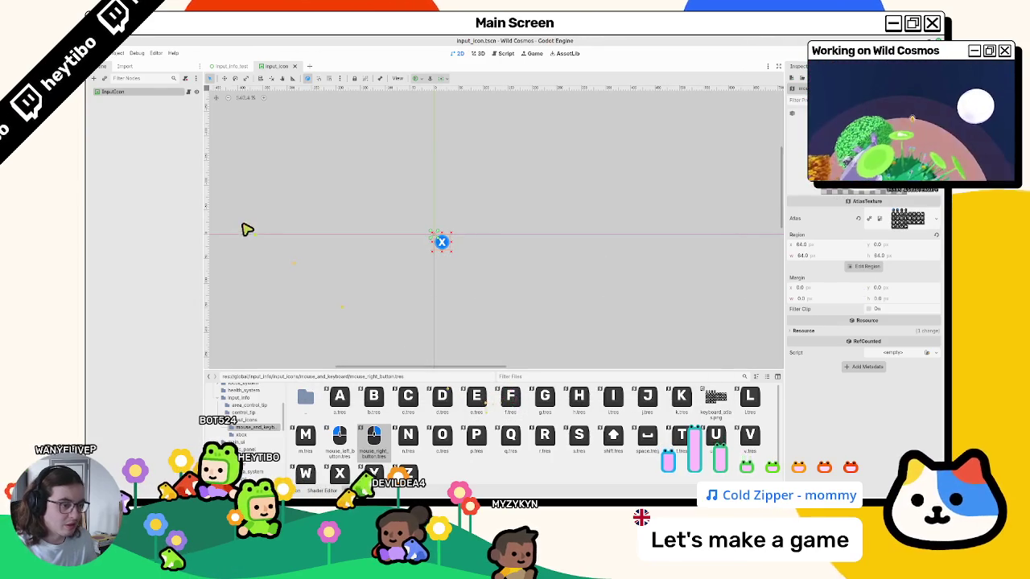
- Check the Project Settings Input Map, where zoom_in and zoom_out use mouse wheel up and down
left_click(163, 52)
left_click(126, 69)
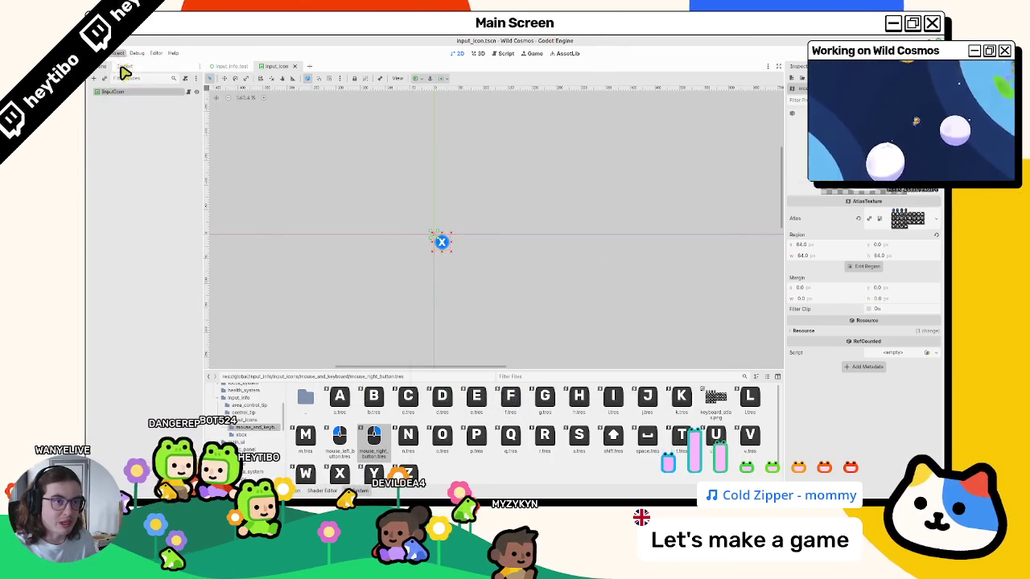
left_click(435, 196)
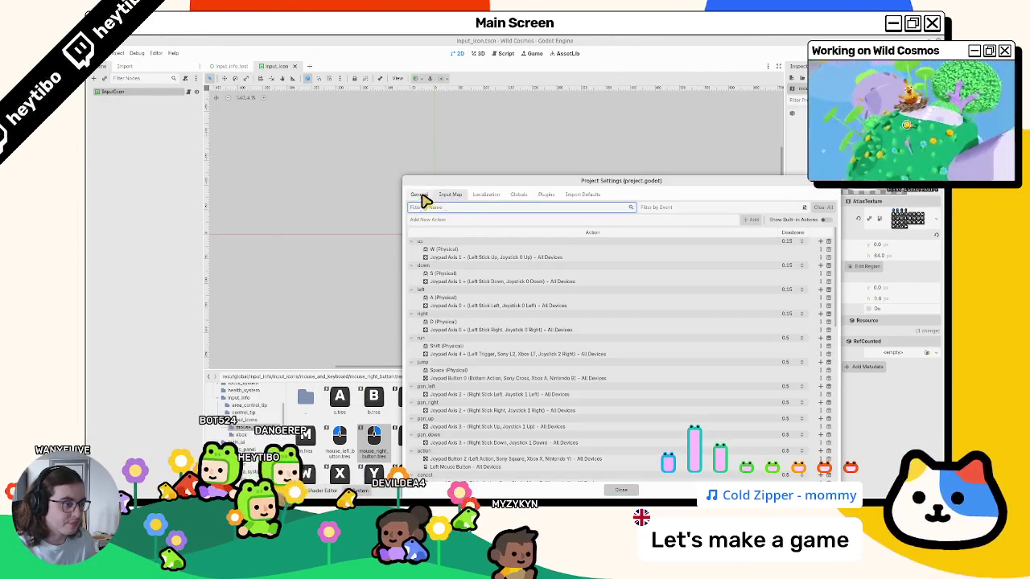
scroll(456, 408, "down", 10)
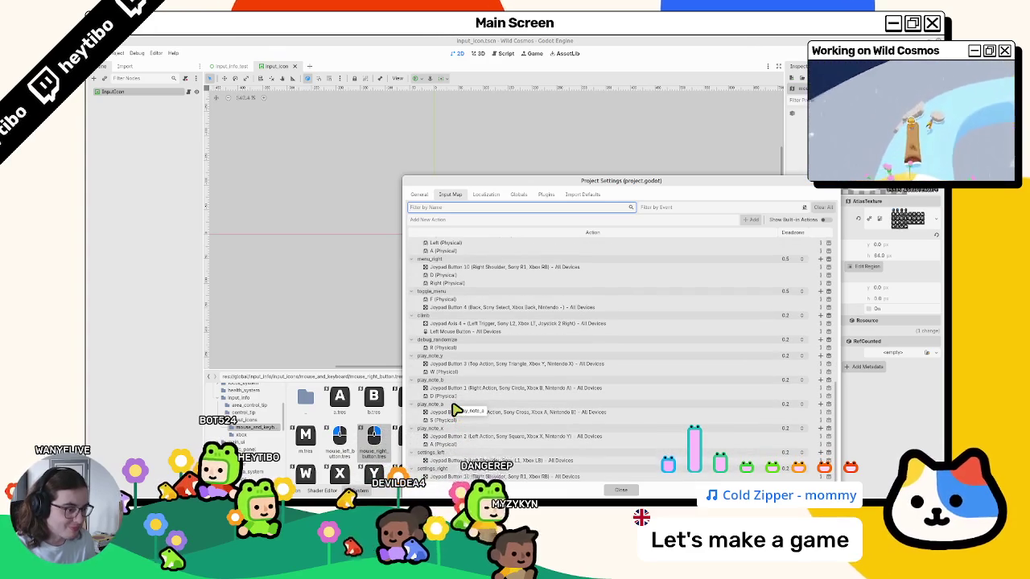
scroll(451, 413, "up", 3)
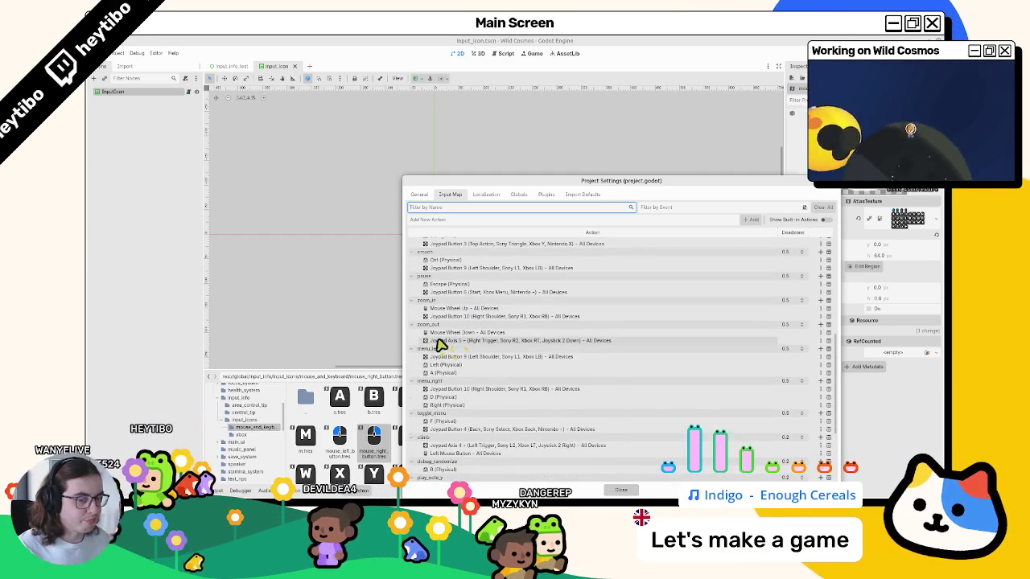
key("Escape")
- Duplicate mouse_right_button.tres as mouse_wheel_up.tres and move its region to the third mouse tile (x 128)
left_click(375, 450)
key("ctrl+d")
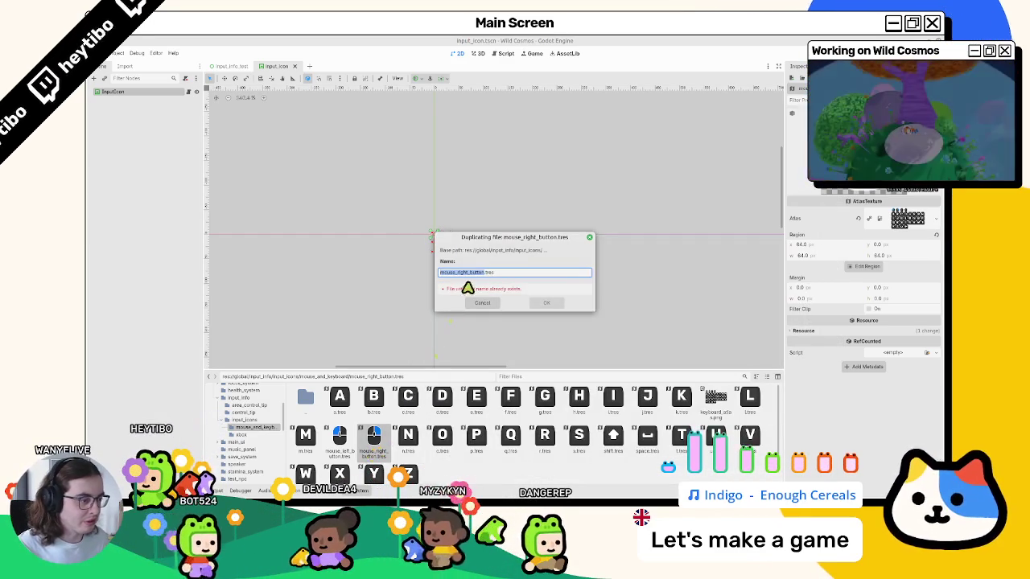
left_click(473, 275)
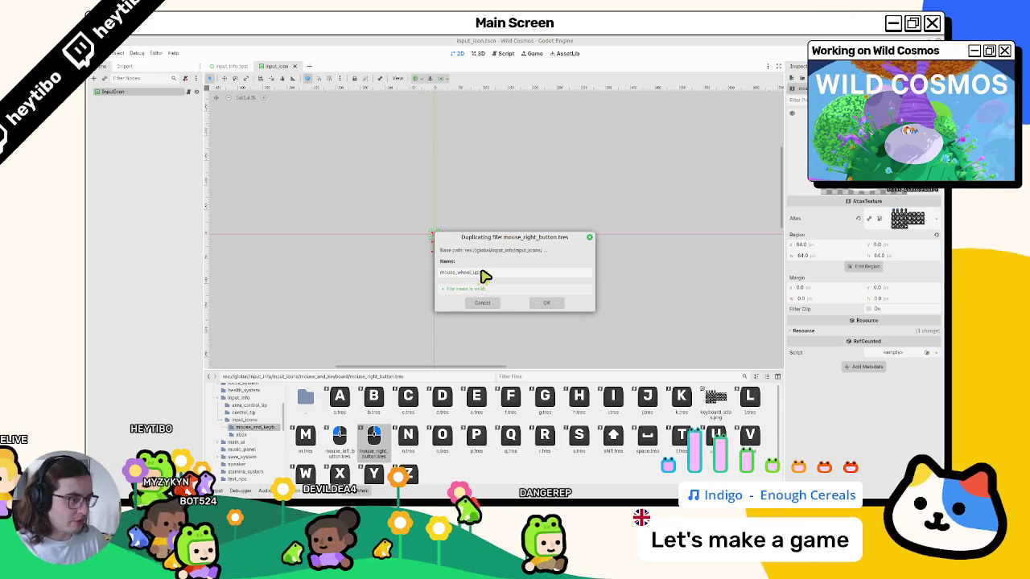
key("Return")
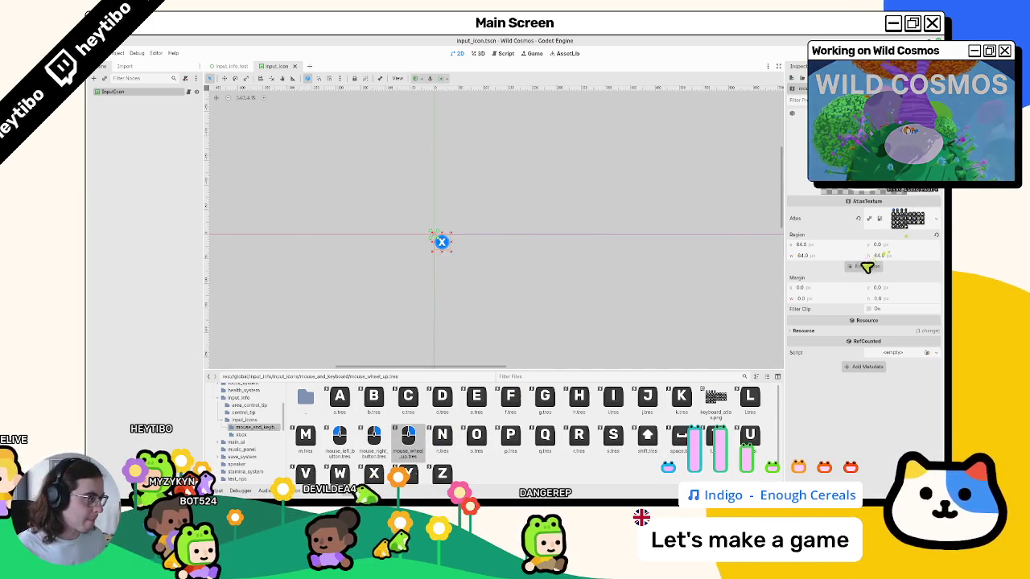
left_click(867, 266)
left_click_drag(476, 240, 483, 231)
left_click(538, 395)
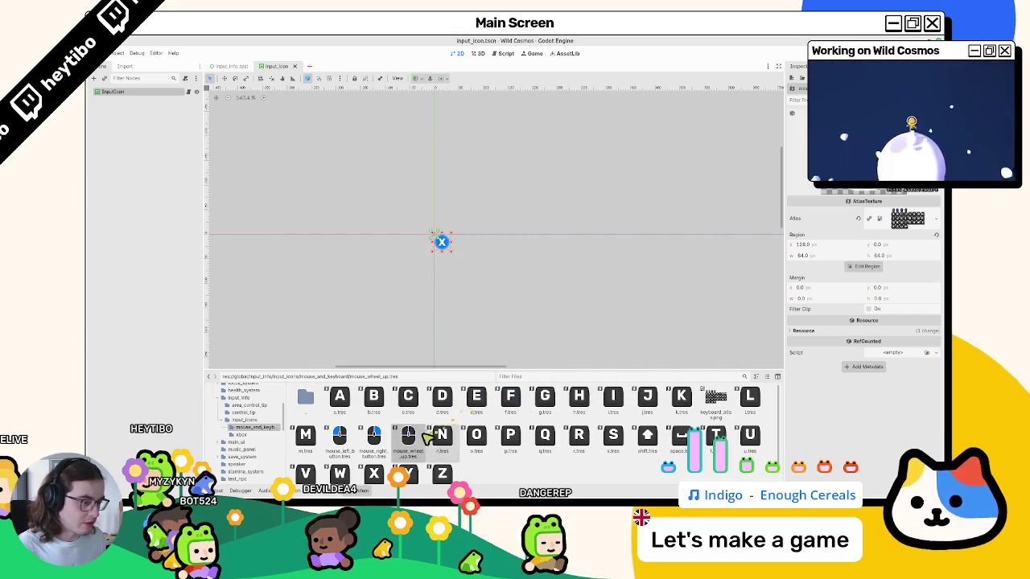
- Duplicate mouse_wheel_up.tres as mouse_wheel_down.tres
key("ctrl+d")
left_click(514, 284)
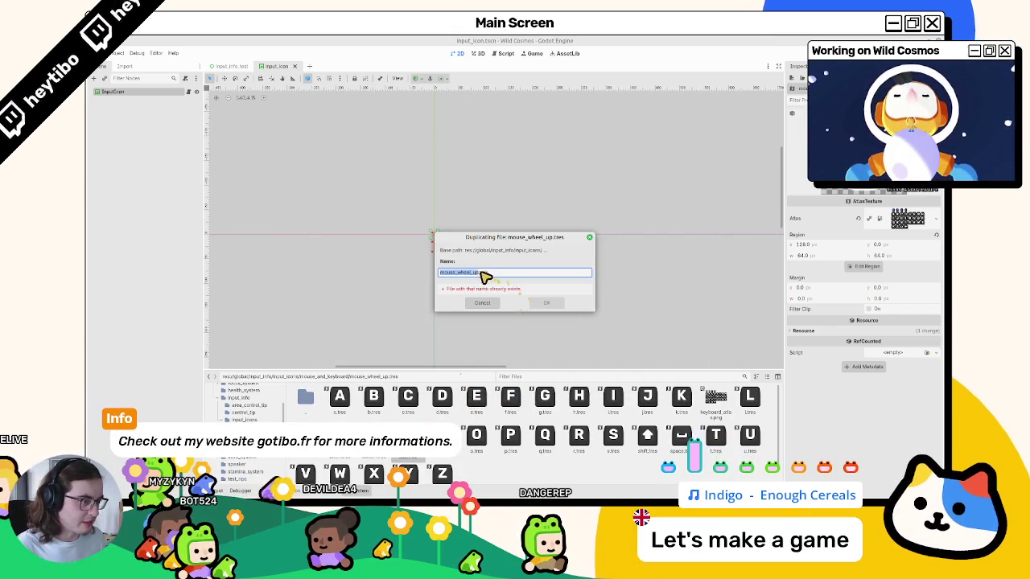
left_click(509, 276)
key("Return")
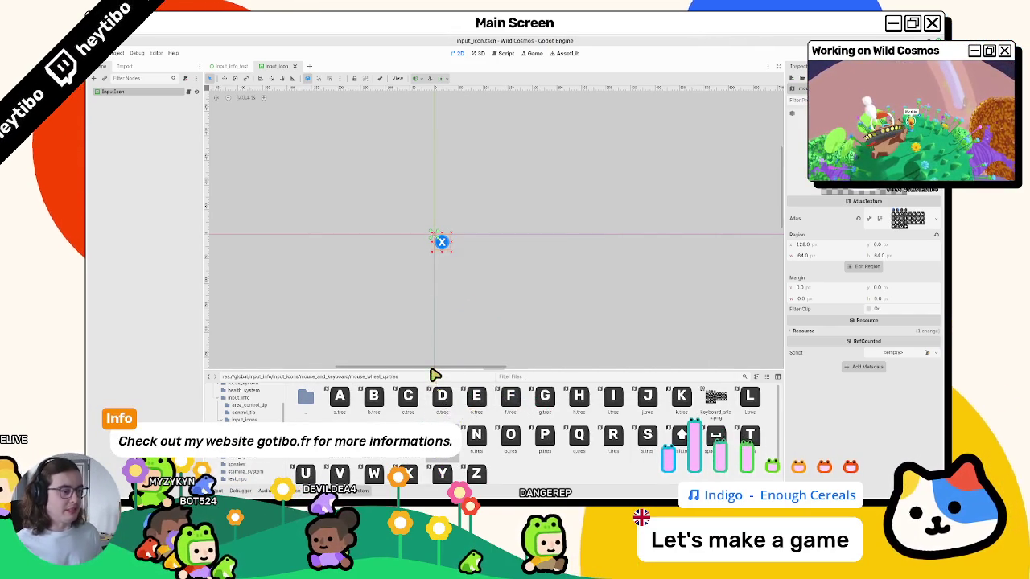
- Make the FileSystem dock taller and view xbox_controller_atlas.png in the xbox icons folder
left_click_drag(433, 372, 403, 310)
double_click(306, 338)
double_click(350, 354)
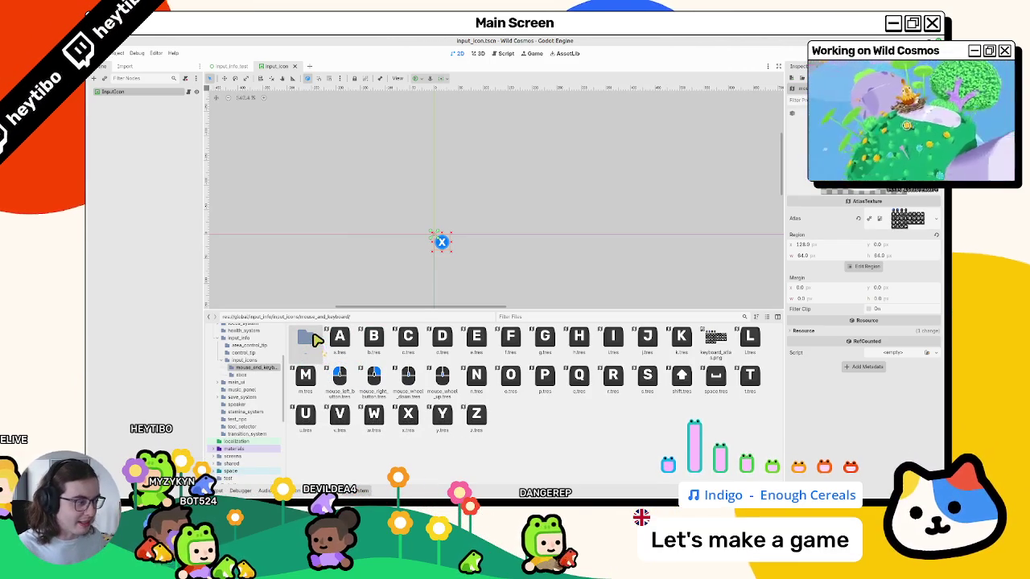
double_click(314, 340)
double_click(376, 342)
left_click(336, 347)
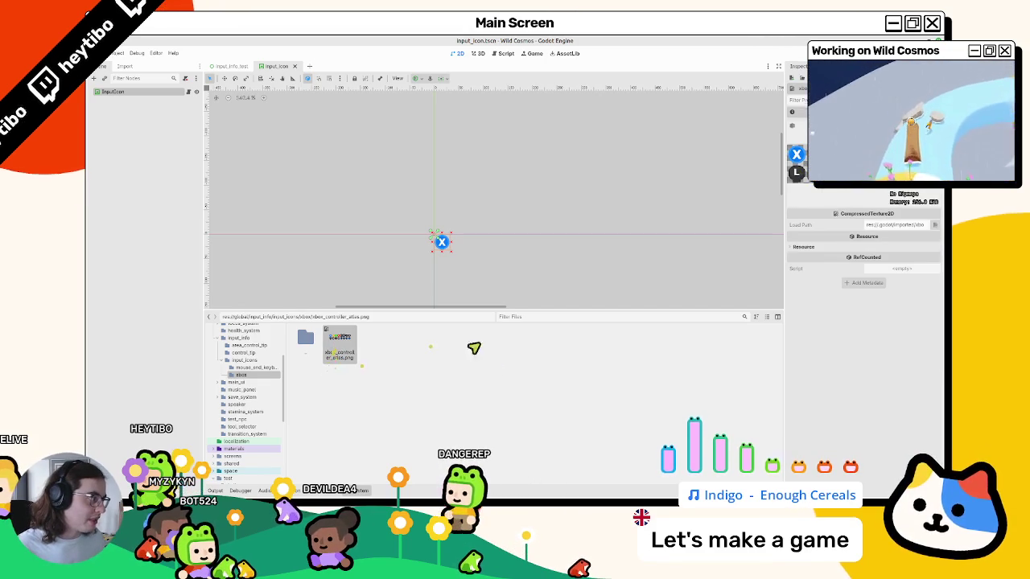
- Compare against the test project's individual Xbox button SVGs, ending in the global xbox folder
double_click(298, 341)
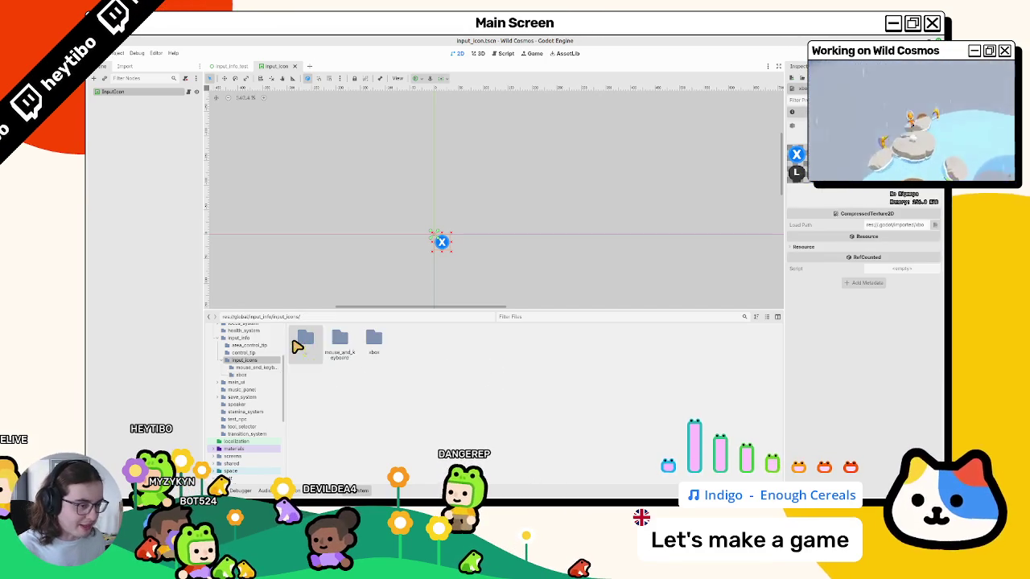
double_click(350, 343)
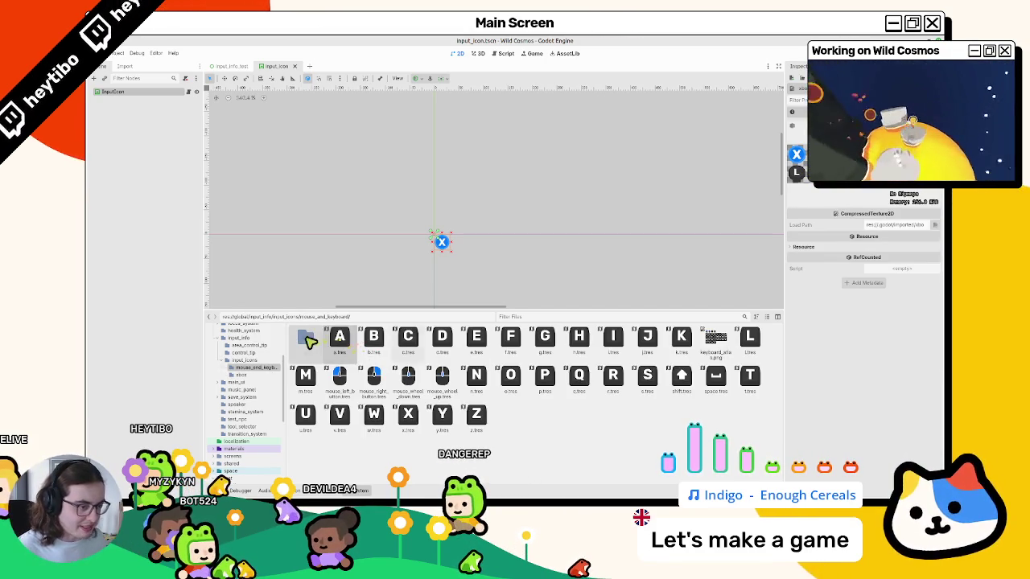
double_click(308, 338)
double_click(368, 343)
key("ctrl+v")
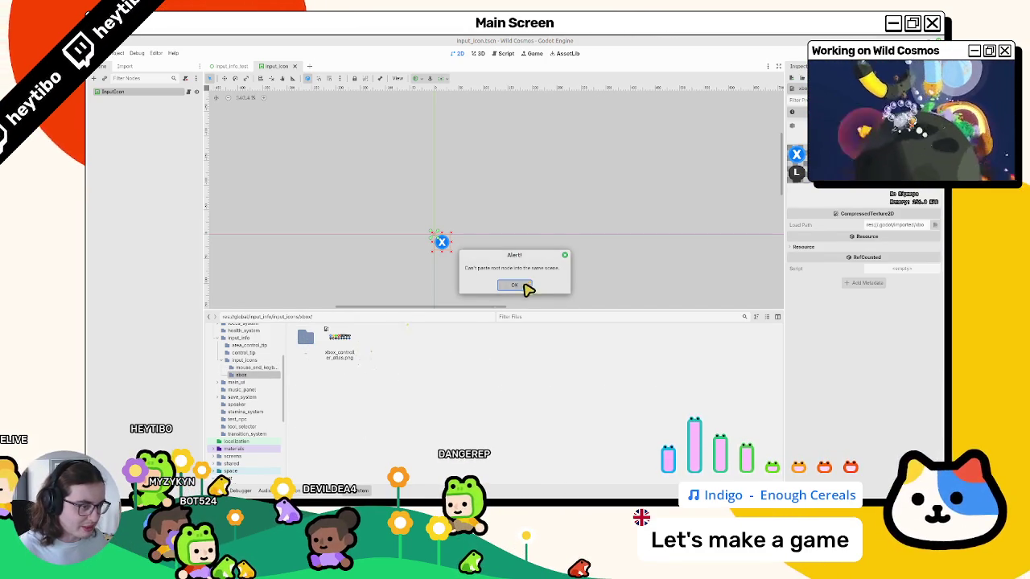
left_click(522, 286)
scroll(260, 387, "down", 5)
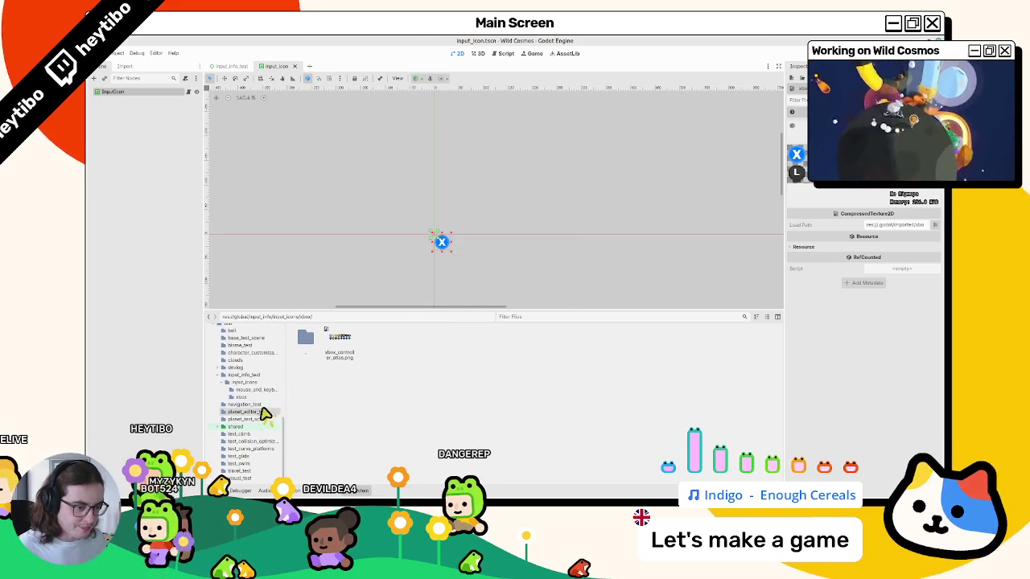
left_click(260, 398)
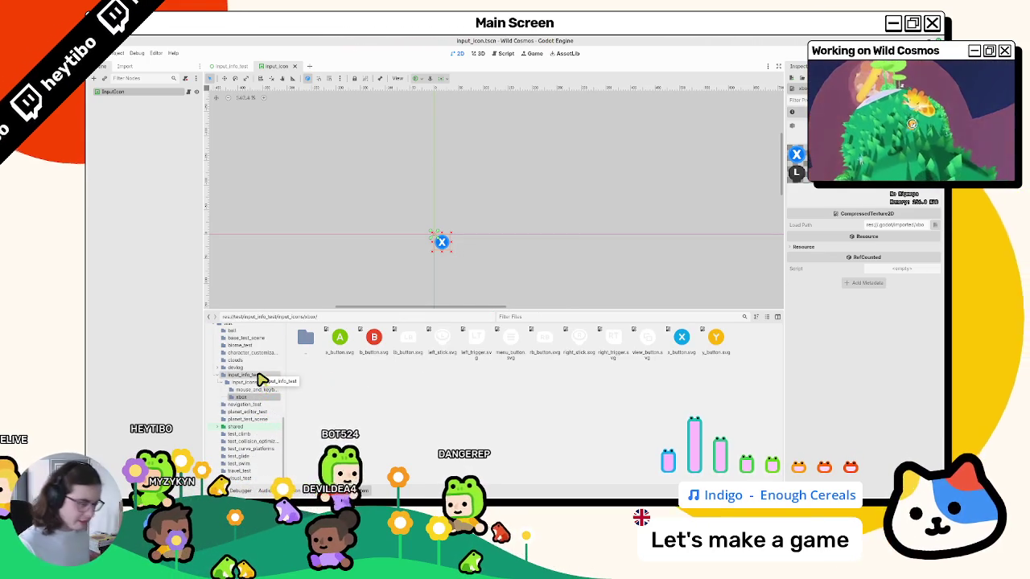
scroll(241, 362, "up", 10)
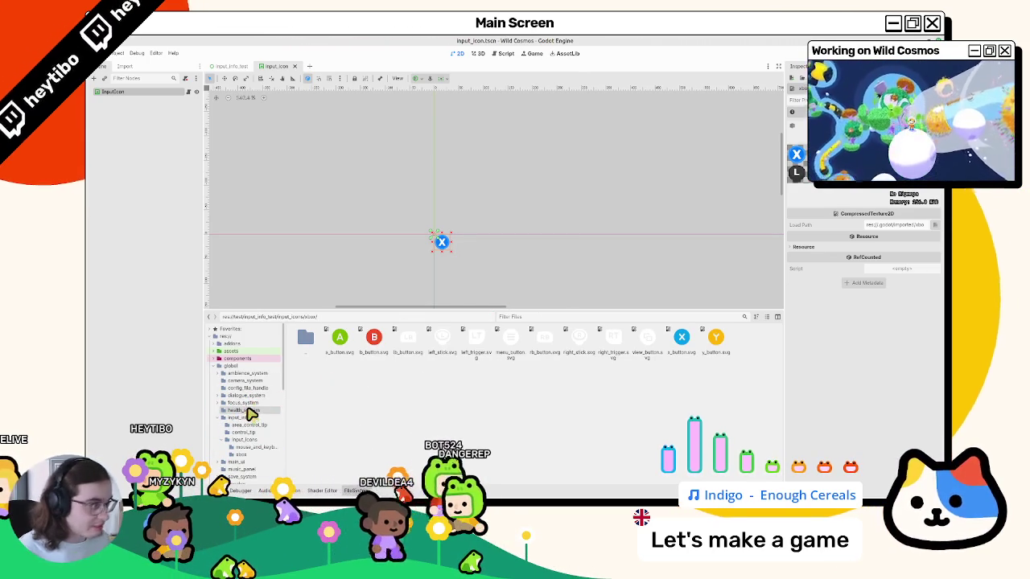
left_click(266, 455)
- Create an AtlasTexture from xbox_controller_atlas.png, crop it to the X button cell, and save
right_click(389, 375)
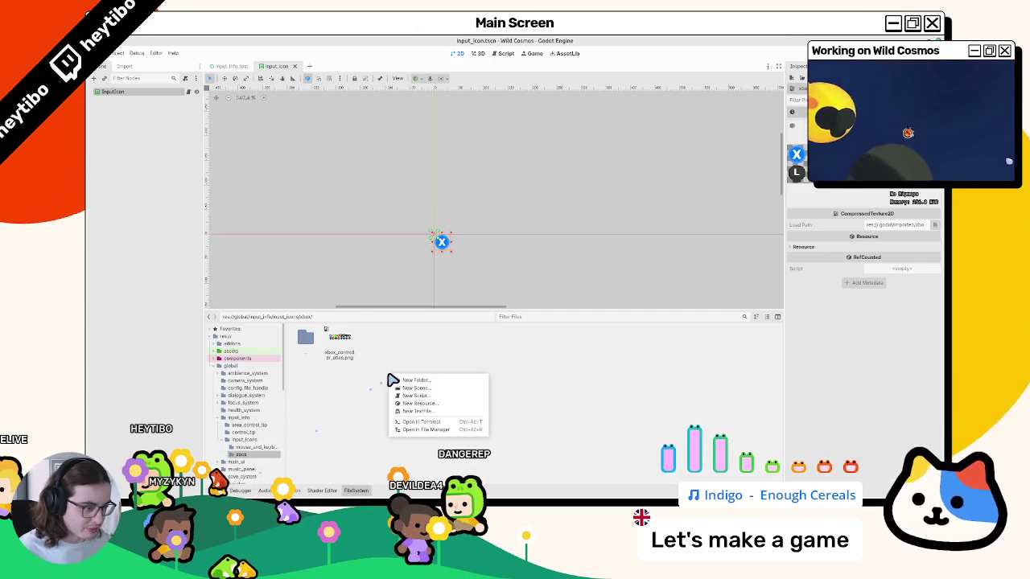
left_click(448, 410)
double_click(615, 190)
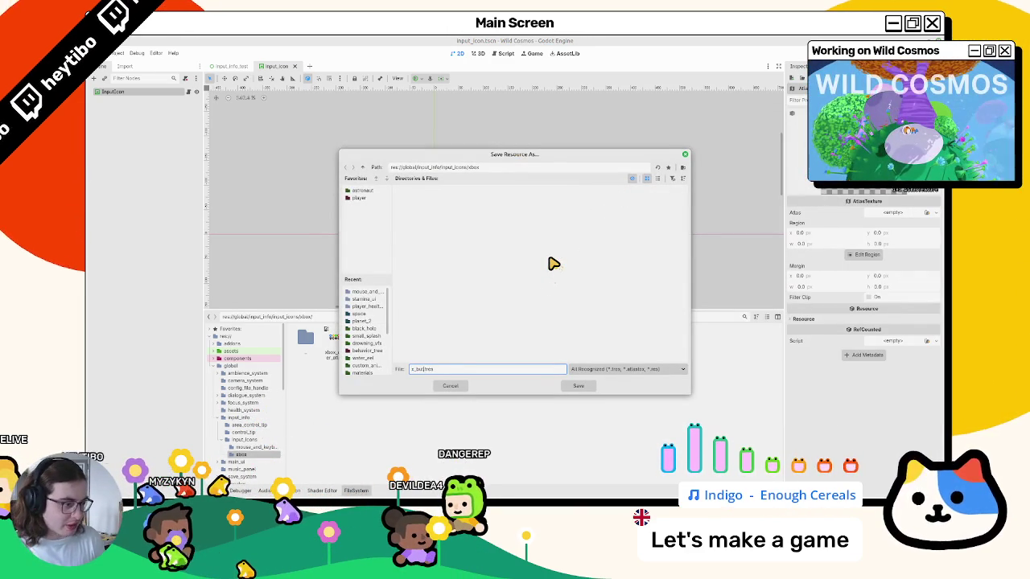
left_click_drag(339, 341, 894, 213)
left_click(868, 267)
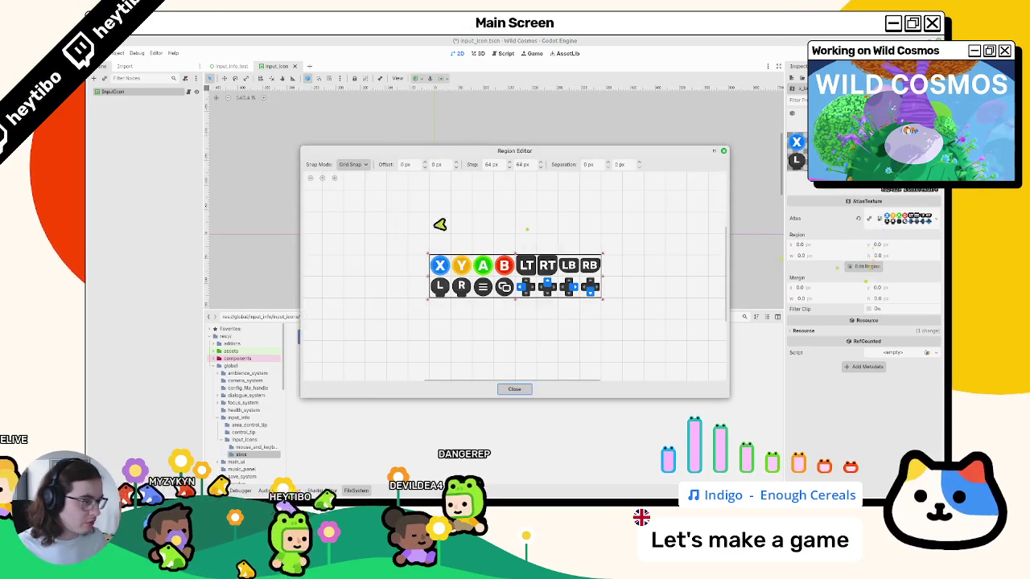
left_click(441, 267)
left_click(515, 389)
key("ctrl+s")
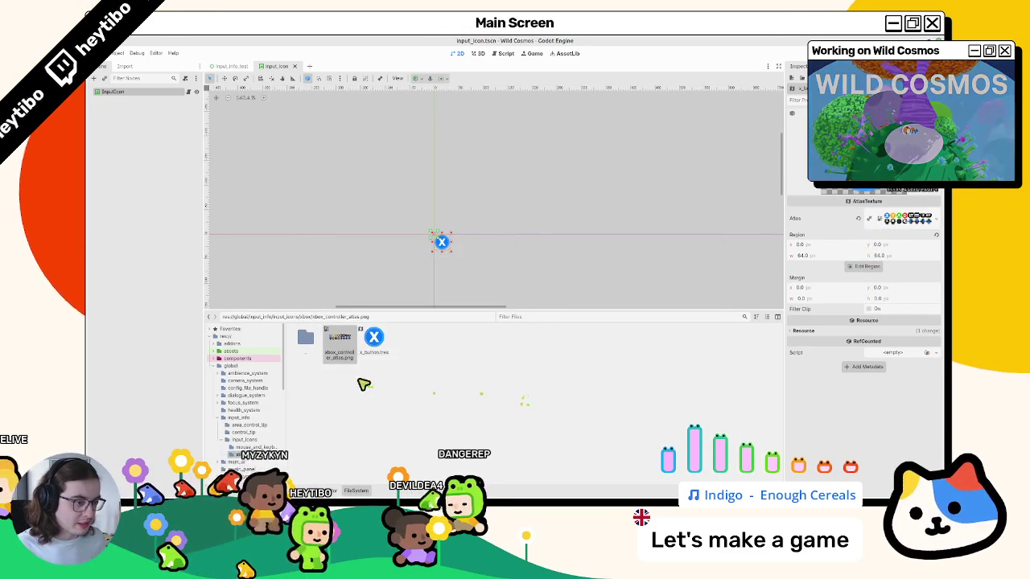
- Duplicate x_button.tres as y_button.tres, a_button.tres and b_button.tres
key("ctrl+d")
type("y_button")
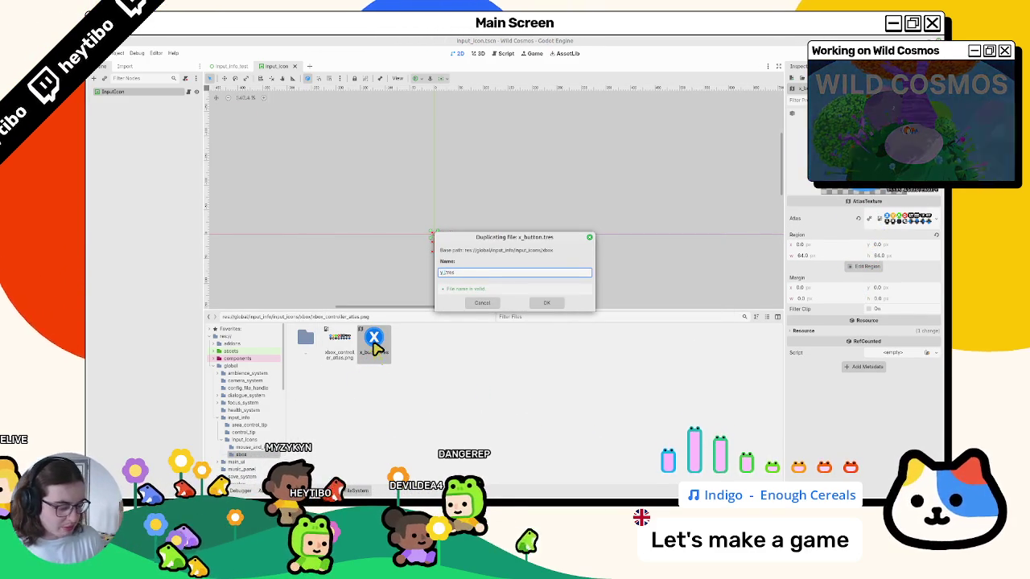
key("Return")
key("ctrl+d")
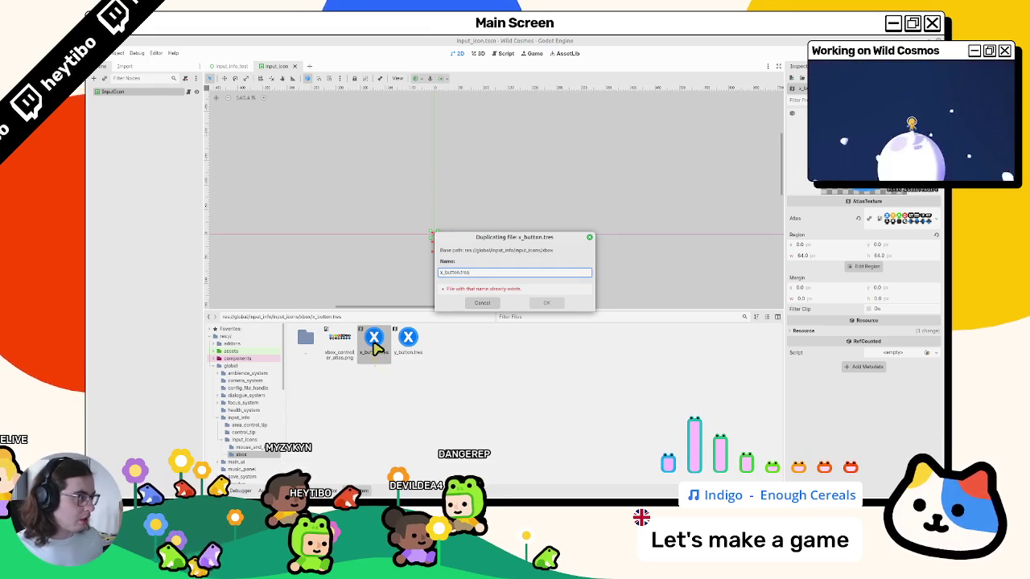
key("BackSpace")
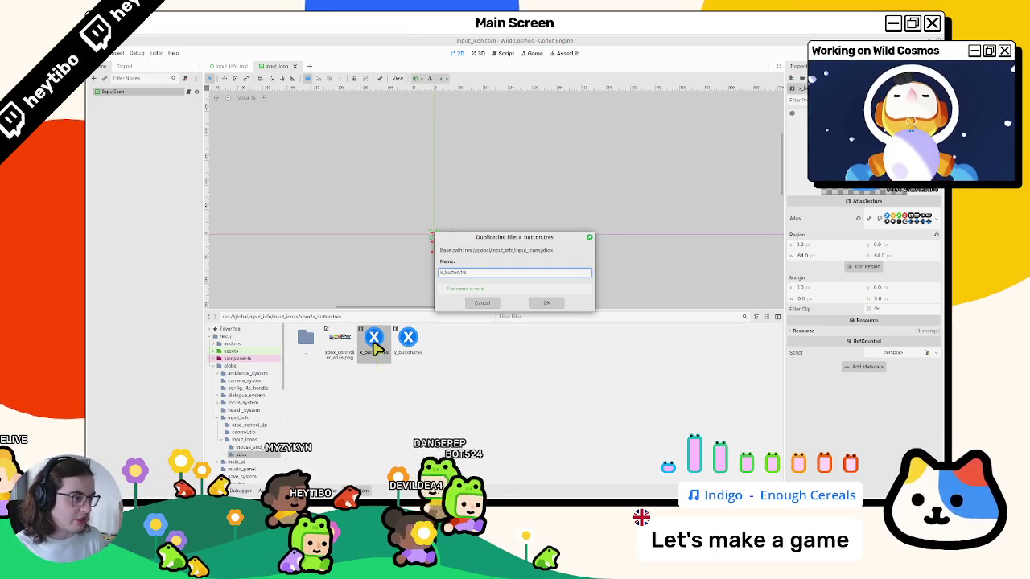
key("Escape")
key("ctrl+d")
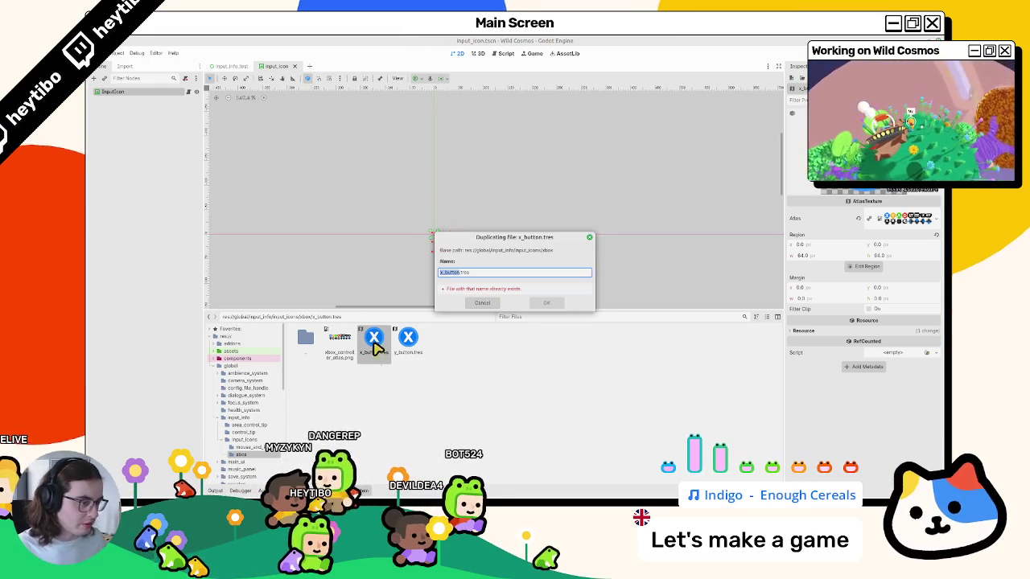
key("Home")
key("Delete")
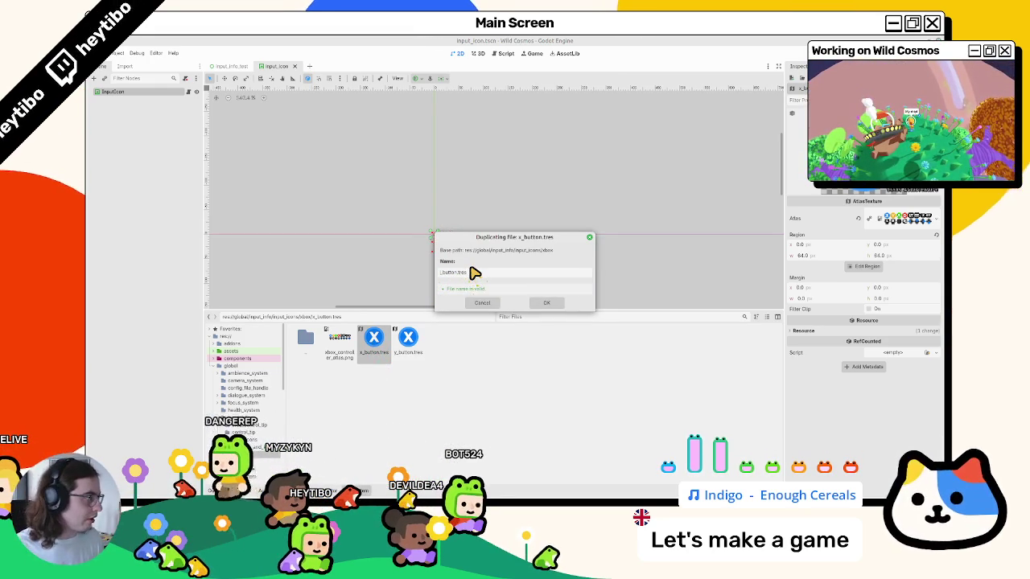
type("a")
key("Return")
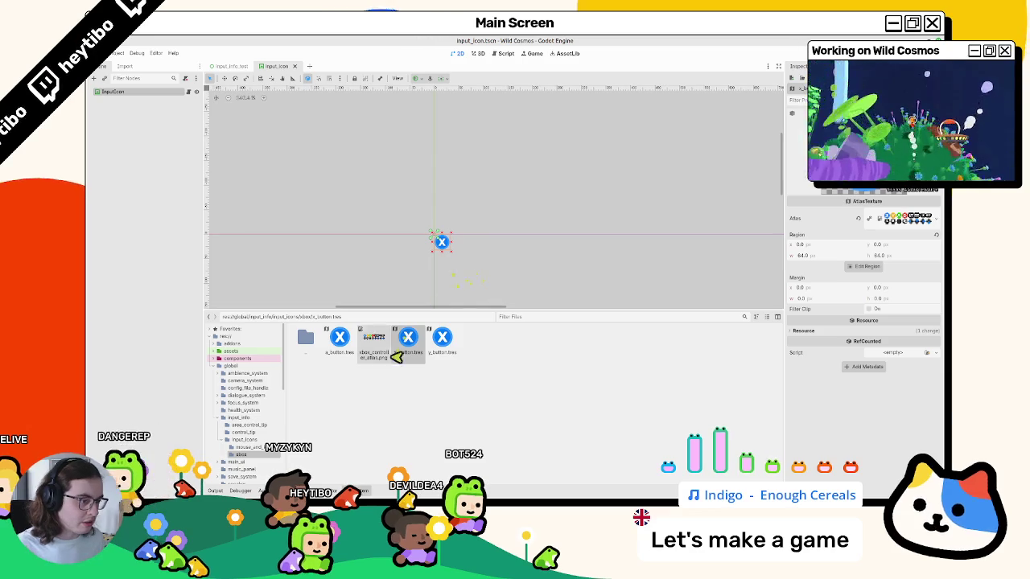
key("ctrl+d")
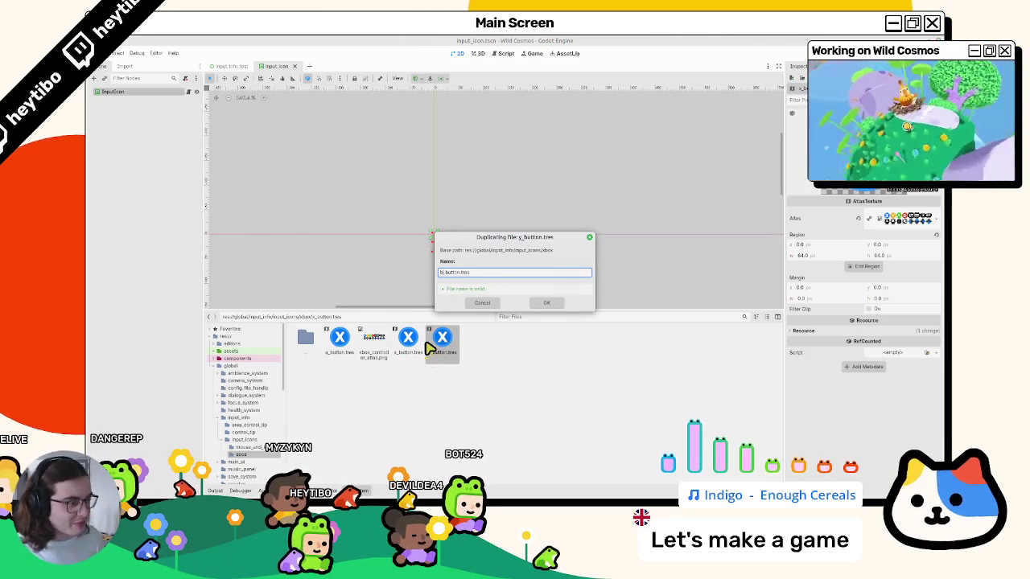
key("Return")
- Edit the new textures' atlas regions, picking the B button cell, and save
left_click(346, 345)
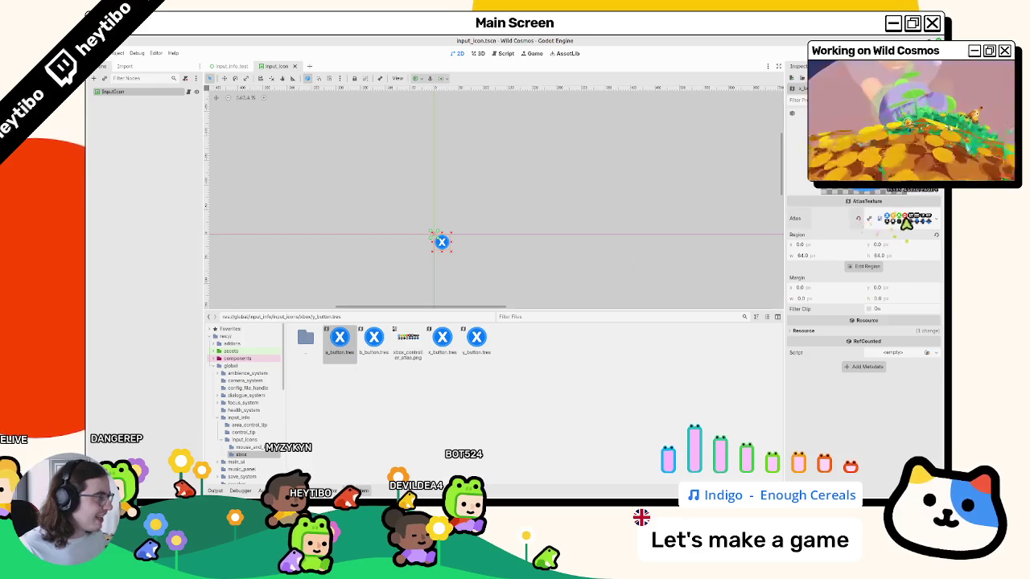
left_click(862, 268)
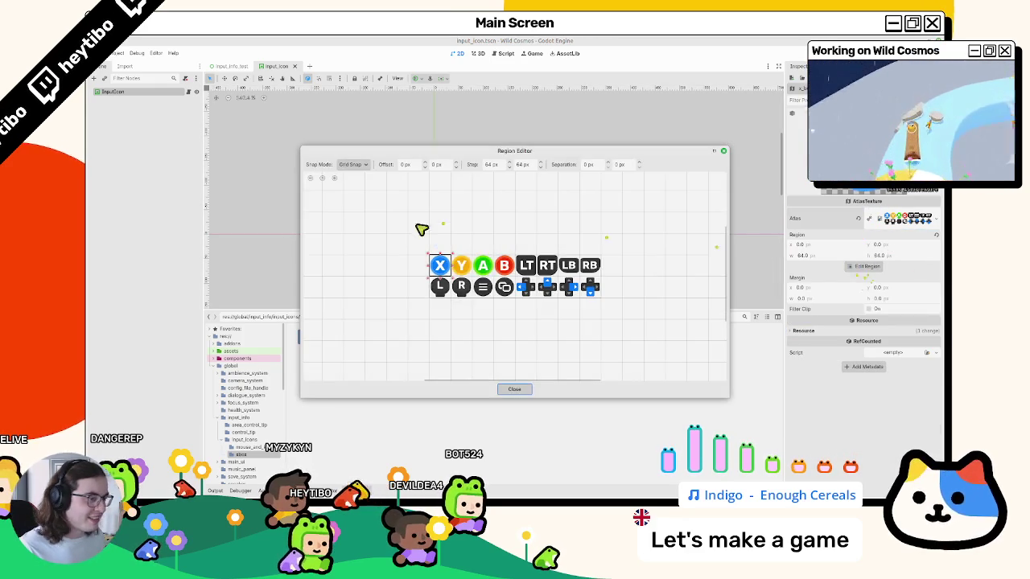
left_click(515, 390)
key("ctrl+s")
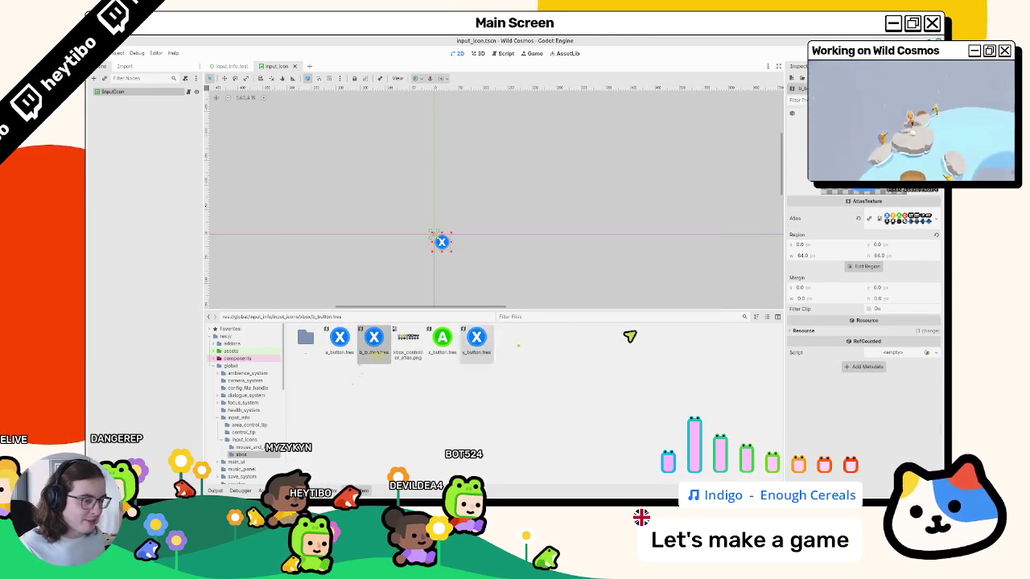
left_click(873, 268)
left_click(505, 270)
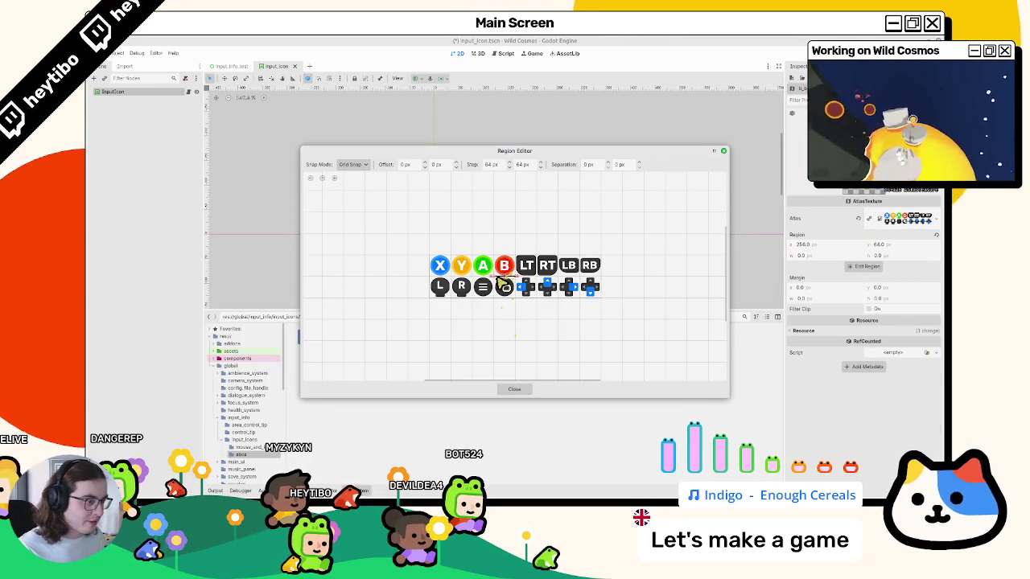
left_click(515, 390)
key("ctrl+s")
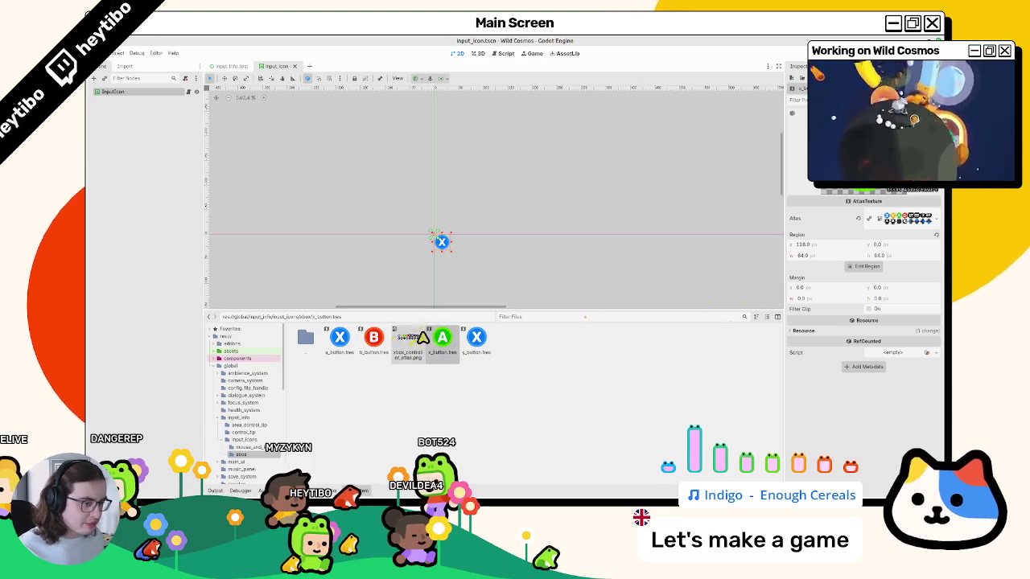
double_click(339, 338)
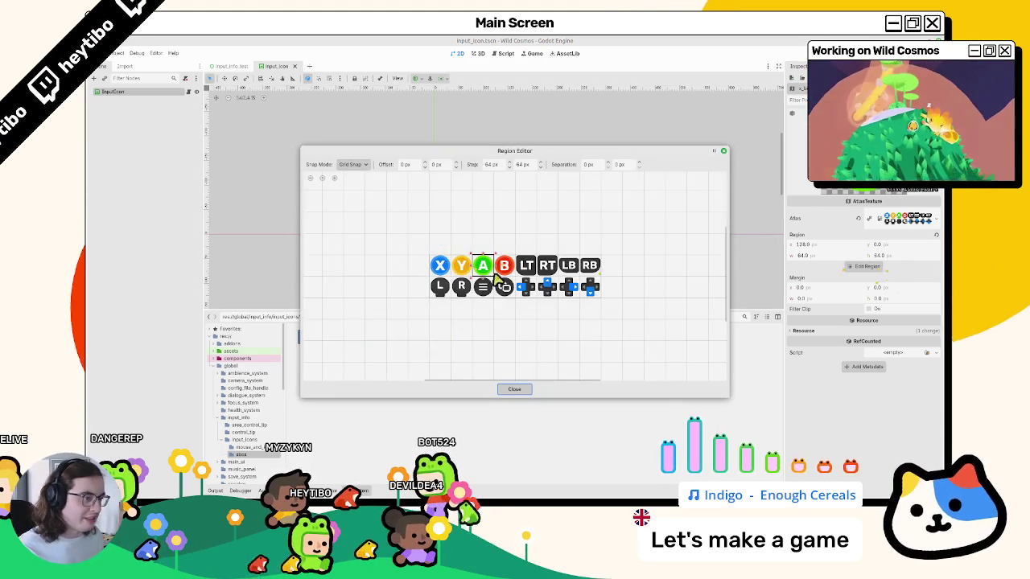
key("Escape")
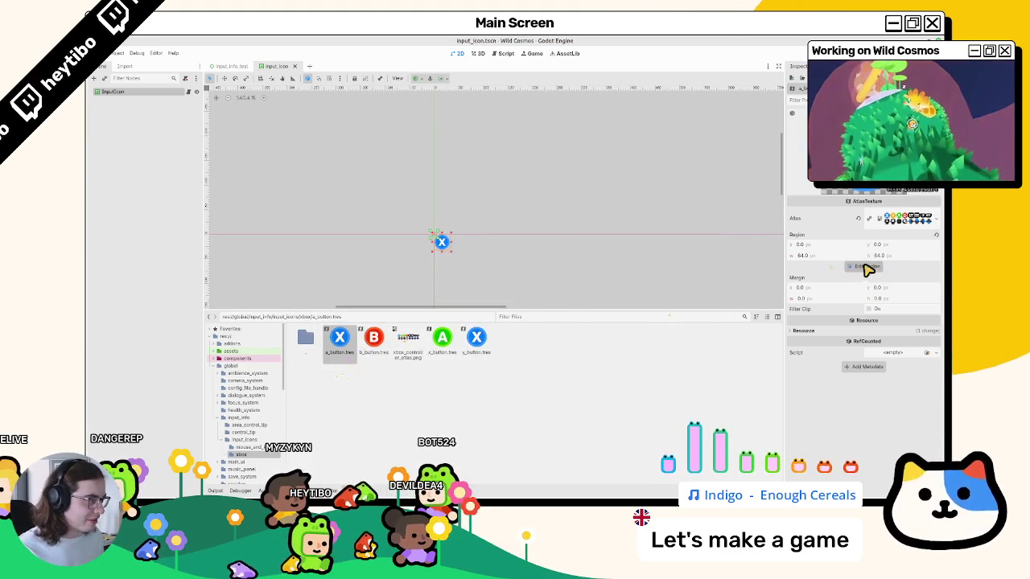
- Re-crop a_button, x_button and y_button.tres to the A, X and Y tiles, saving each
left_click(867, 267)
left_click(483, 268)
left_click(513, 391)
key("ctrl+s")
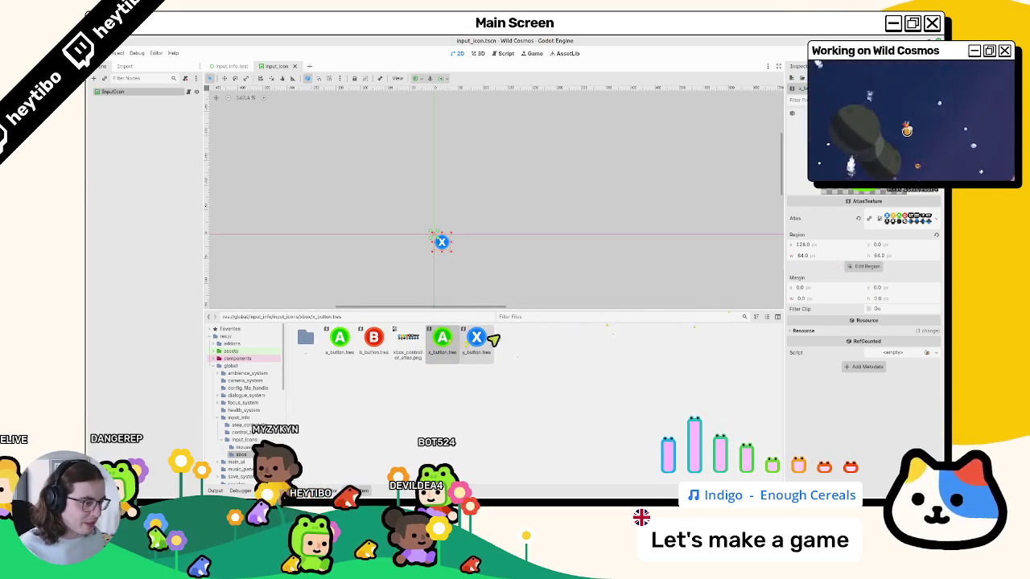
left_click(867, 266)
left_click(440, 267)
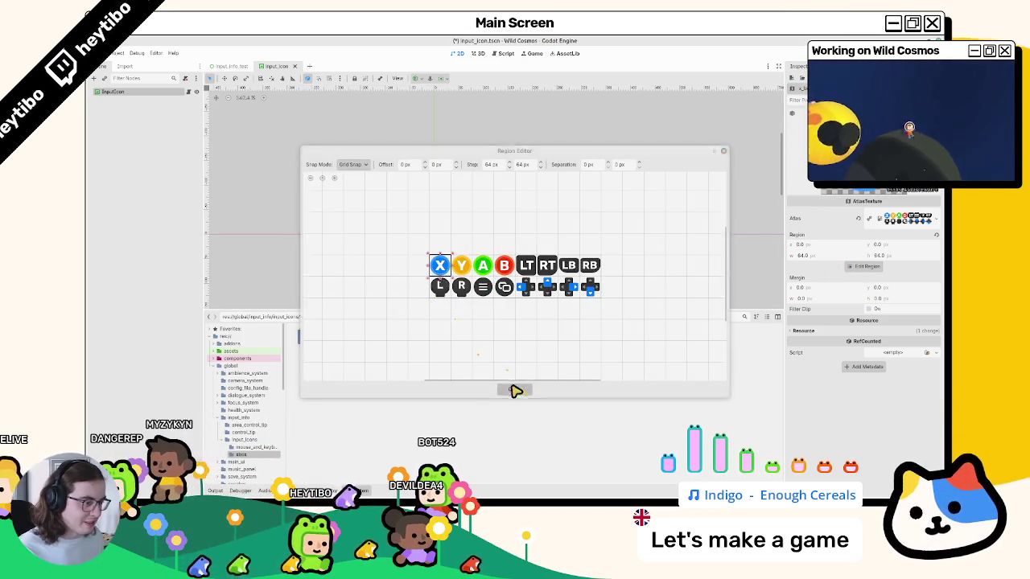
left_click(514, 388)
key("ctrl+s")
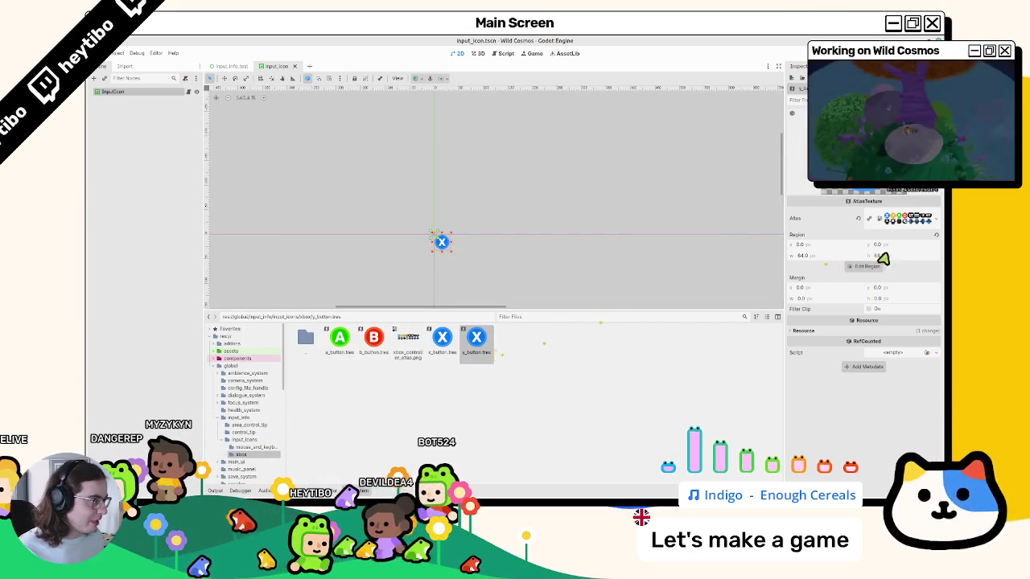
left_click(867, 267)
left_click(460, 263)
left_click(515, 389)
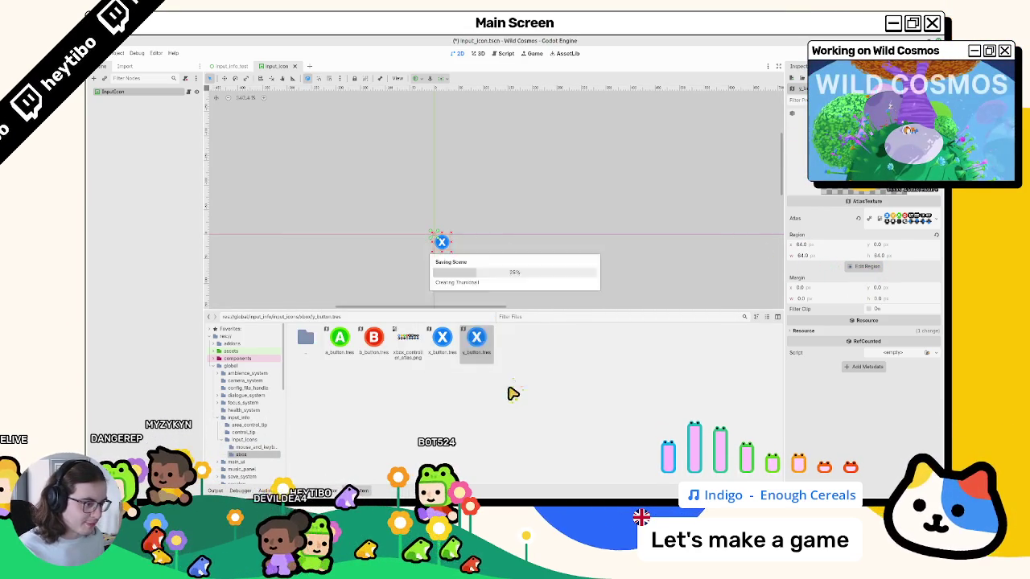
key("ctrl+s")
- Check the right_trigger icon name in the test xbox folder, then return to the xbox folder
key("ctrl+d")
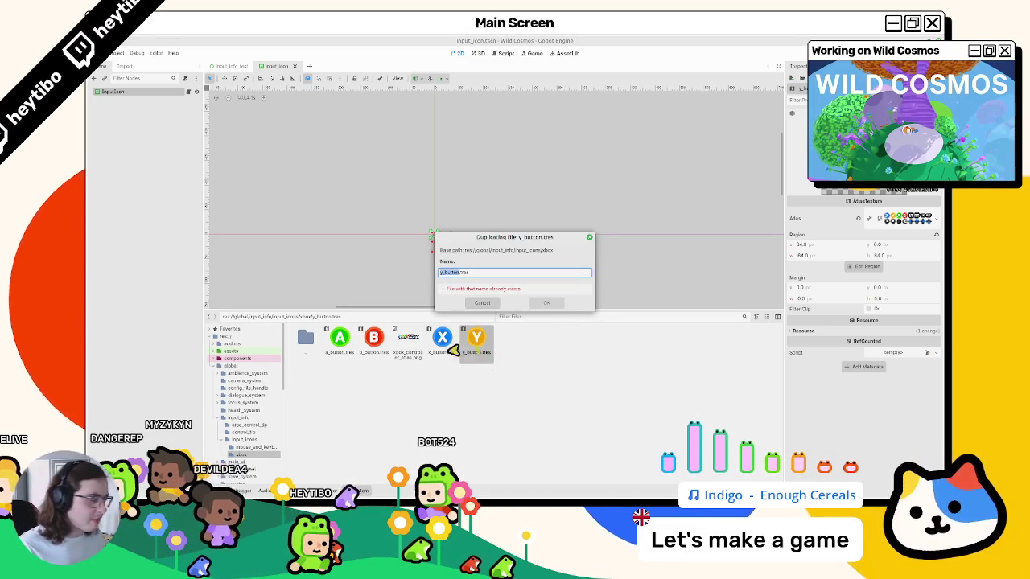
key("Escape")
scroll(273, 420, "down", 3)
scroll(272, 419, "down", 5)
left_click(256, 397)
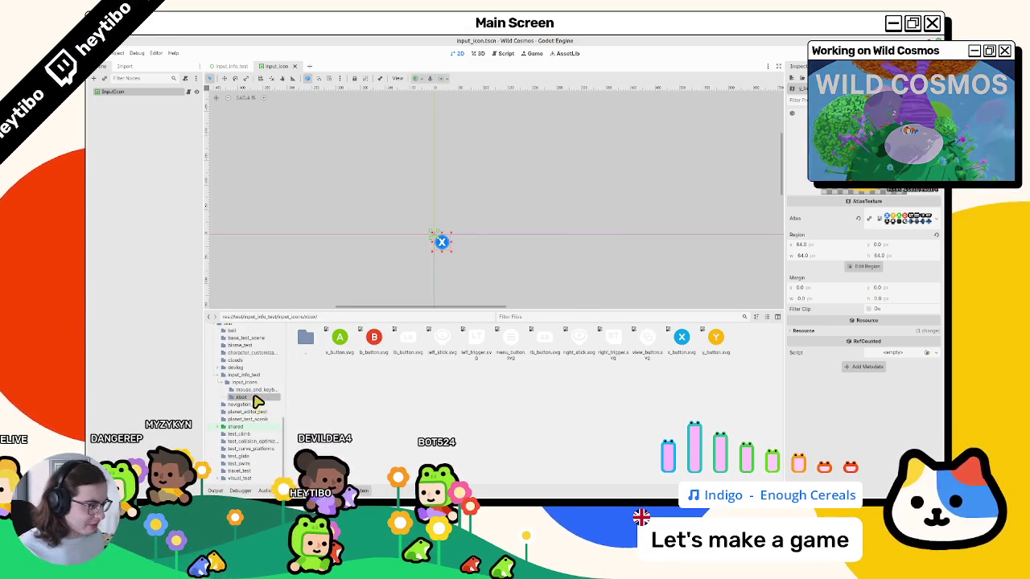
left_click(616, 346)
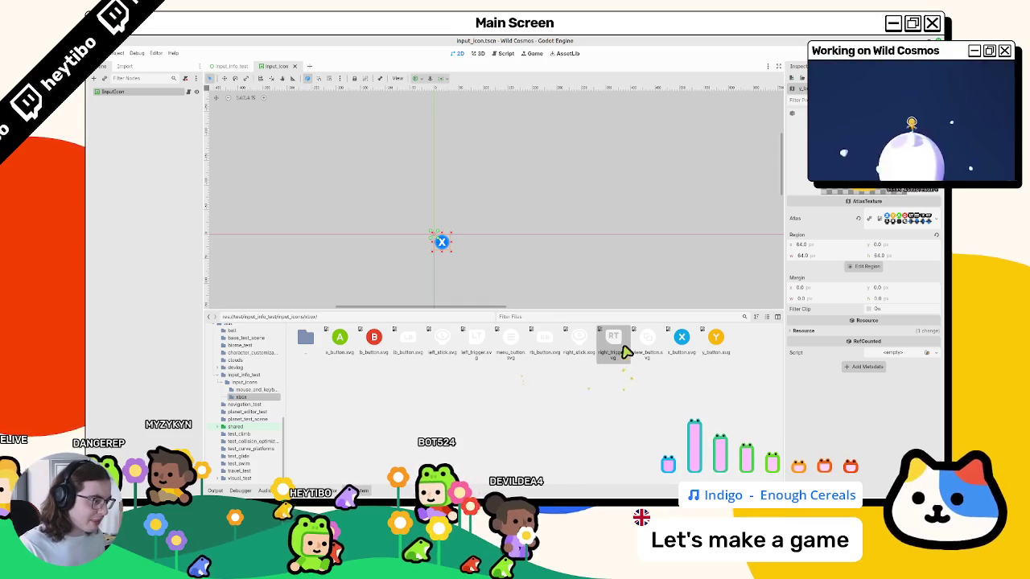
scroll(278, 414, "up", 5)
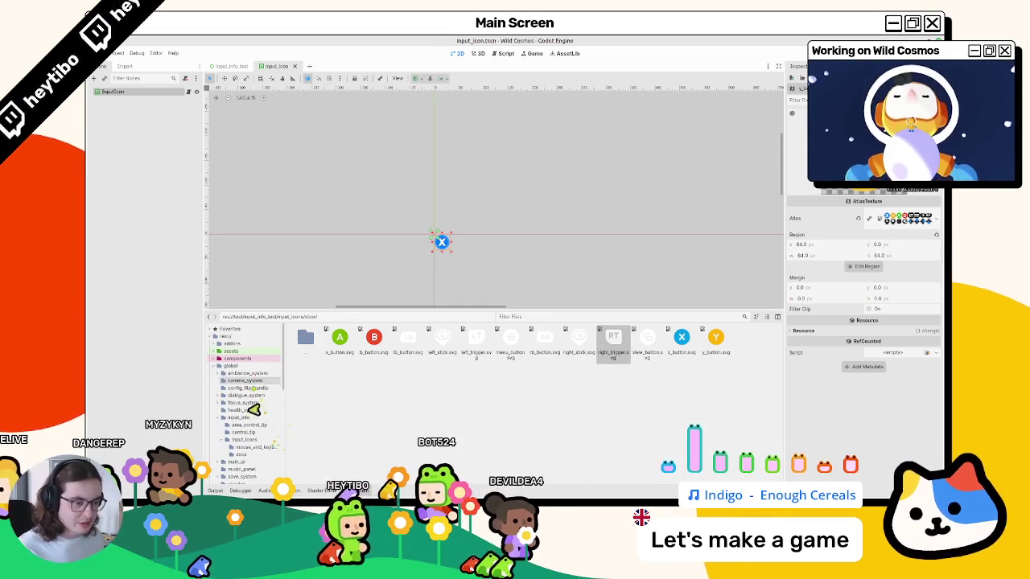
left_click(248, 449)
left_click(239, 455)
left_click(237, 461)
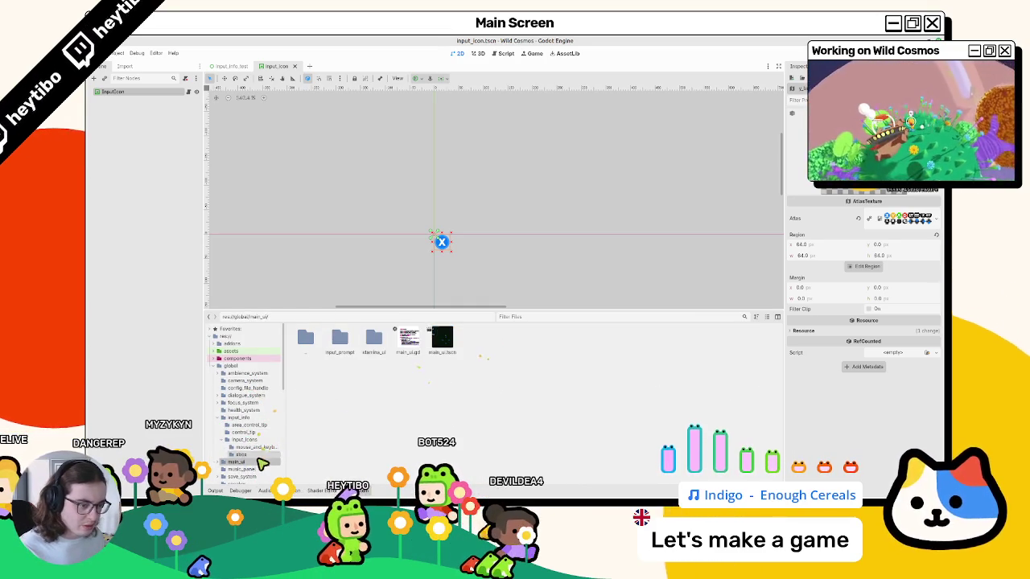
left_click(243, 454)
- Duplicate y_button.tres as right_trigger.tres, then duplicate that as rb_button.tres
left_click(481, 344)
key("ctrl+d")
type("right_trigger")
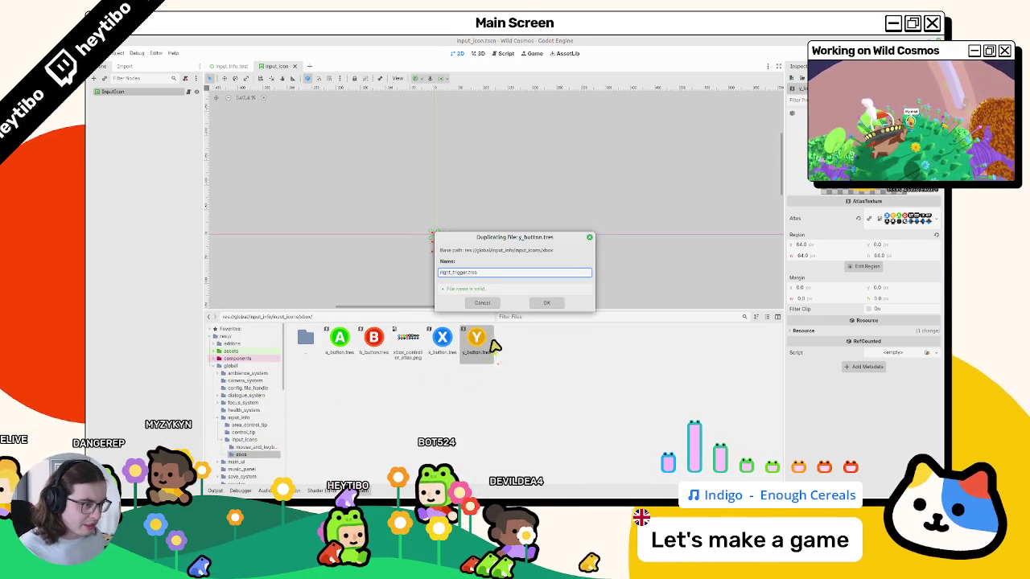
left_click(544, 304)
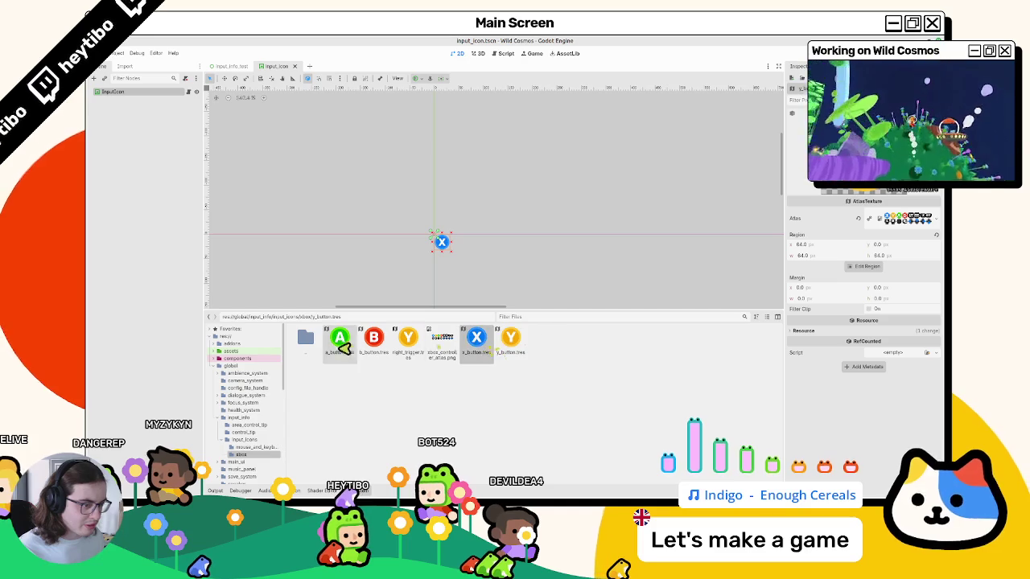
left_click(410, 343)
key("ctrl+d")
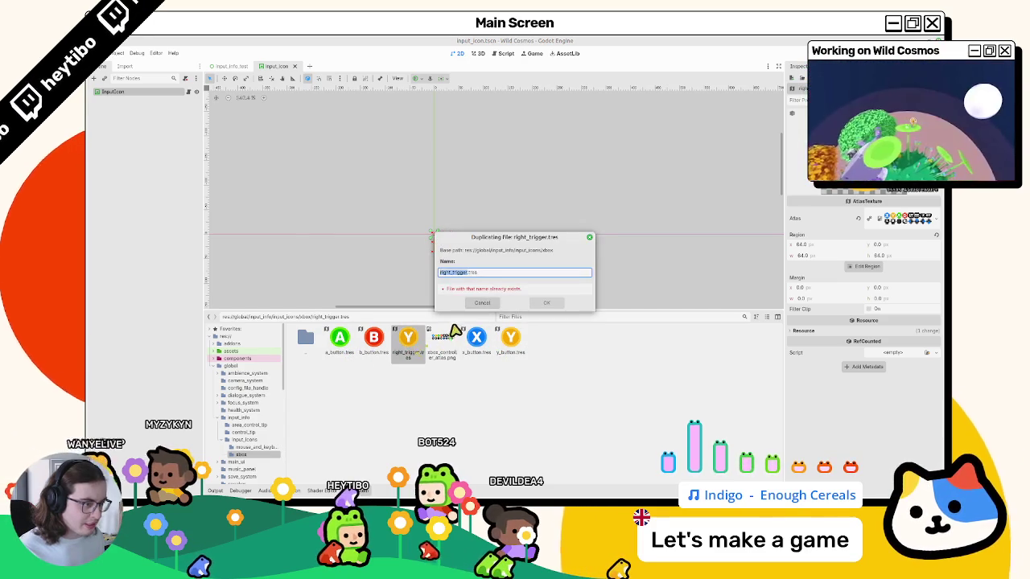
key("Return")
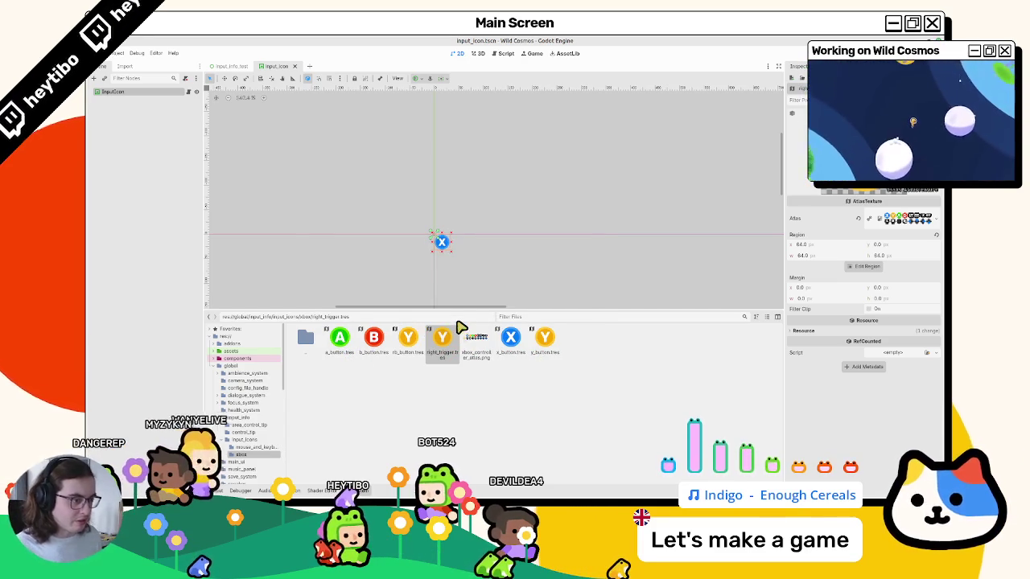
- Set rb_button's region to the RB tile and right_trigger's to the RT tile, saving both
left_click(862, 265)
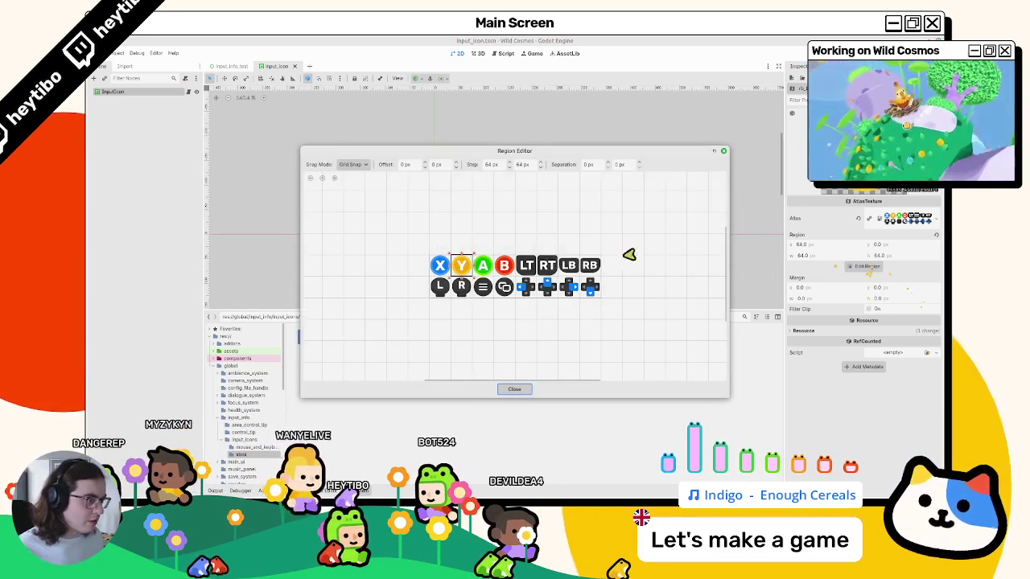
left_click(514, 388)
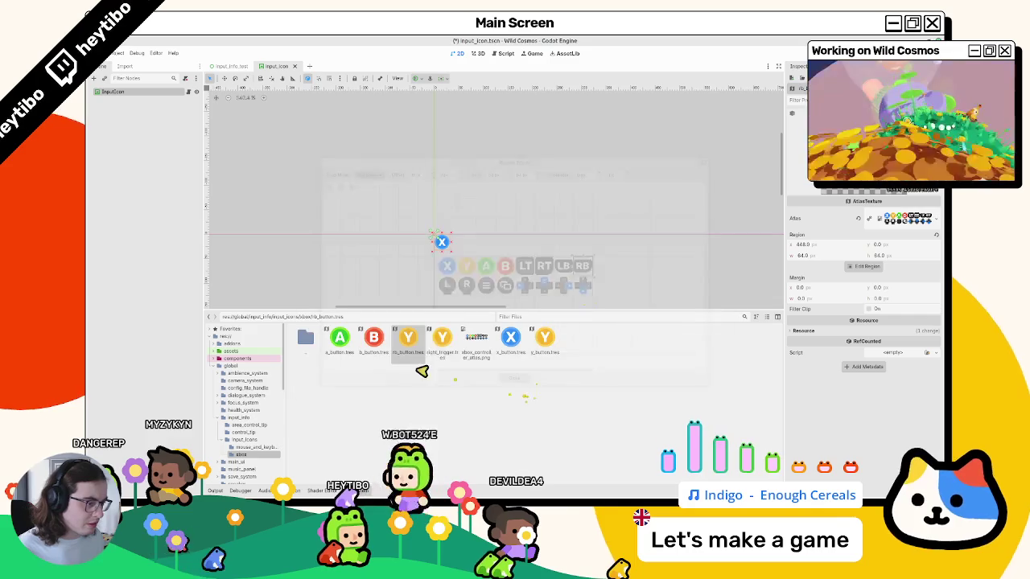
left_click(412, 346)
key("ctrl+s")
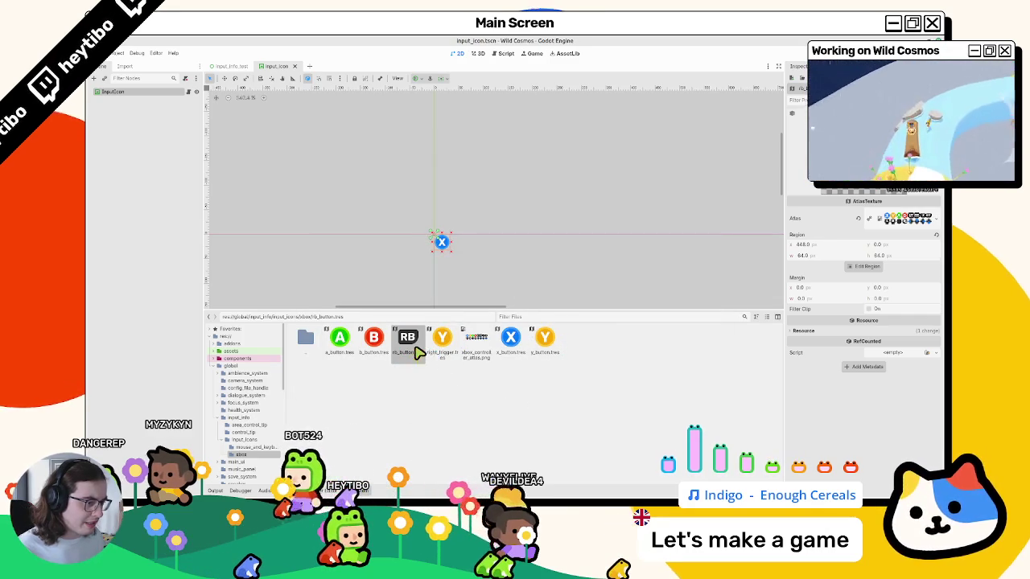
double_click(453, 347)
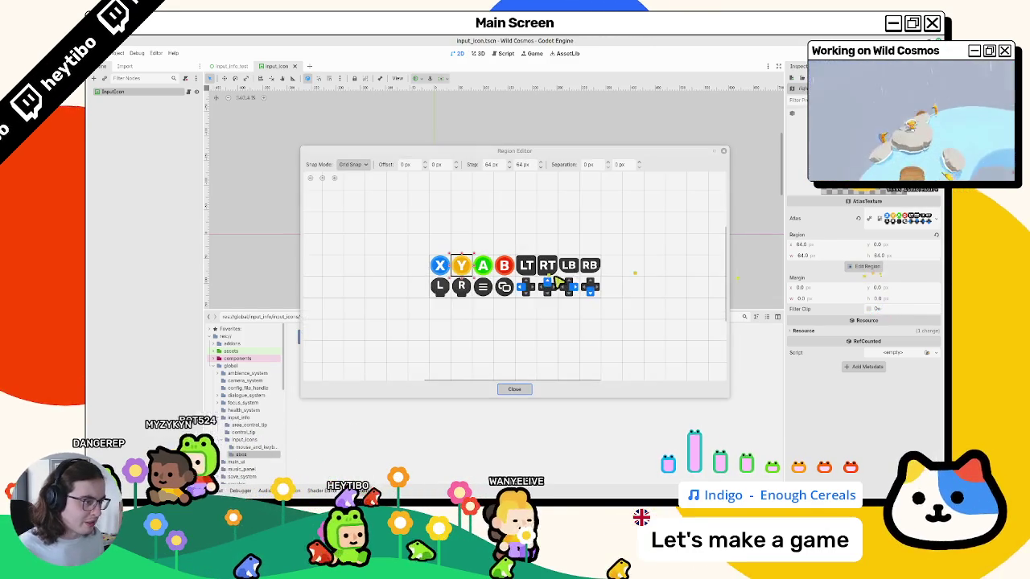
left_click(548, 269)
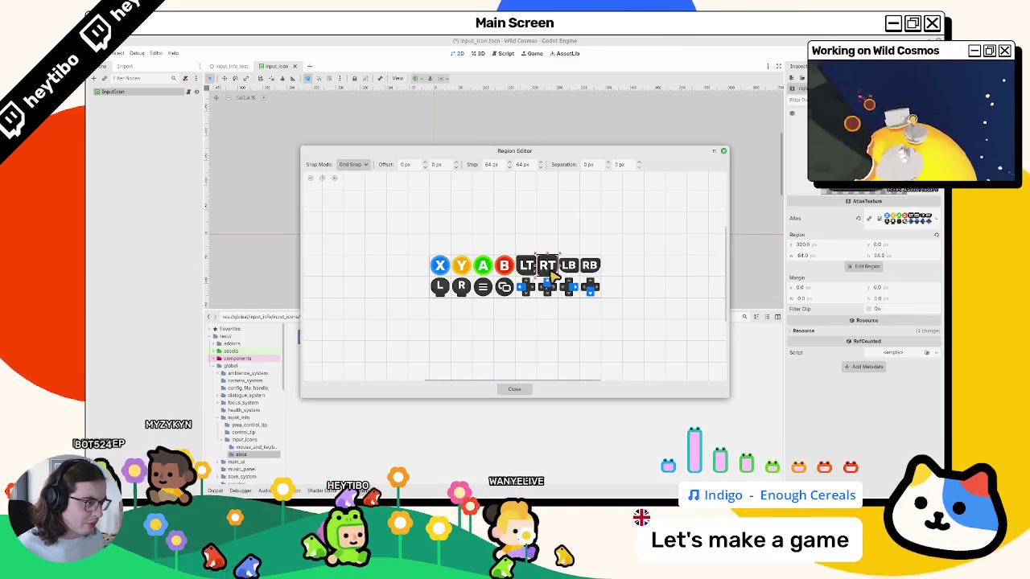
left_click(511, 390)
key("ctrl+s")
- Duplicate rb_button.tres as lb_button.tres and right_trigger.tres as left_trigger.tres
left_click(408, 352)
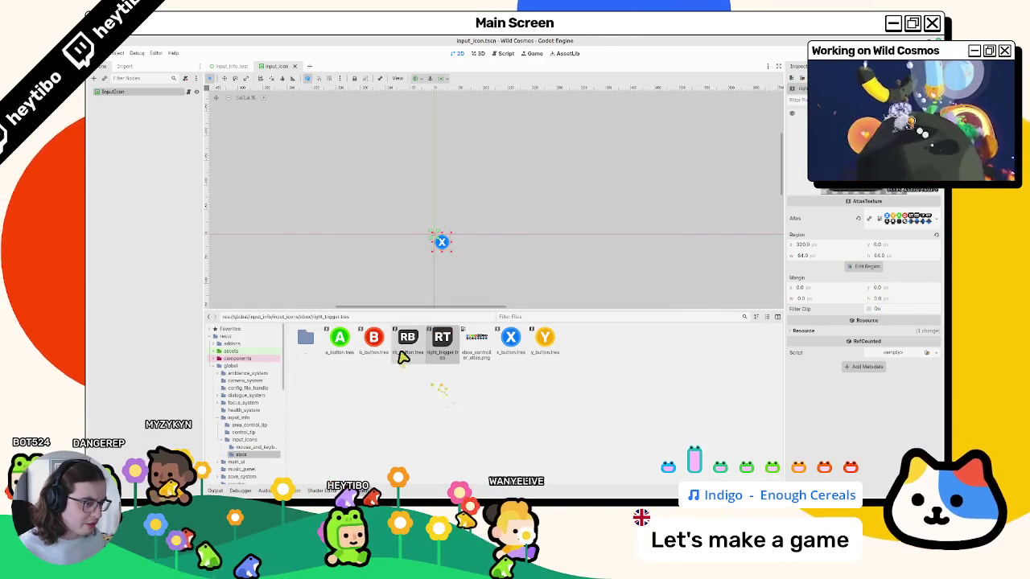
key("ctrl+d")
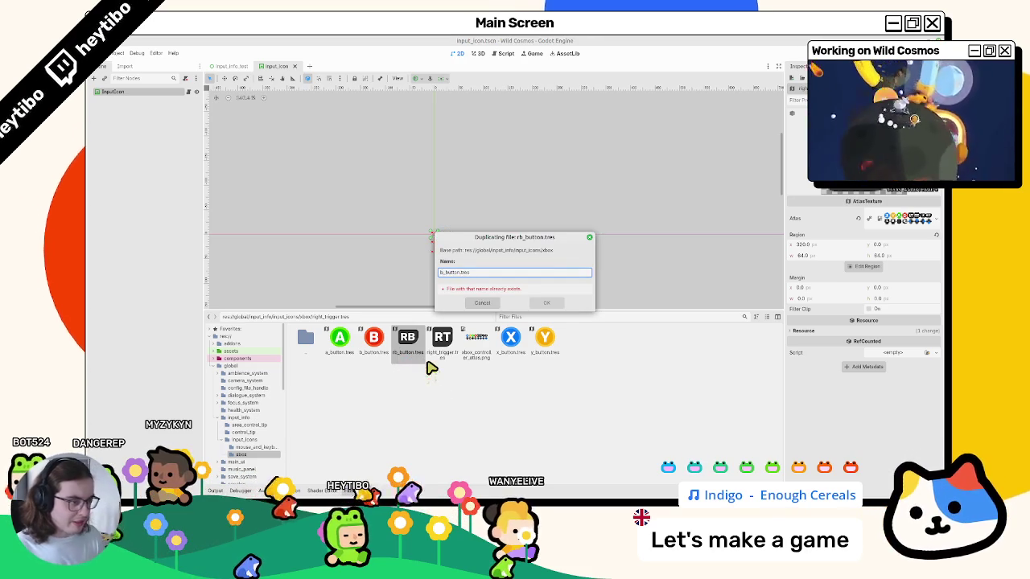
type("lb_button")
key("Return")
left_click(477, 342)
key("ctrl+d")
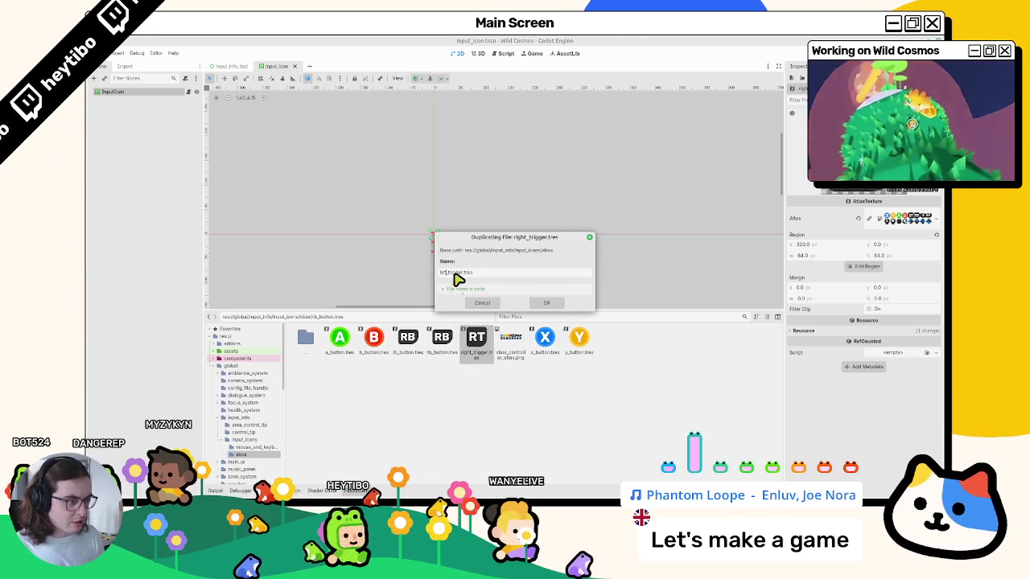
key("Return")
- Set left_trigger's region to the LT tile and lb_button's to the LB tile
double_click(451, 338)
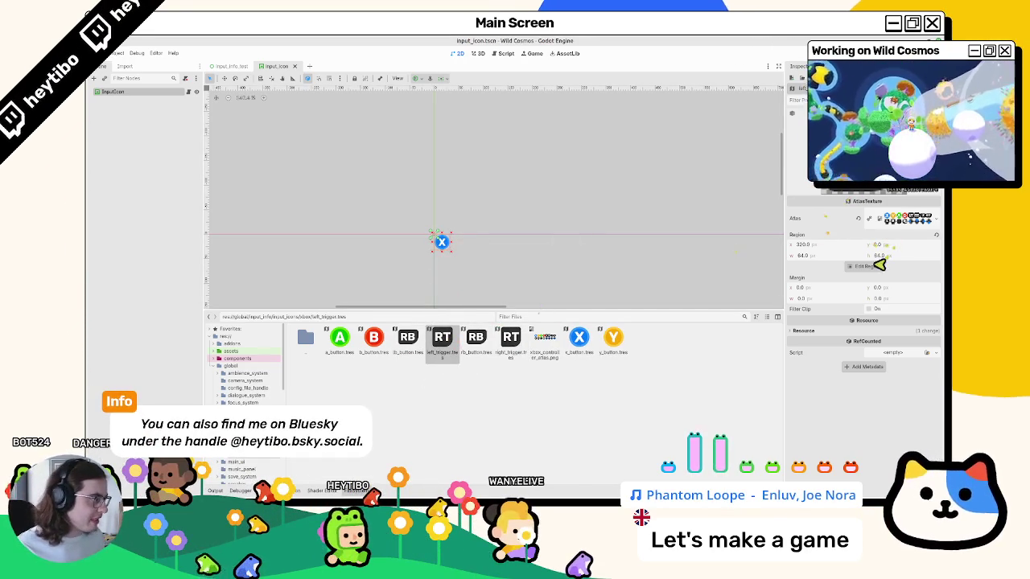
left_click(867, 266)
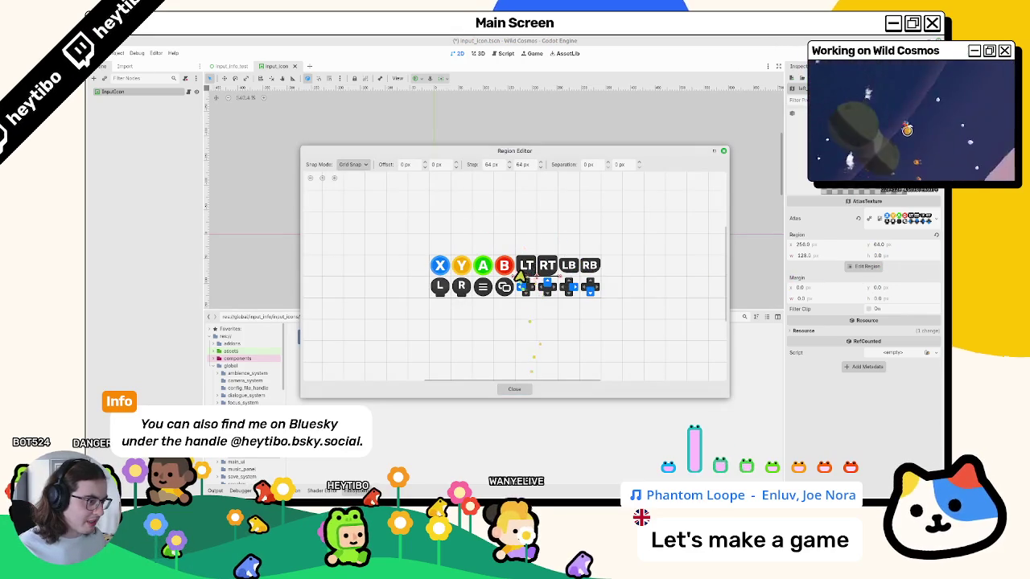
left_click(515, 391)
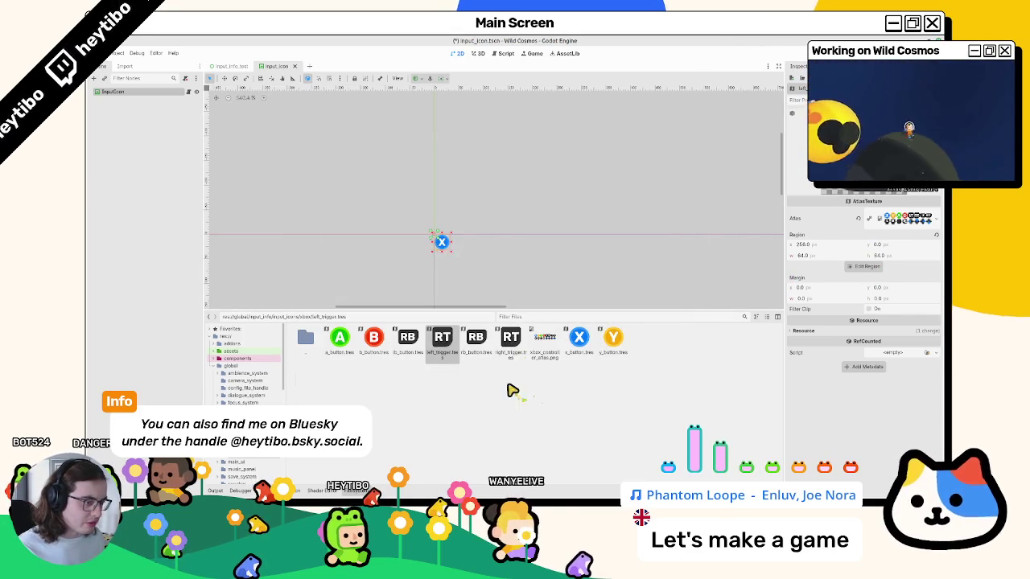
double_click(407, 338)
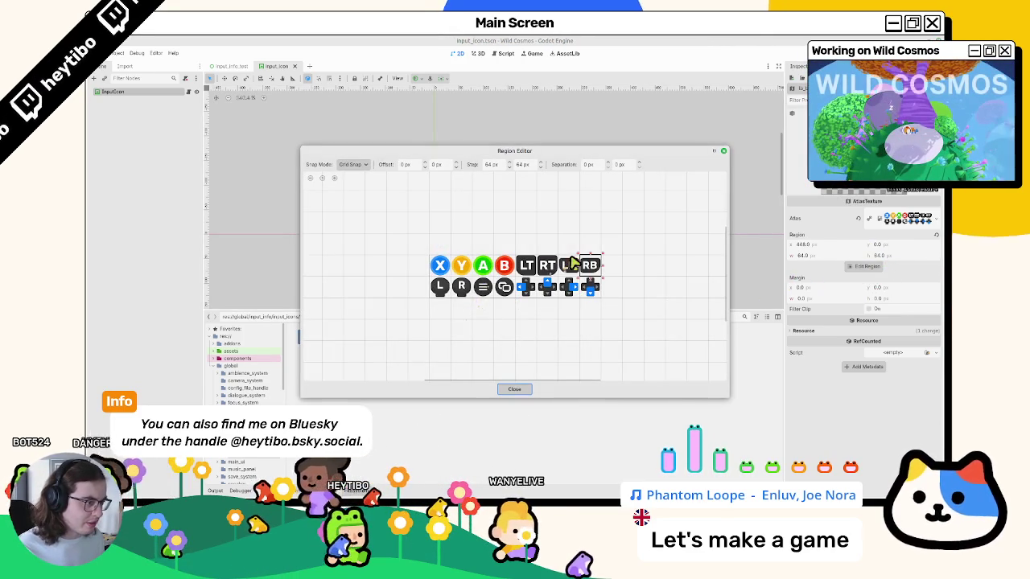
left_click(515, 389)
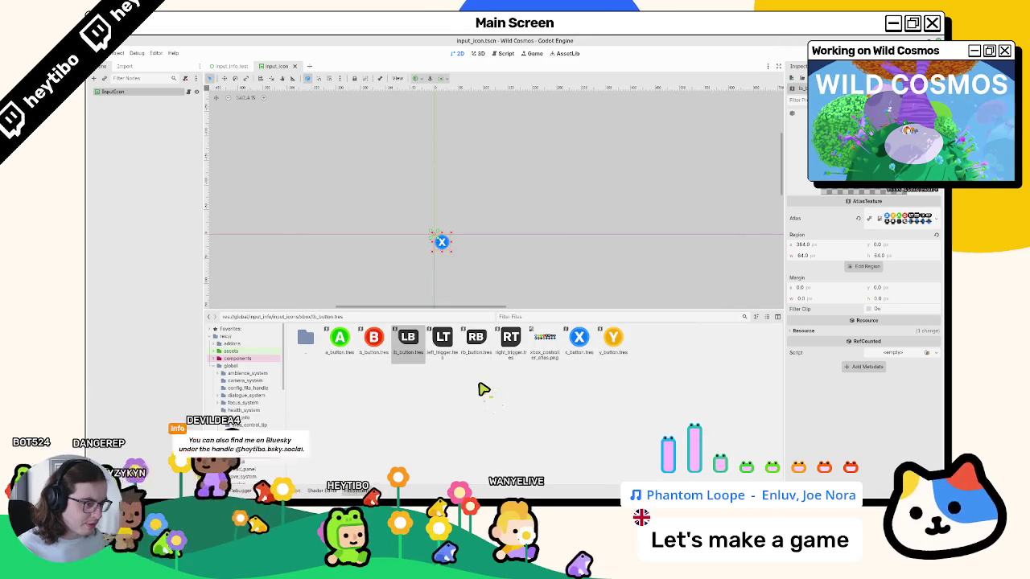
left_click(546, 345)
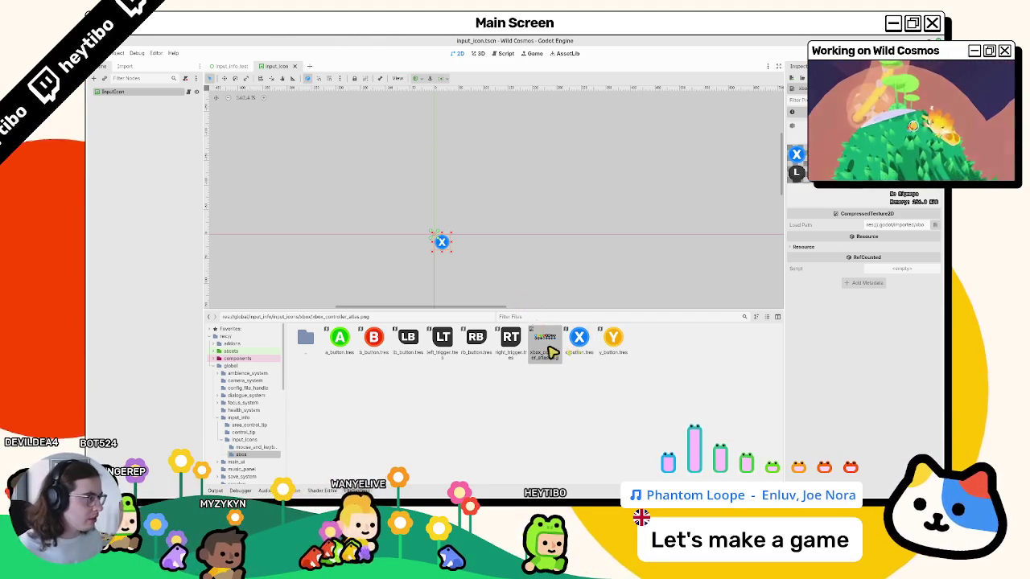
- Glance at the left_stick svg in the test xbox folder, then open the xbox button-texture folder
scroll(266, 435, "down", 5)
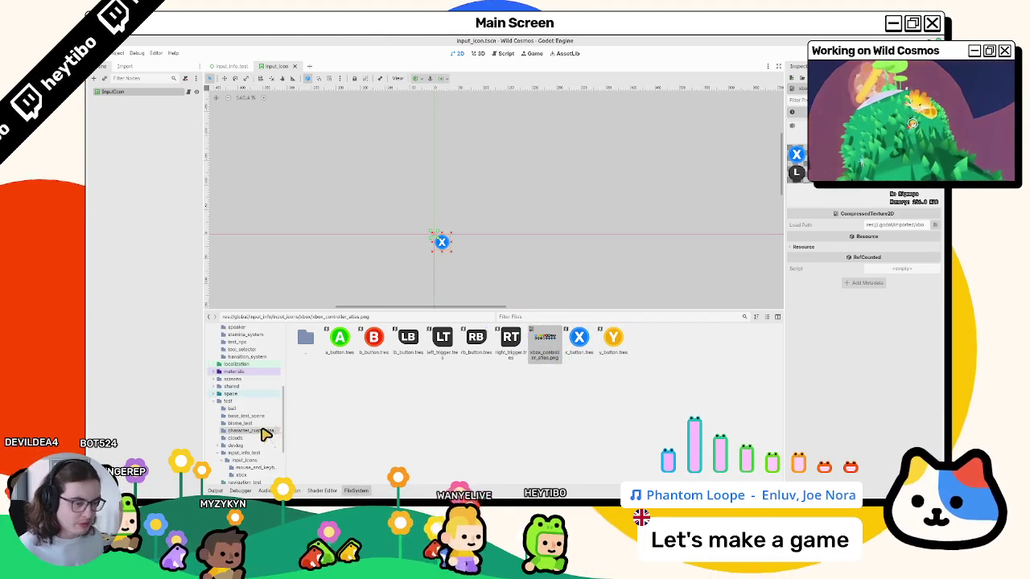
left_click(242, 398)
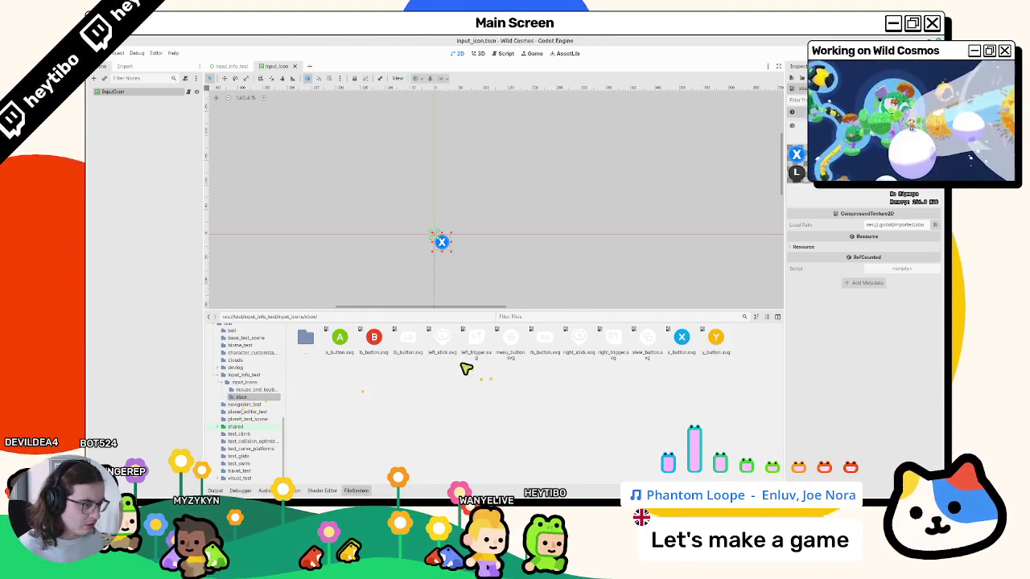
left_click(445, 344)
scroll(247, 400, "up", 5)
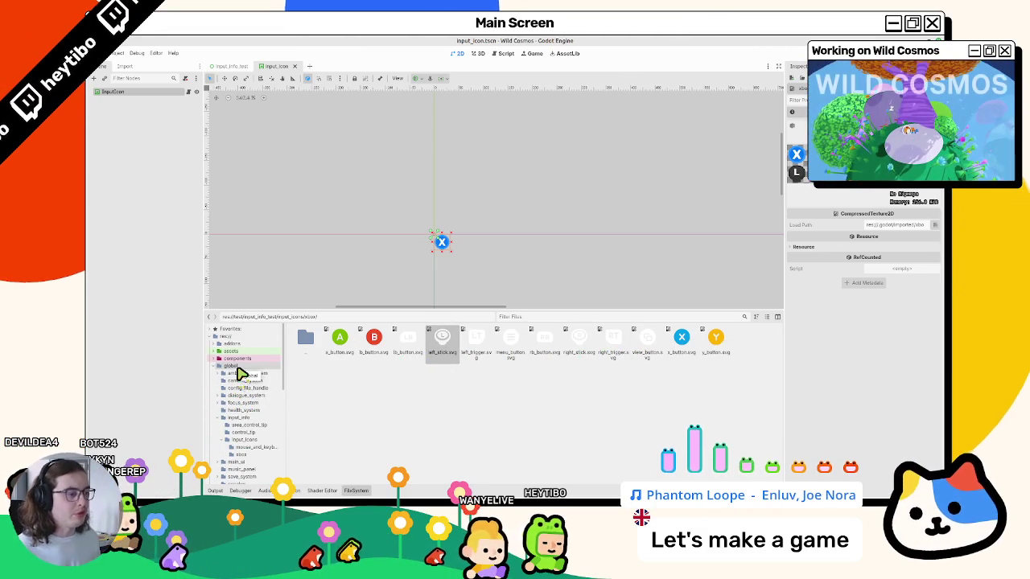
left_click(240, 456)
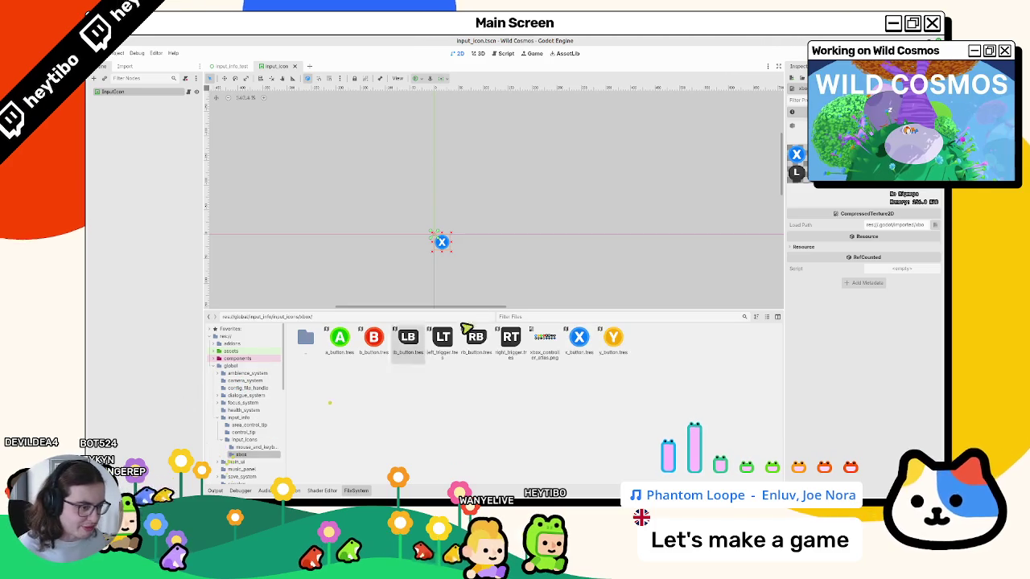
- Duplicate rb_button.tres as left_stick.tres
left_click(476, 339)
key("ctrl+d")
type("left_stick")
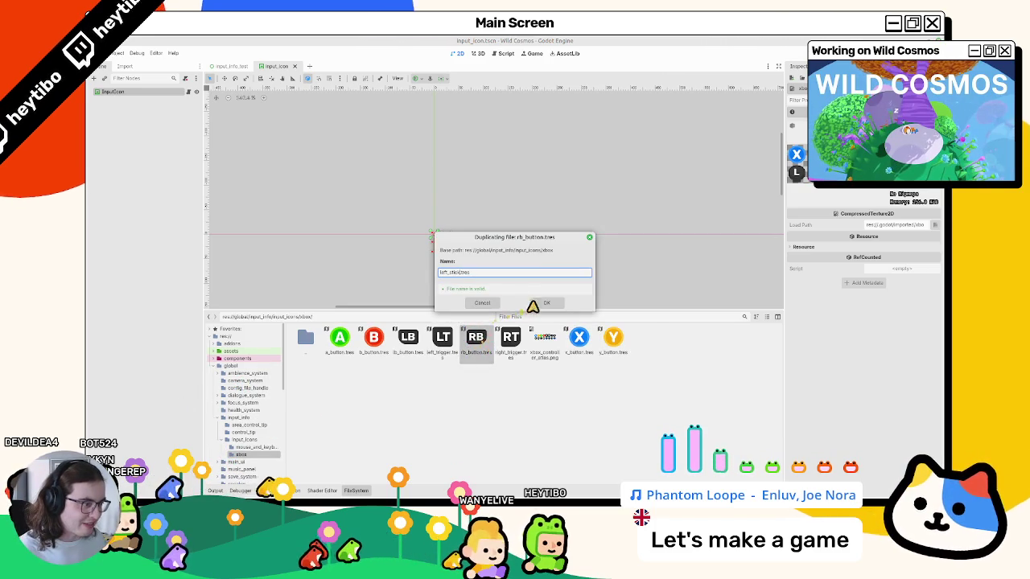
left_click(541, 304)
left_click(481, 338)
key("ctrl+d")
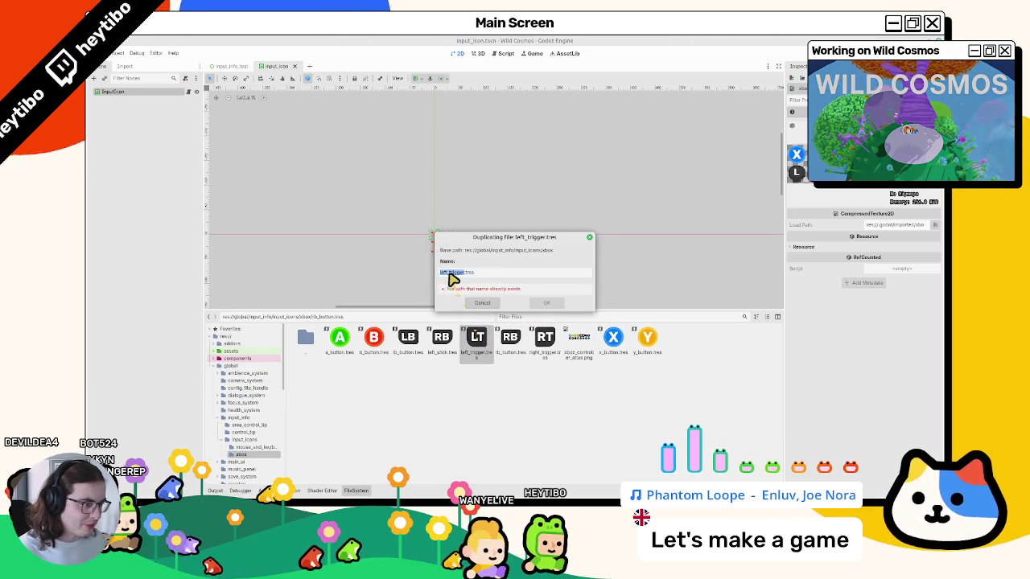
key("Escape")
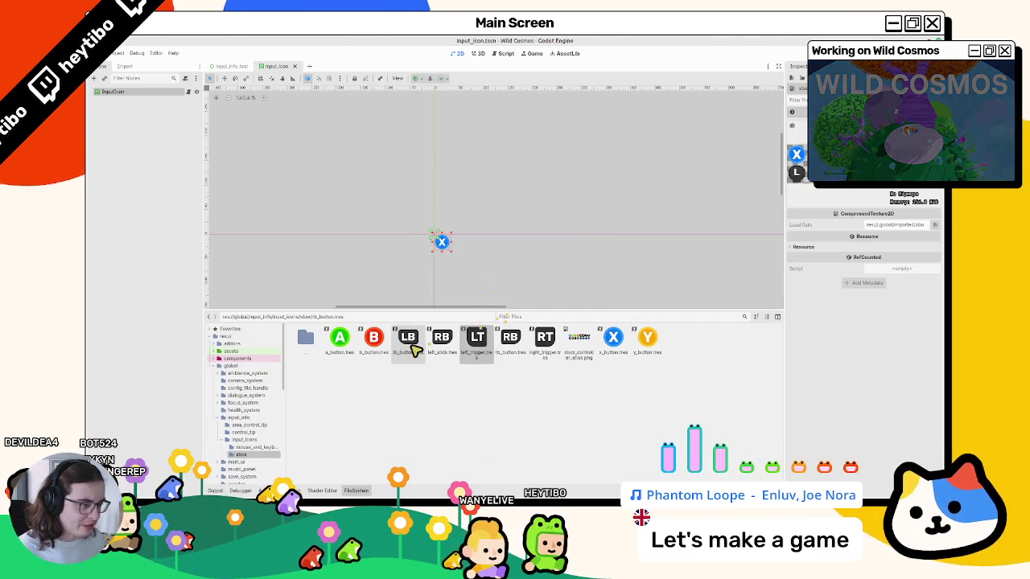
- Crop left_stick's atlas region to the left stick icon and save
left_click(445, 342)
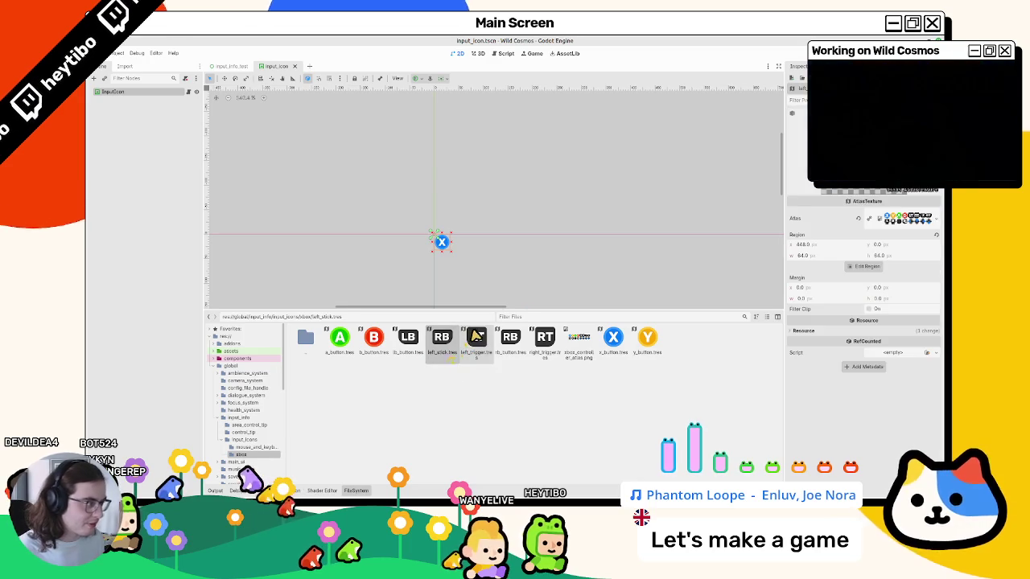
left_click(906, 221)
left_click(908, 222)
left_click(868, 267)
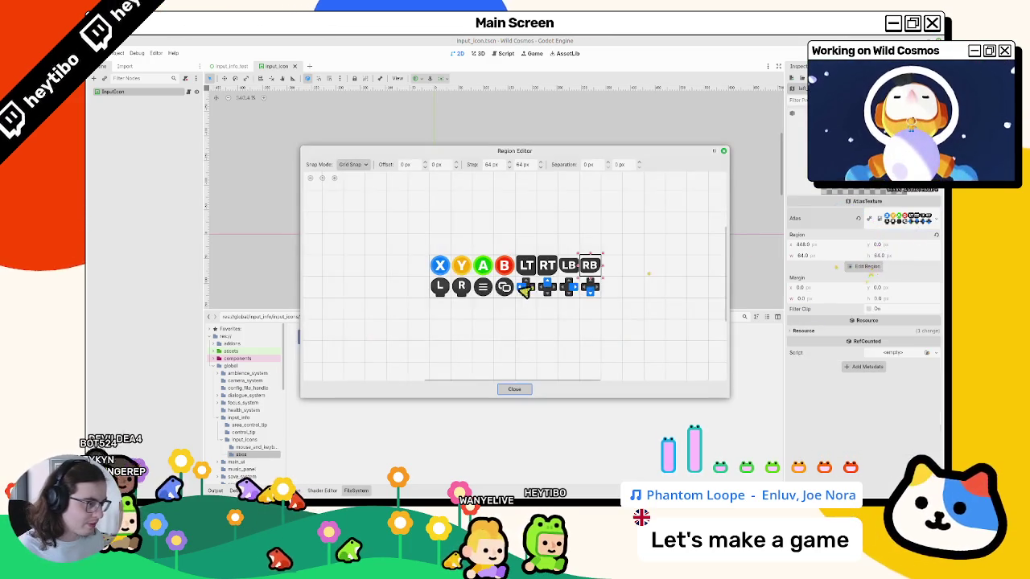
left_click(517, 387)
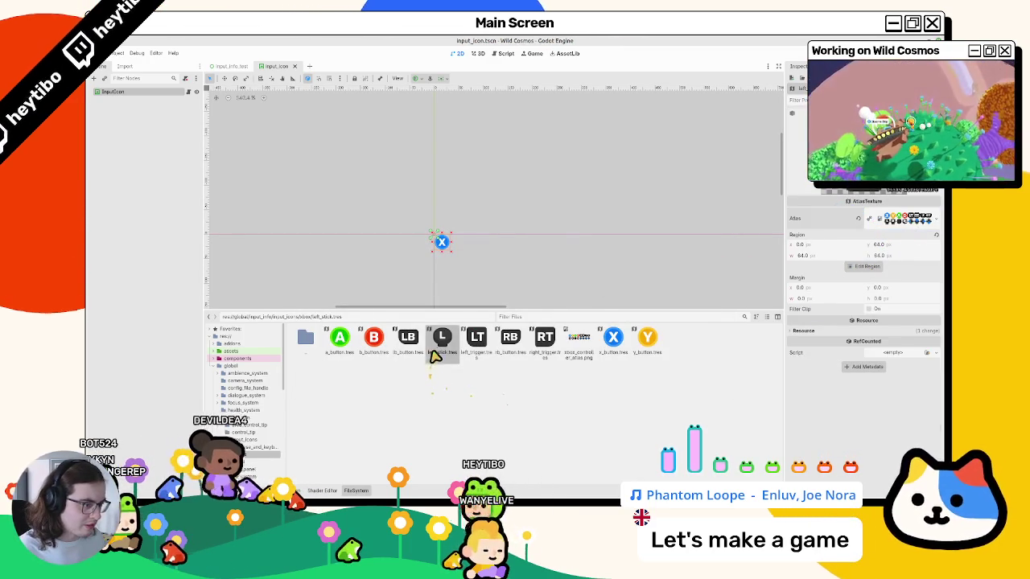
key("ctrl+s")
- Make right_stick, menu_button and view_button copies of the resource
key("ctrl+d")
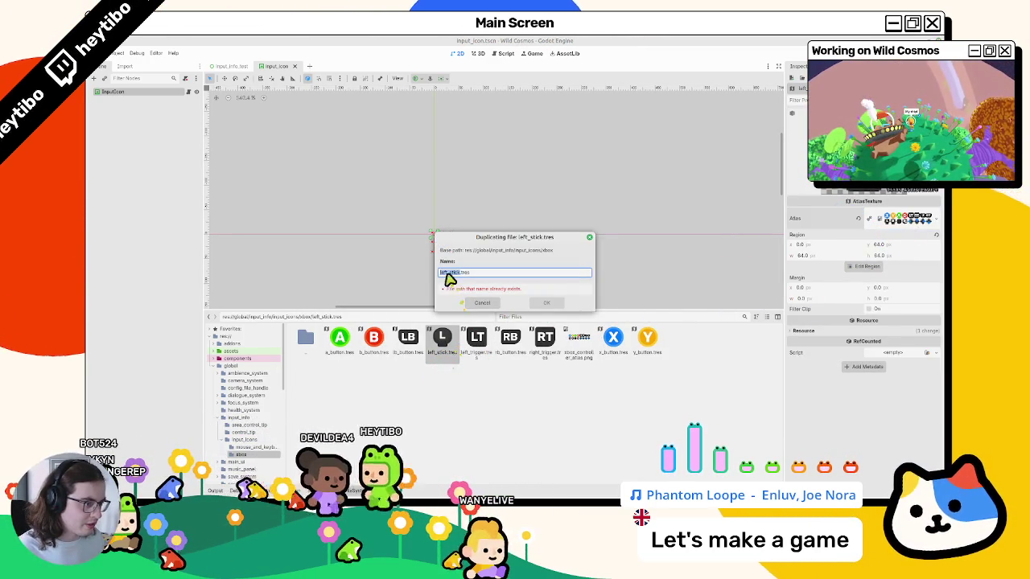
type("right_stick")
key("Return")
key("ctrl+d")
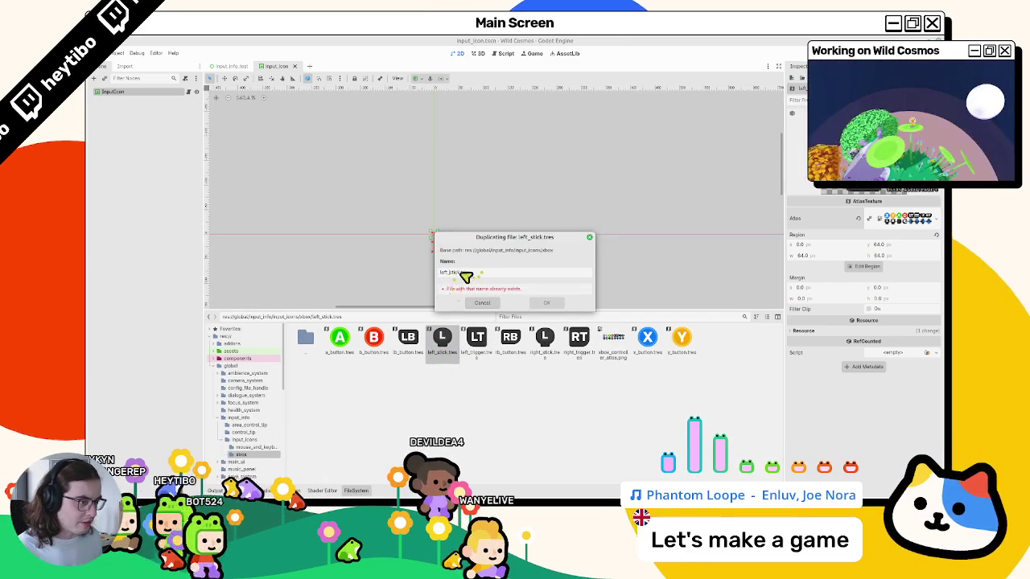
type("menu_button")
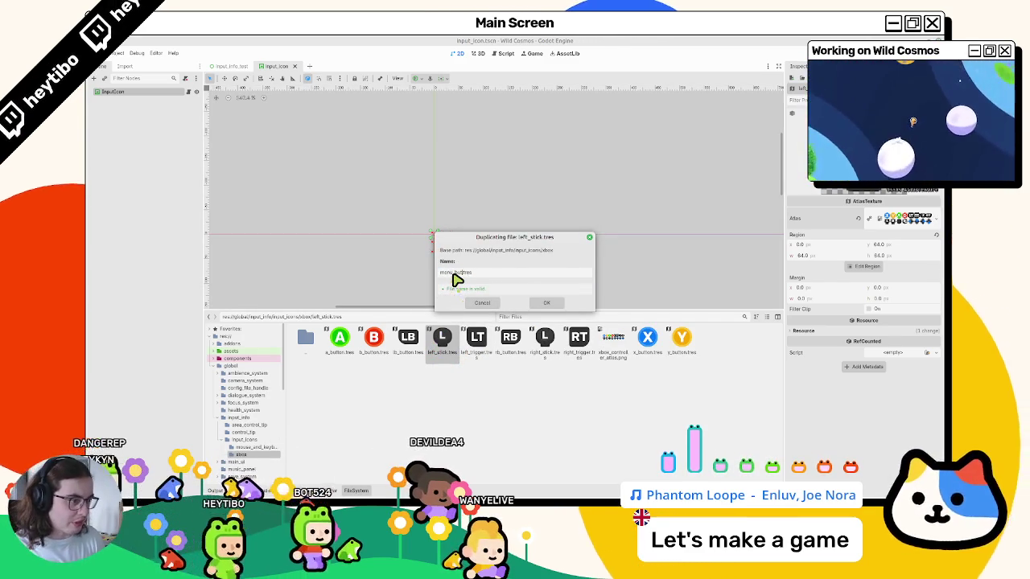
key("Return")
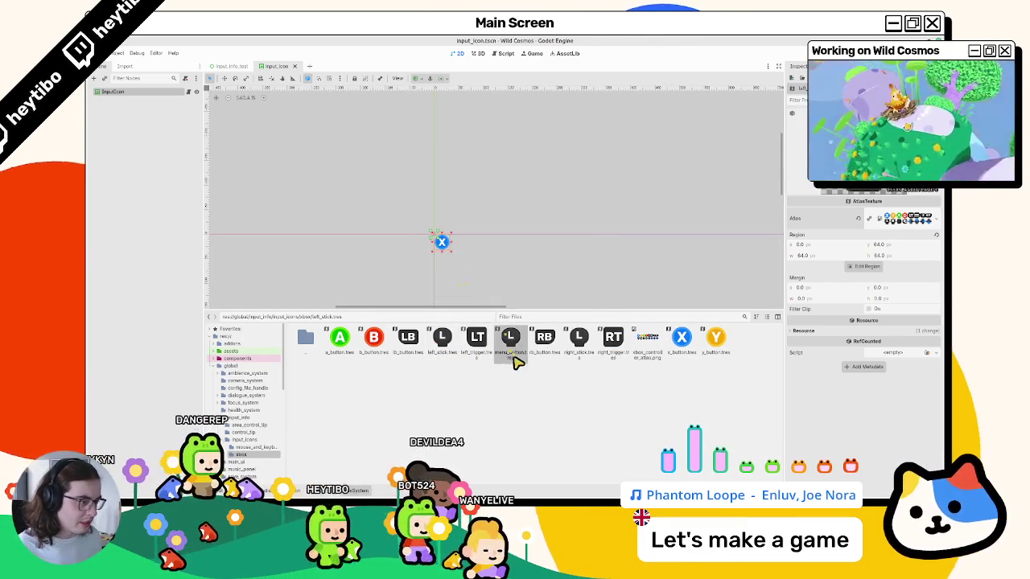
key("ctrl+d")
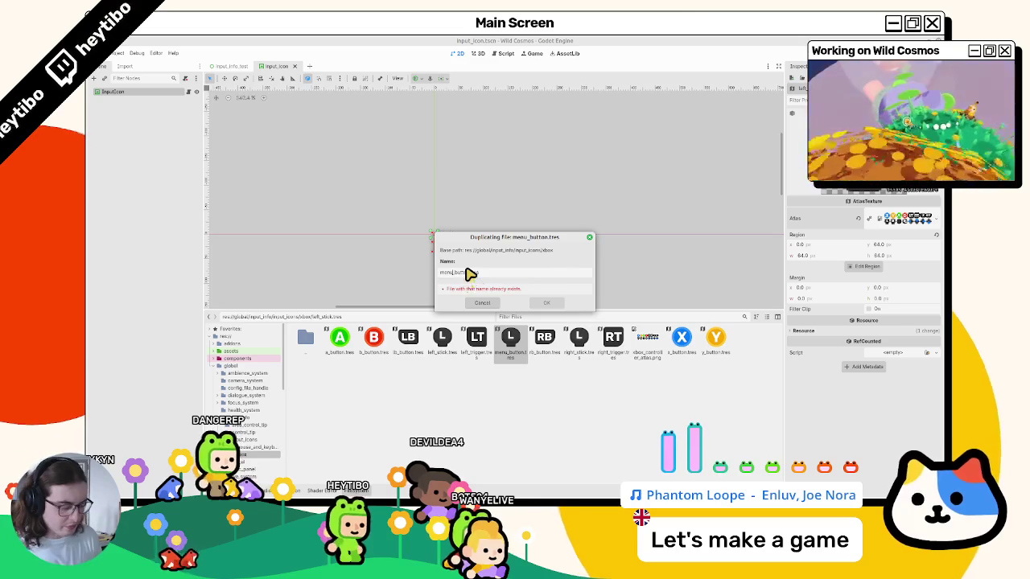
key("Return")
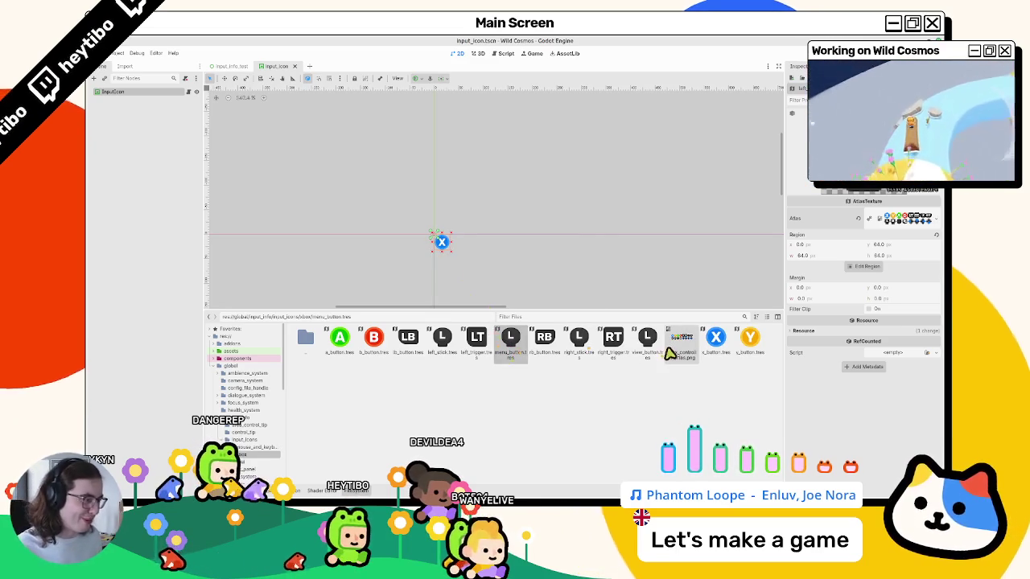
- Crop view_button and menu_button to the view and menu icons, then save
left_click(652, 350)
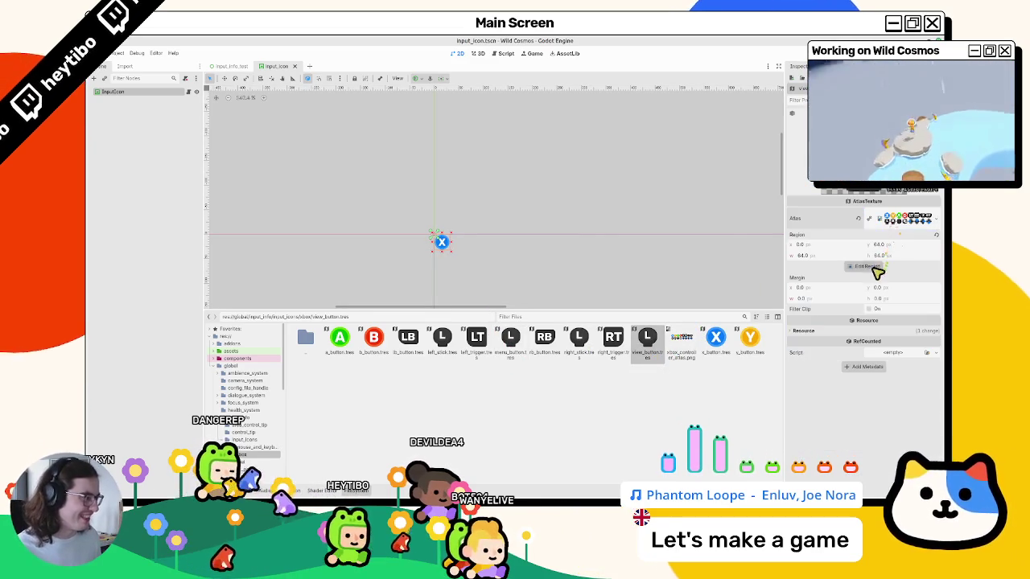
left_click(866, 265)
left_click(503, 288)
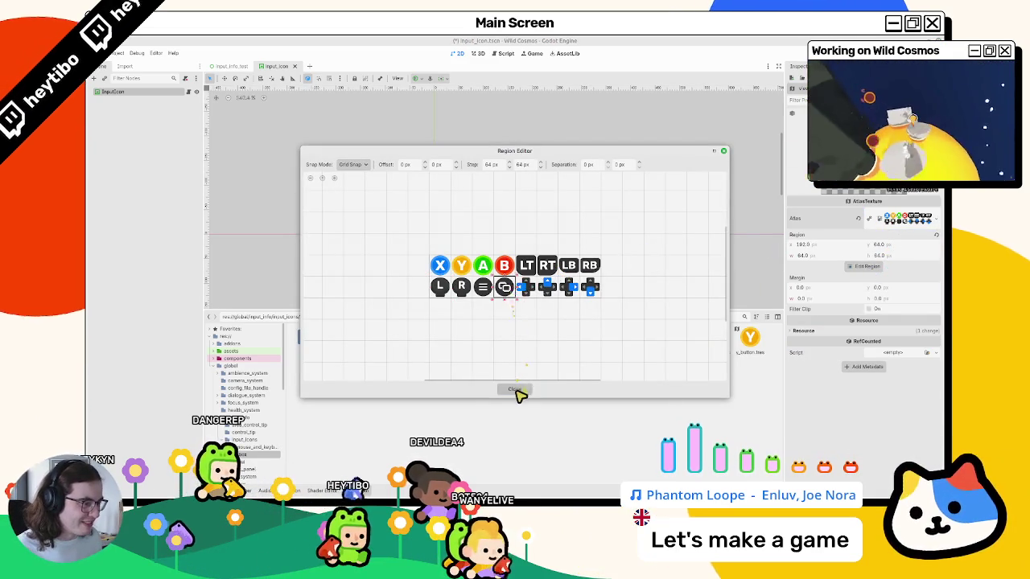
left_click(514, 389)
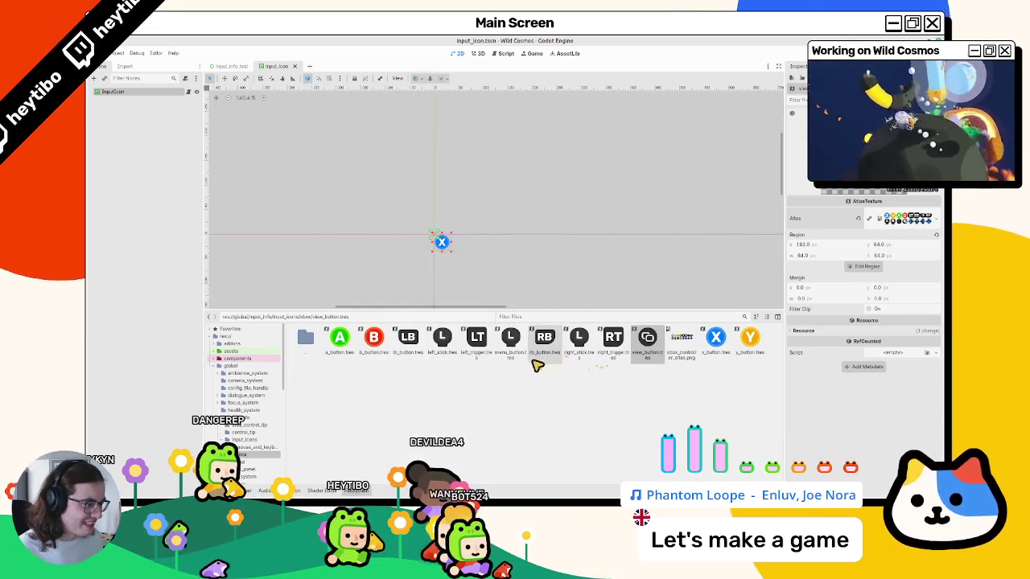
left_click(523, 352)
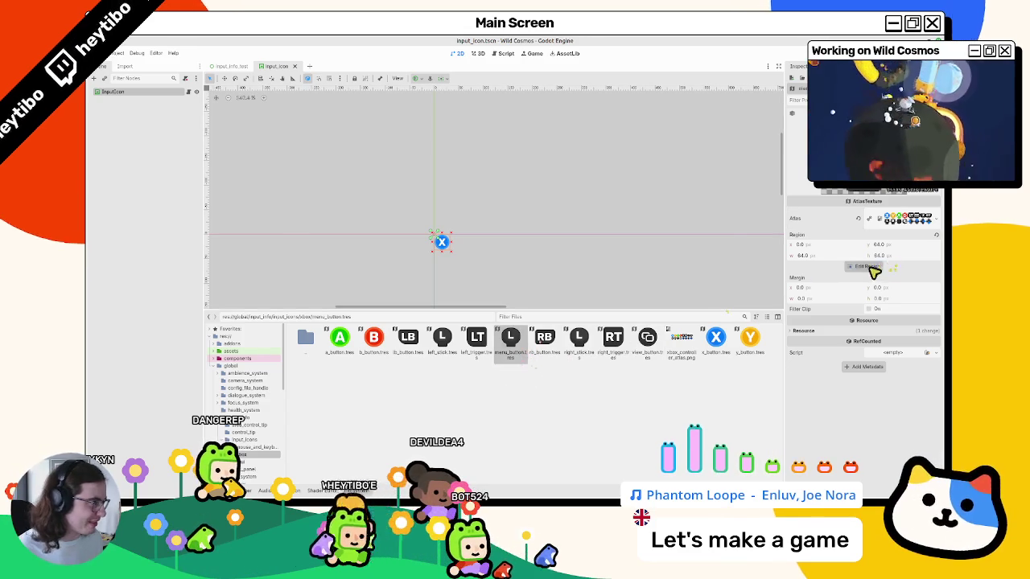
left_click(876, 269)
left_click(503, 288)
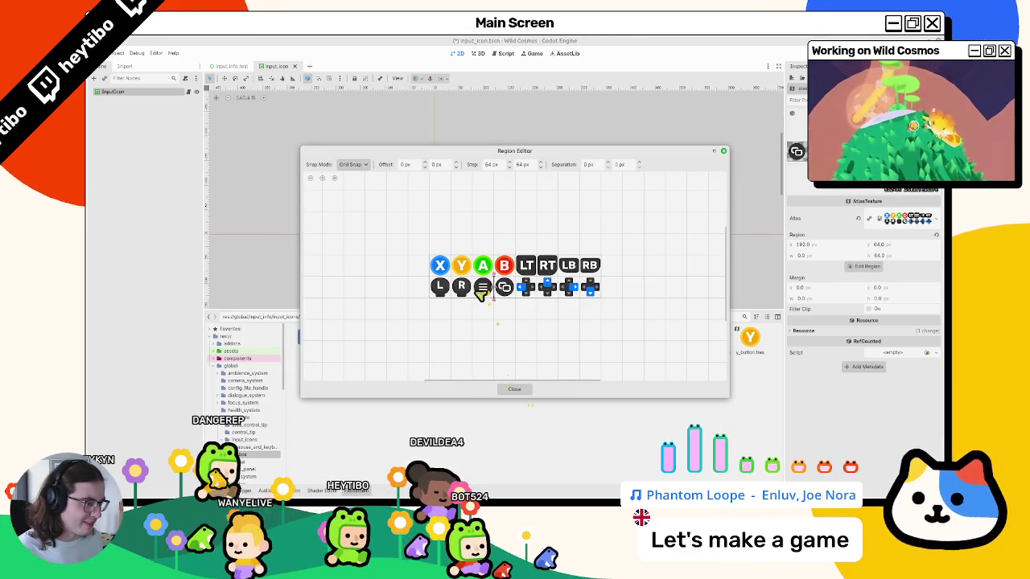
left_click(523, 392)
key("ctrl+s")
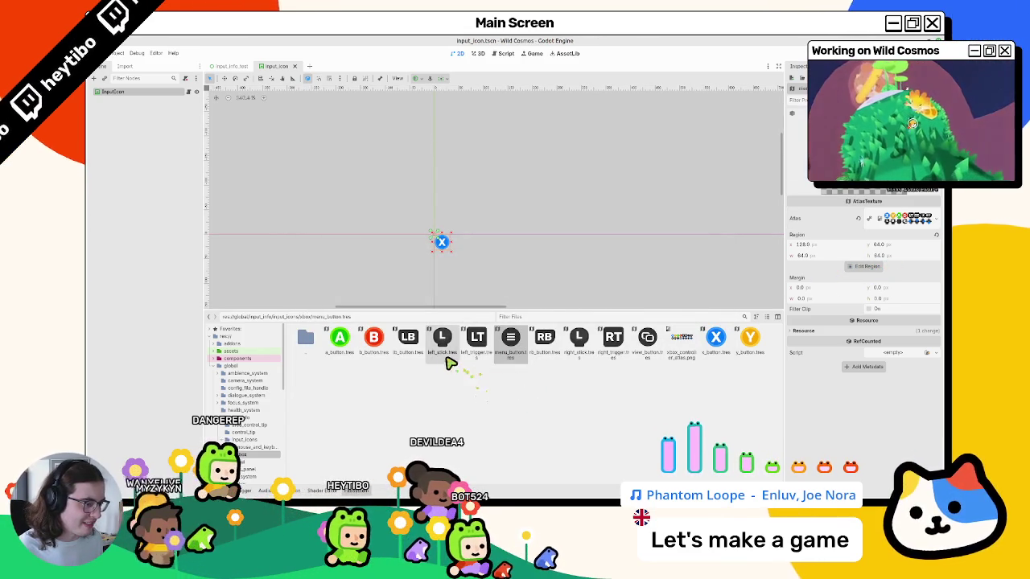
- Crop right_stick to the right stick icon and go up to the input_icons folder
left_click(579, 342)
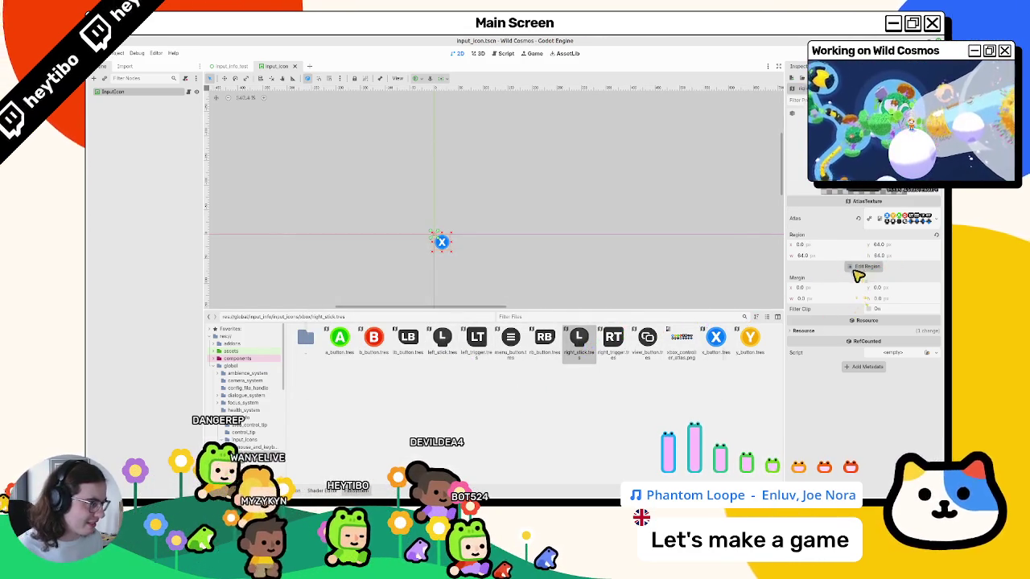
left_click(863, 269)
left_click(461, 287)
left_click(519, 387)
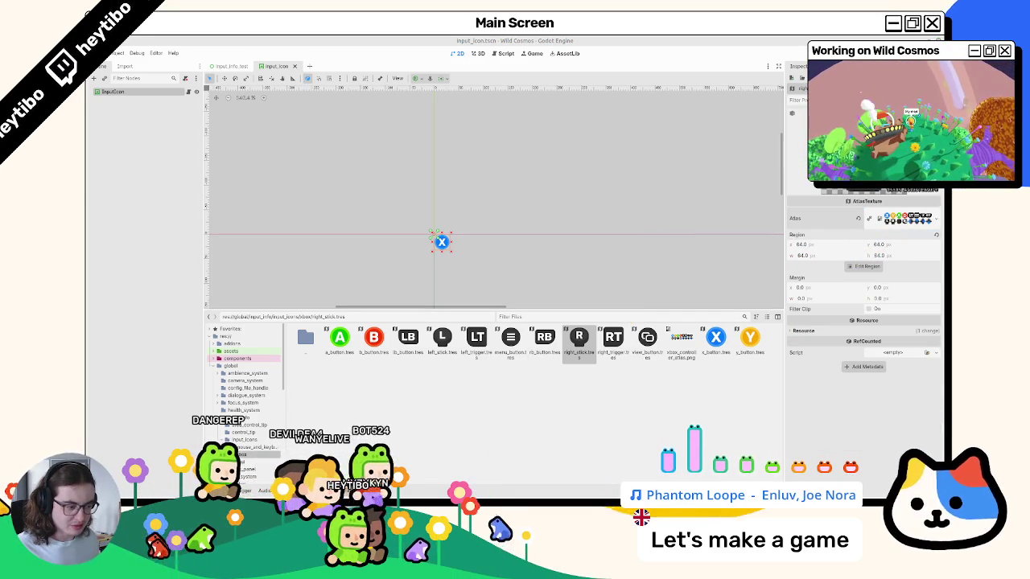
double_click(305, 338)
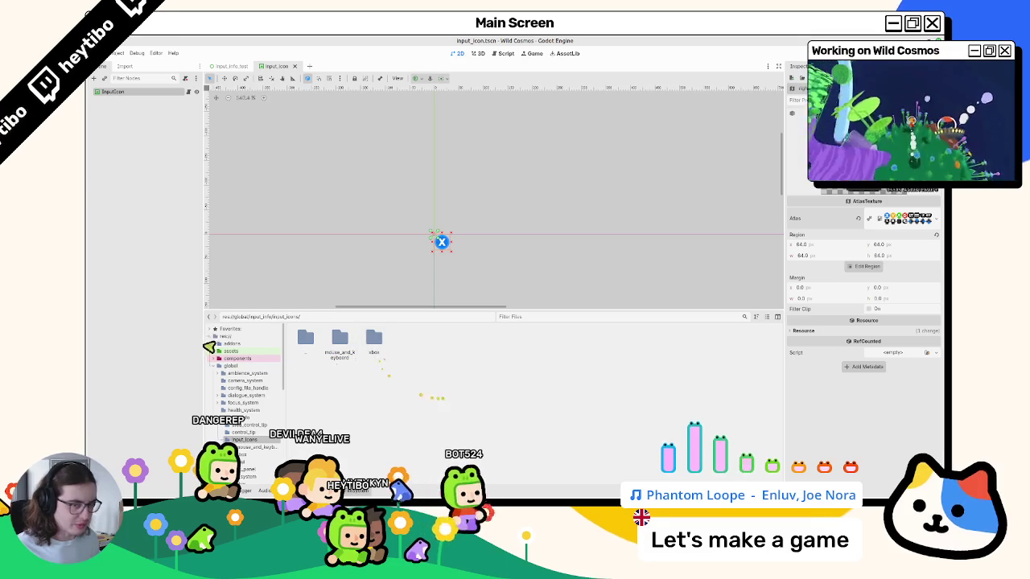
key("alt+Tab")
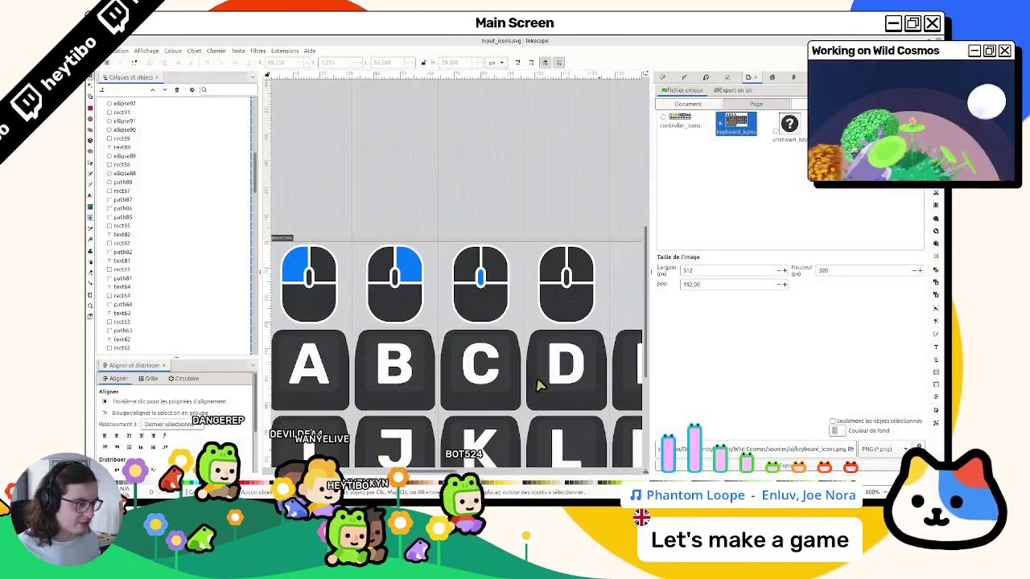
key("1")
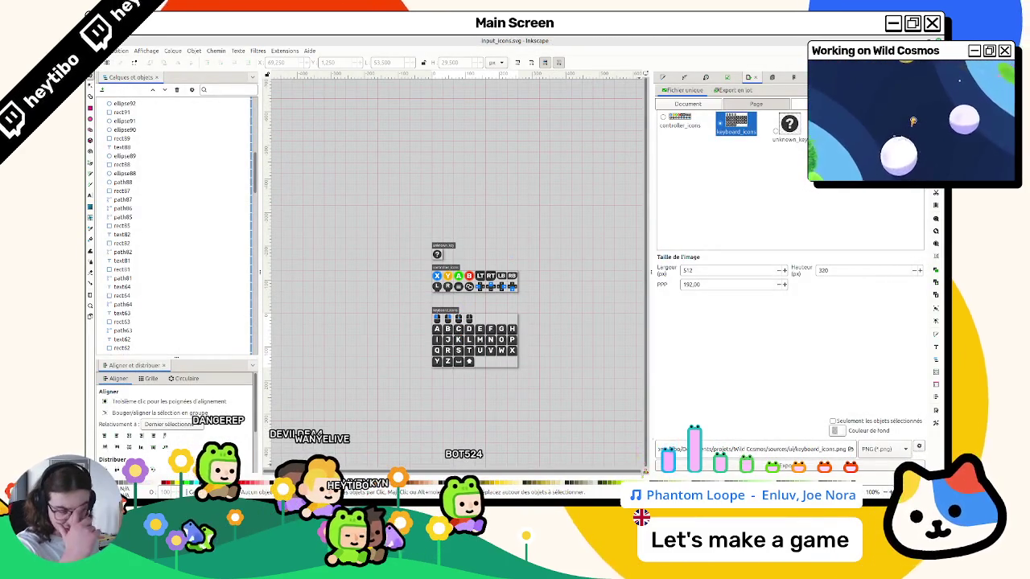
key("alt+Tab")
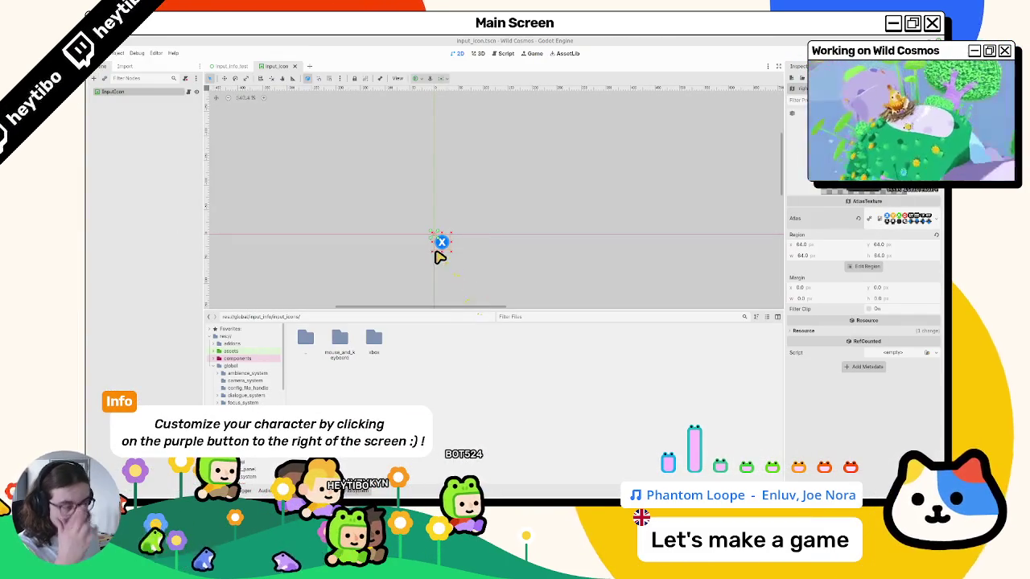
- Open input_icon.gd and locate the input_icons folder in the FileSystem dock
double_click(306, 338)
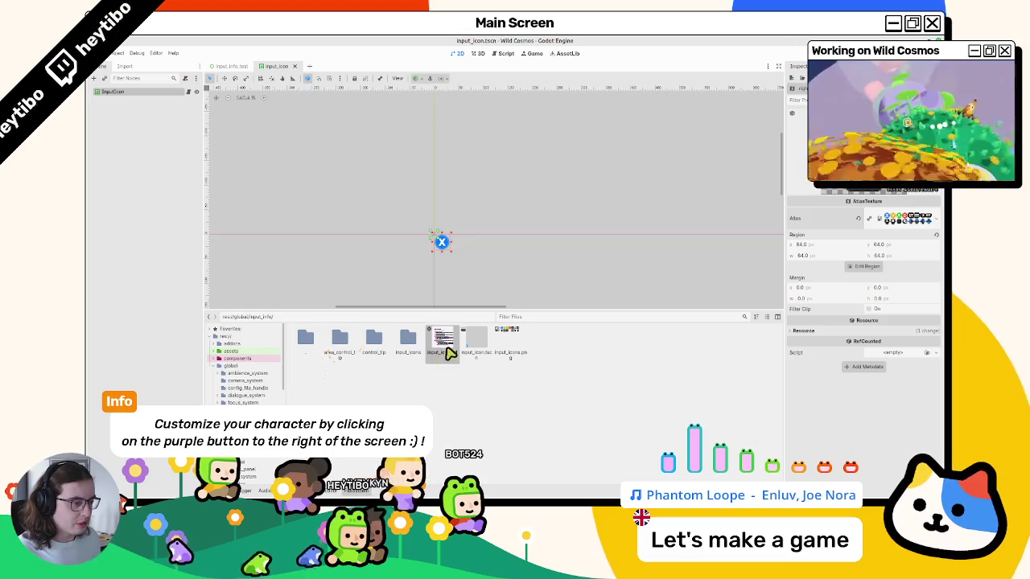
double_click(443, 340)
left_click(320, 348)
double_click(409, 340)
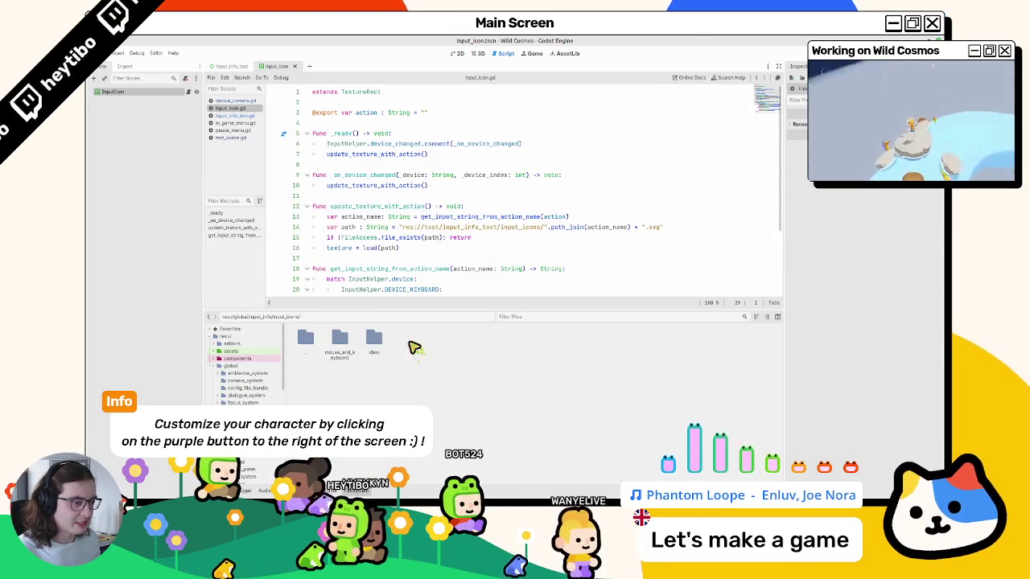
- Point line 14's icon path at the new input_icons folder and run input_info_test with F6
left_click_drag(409, 228, 513, 228)
type("res://global/input_info/input_icons/")
key("BackSpace")
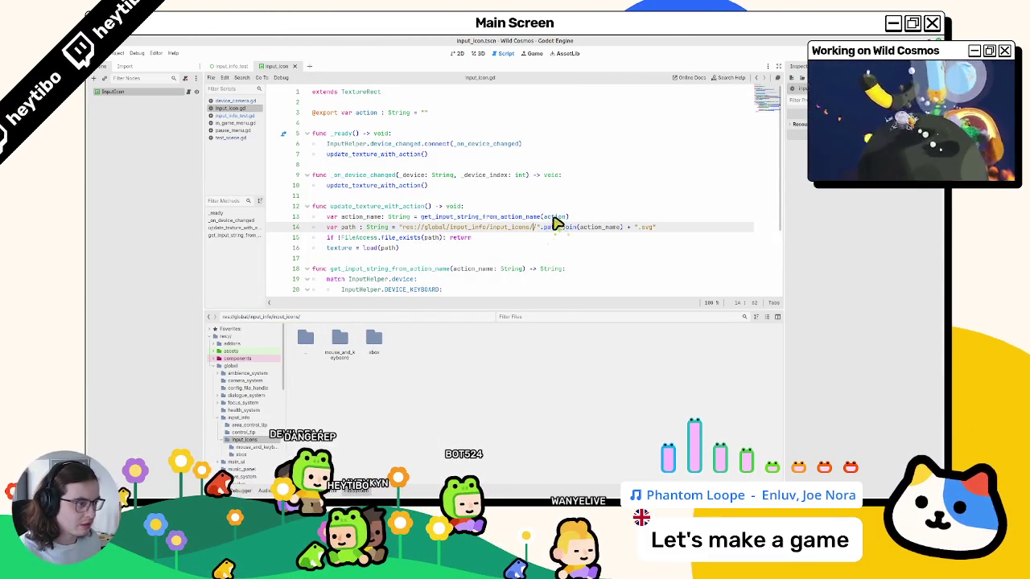
type("/")
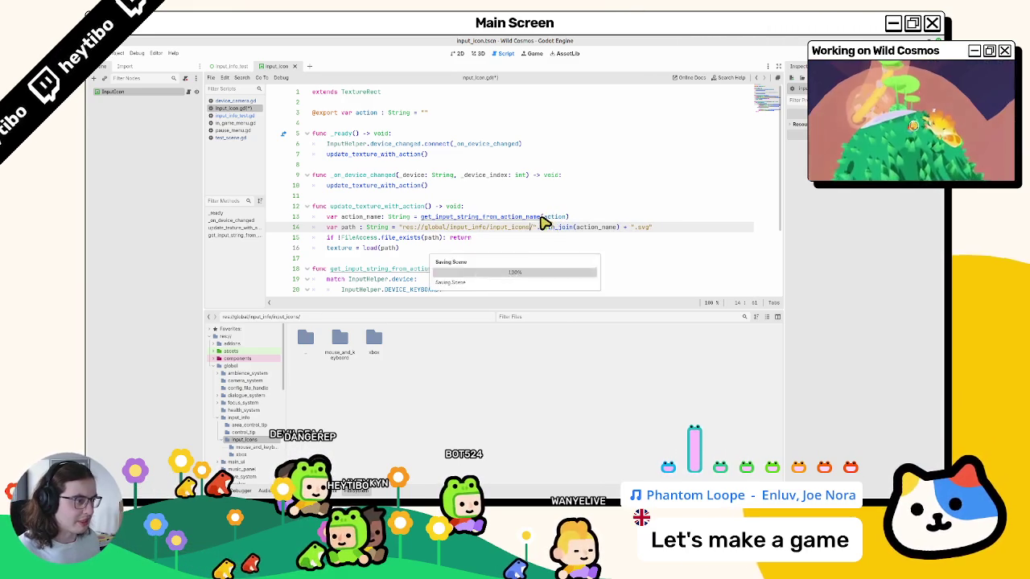
scroll(418, 235, "down", 3)
left_click(395, 230)
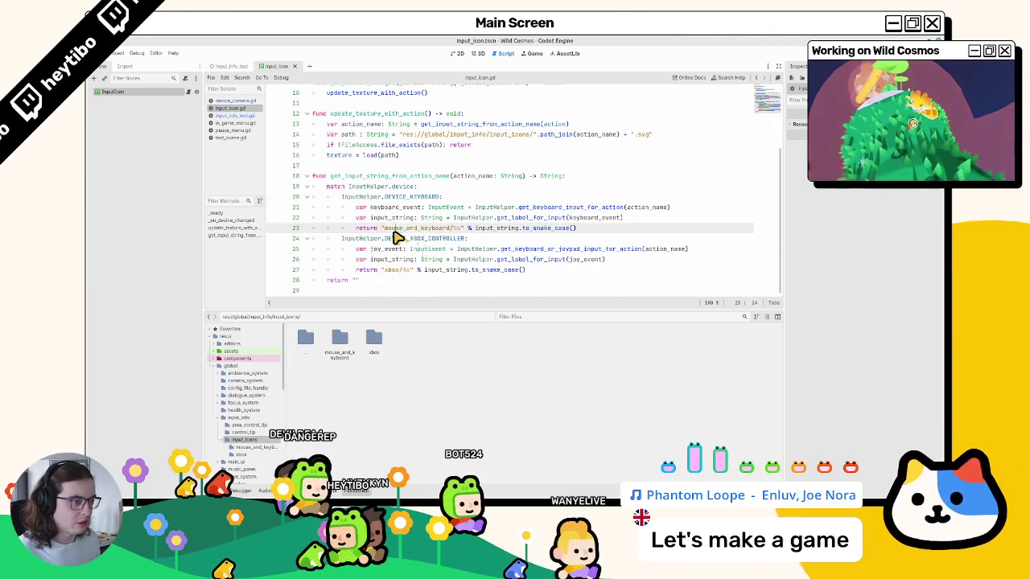
key("Escape")
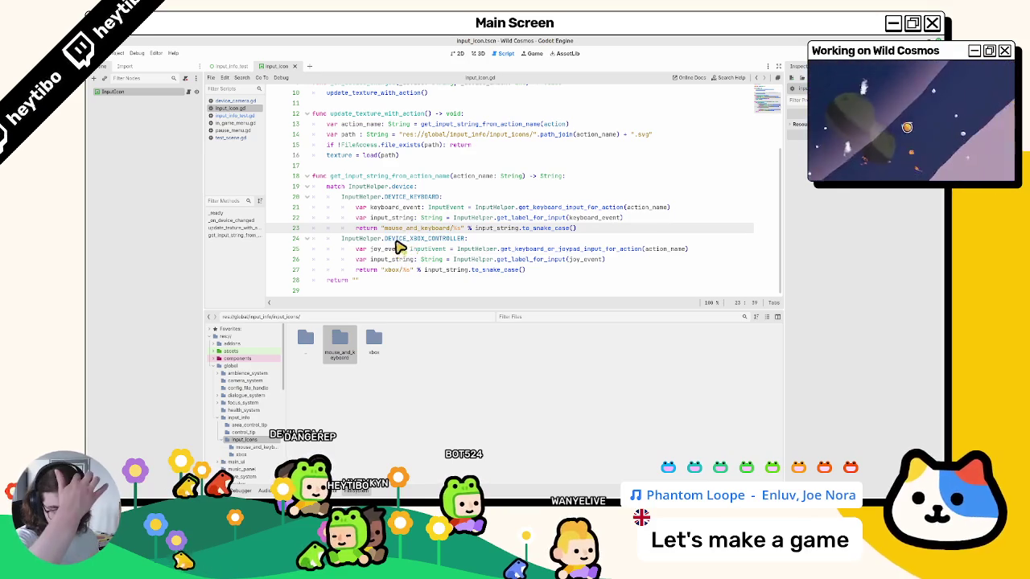
left_click(227, 67)
key("F6")
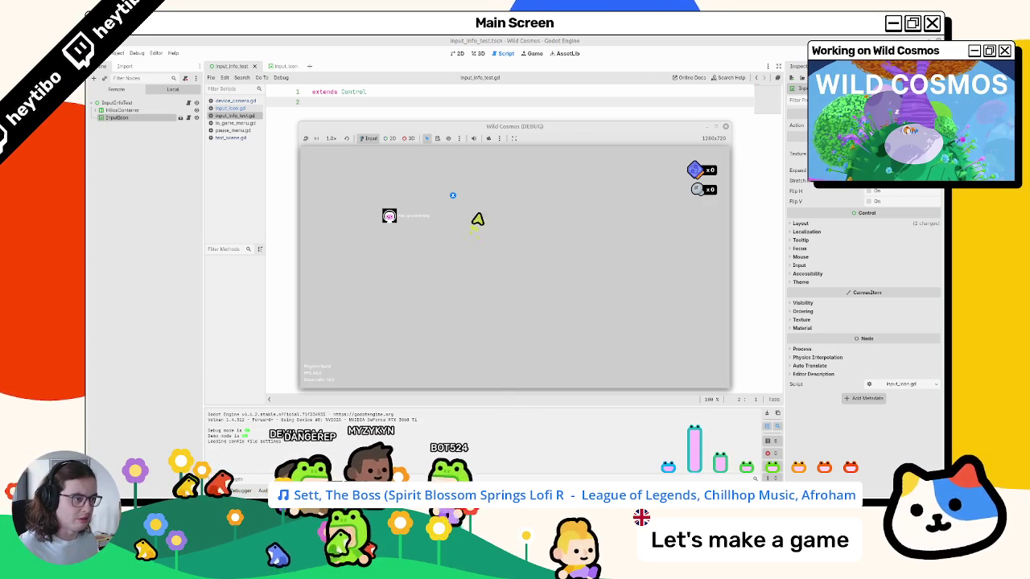
- Close the running game and bring up input_icon.gd in the script editor
left_click_drag(683, 138, 681, 151)
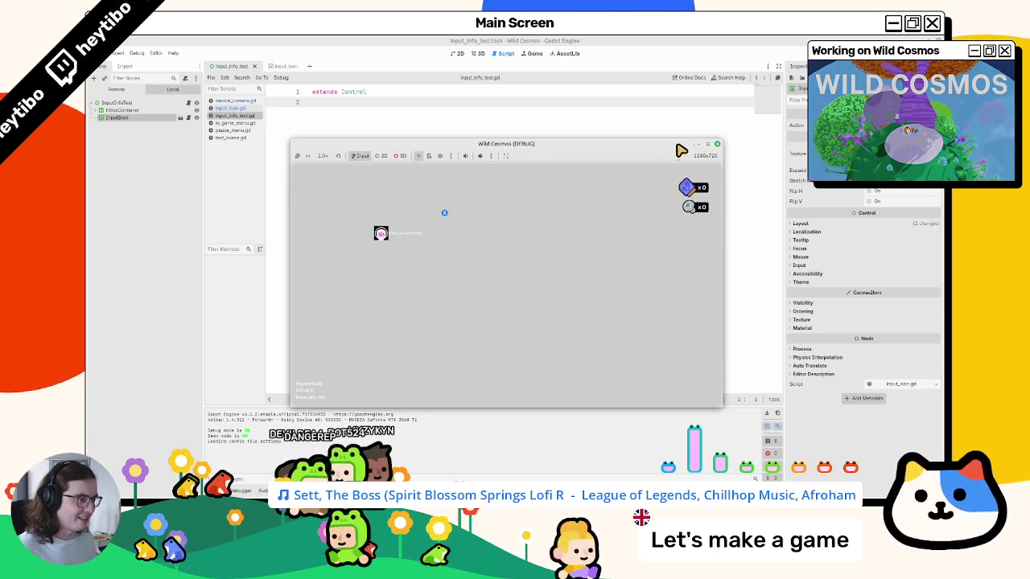
left_click(719, 144)
left_click(478, 54)
left_click(504, 53)
left_click(235, 100)
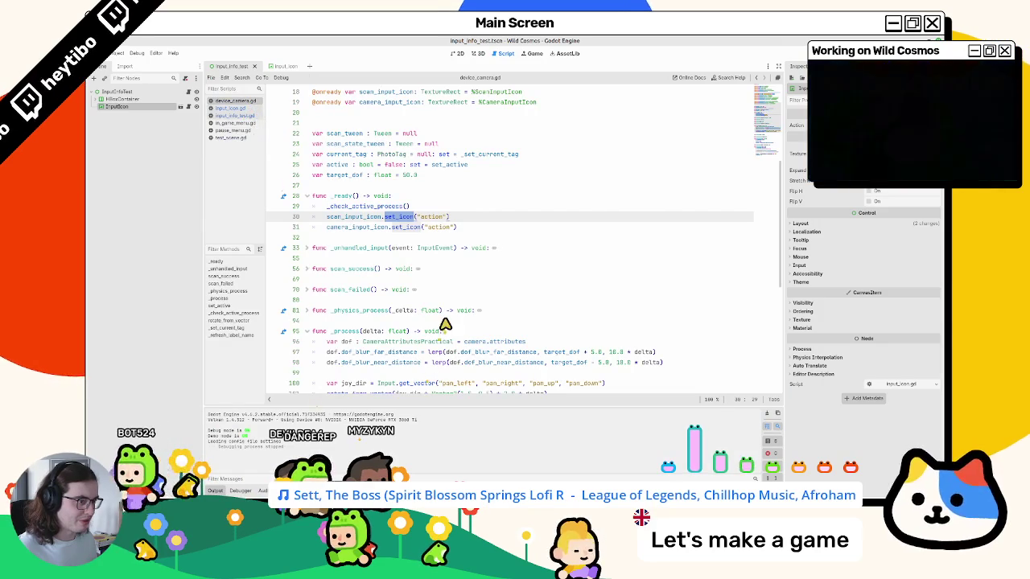
scroll(445, 324, "down", 4)
left_click(228, 108)
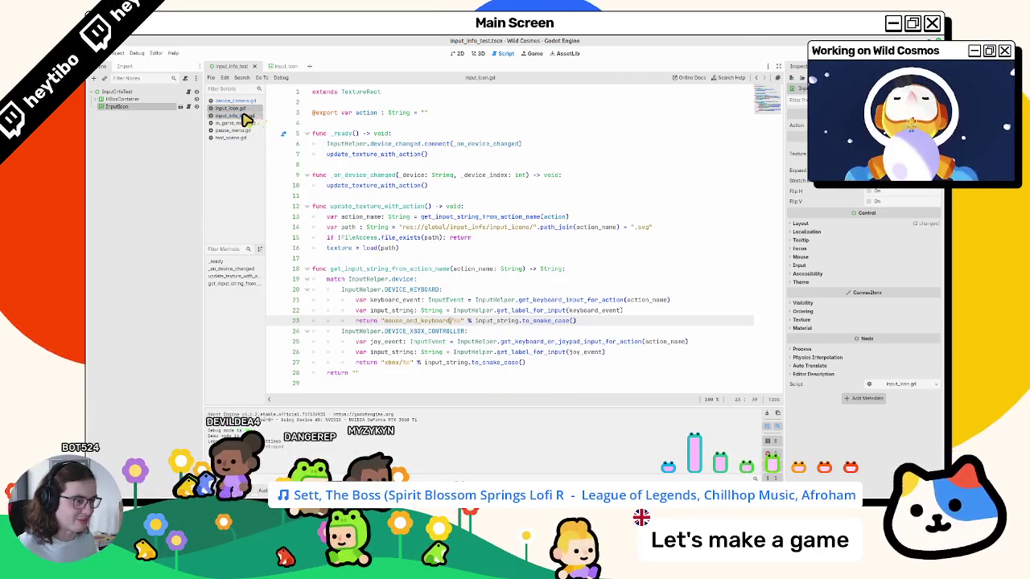
- Replace the svg extension in the icon path with tres, re-run the scene, then close it
double_click(645, 227)
type("res")
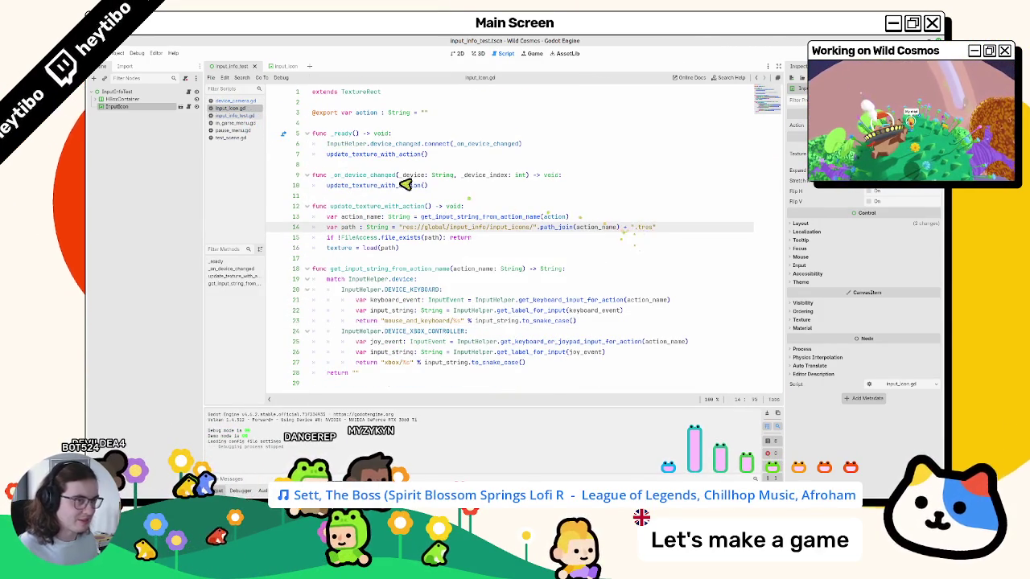
key("F6")
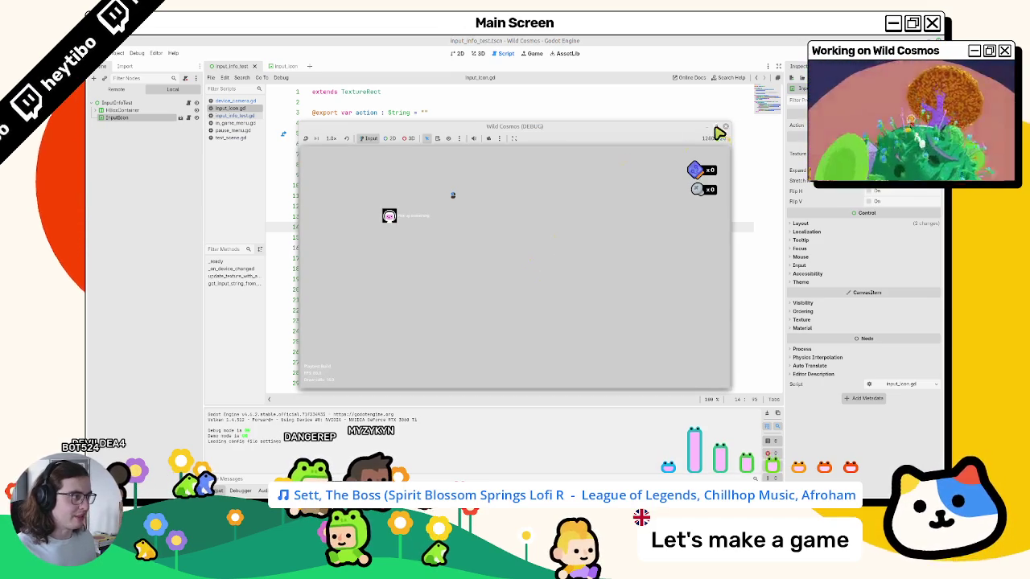
left_click(715, 127)
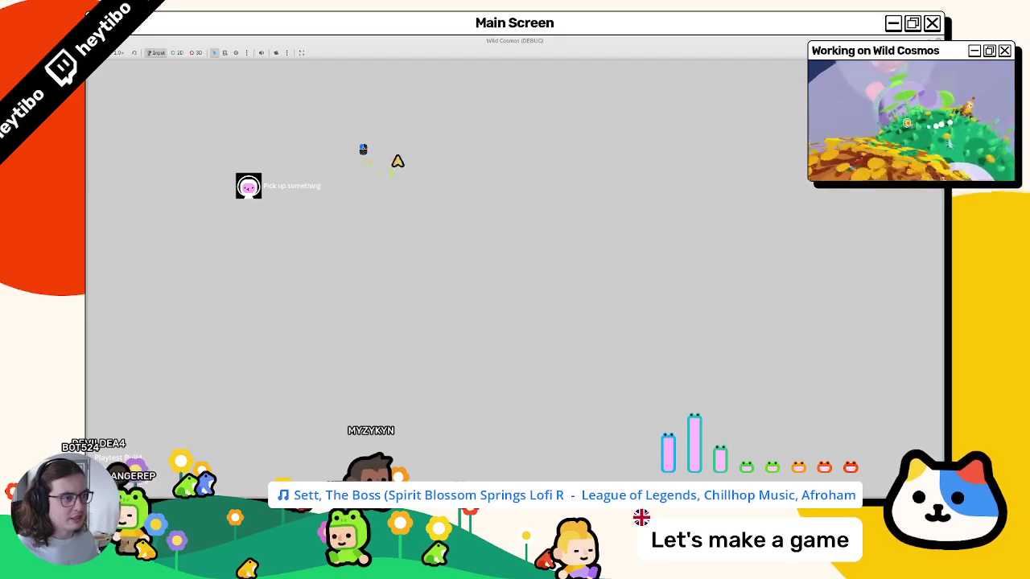
key("super+Down")
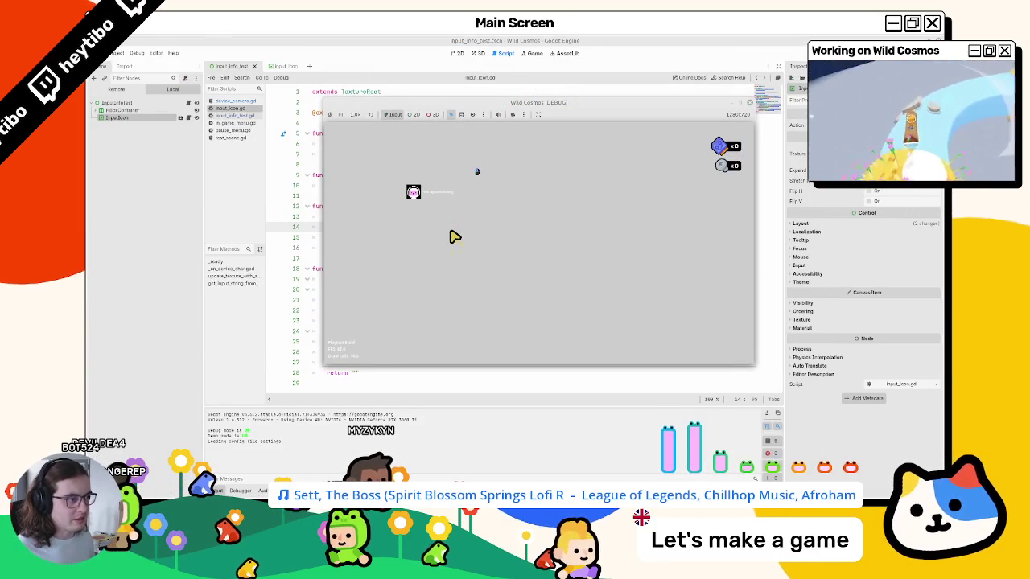
left_click(749, 103)
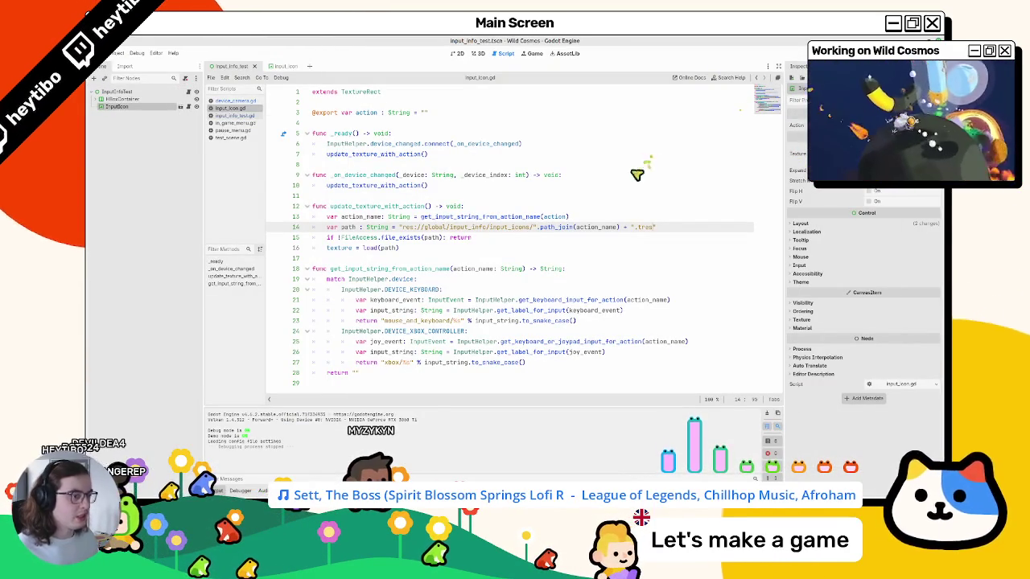
- Review the device-specific match branches on lines 21–27 of the script
left_click(603, 174)
mouse_move(455, 362)
left_mouse_down()
mouse_move(340, 314)
mouse_move(405, 290)
mouse_move(400, 299)
left_mouse_up()
mouse_move(384, 344)
left_mouse_down()
mouse_move(370, 302)
mouse_move(356, 362)
mouse_move(368, 322)
mouse_move(406, 315)
left_mouse_up()
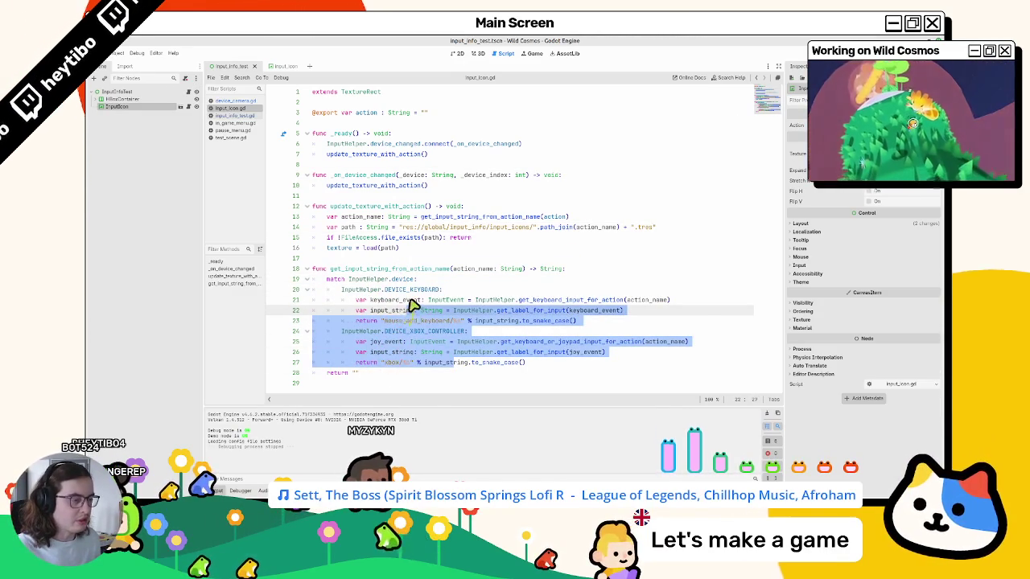
left_click(452, 249)
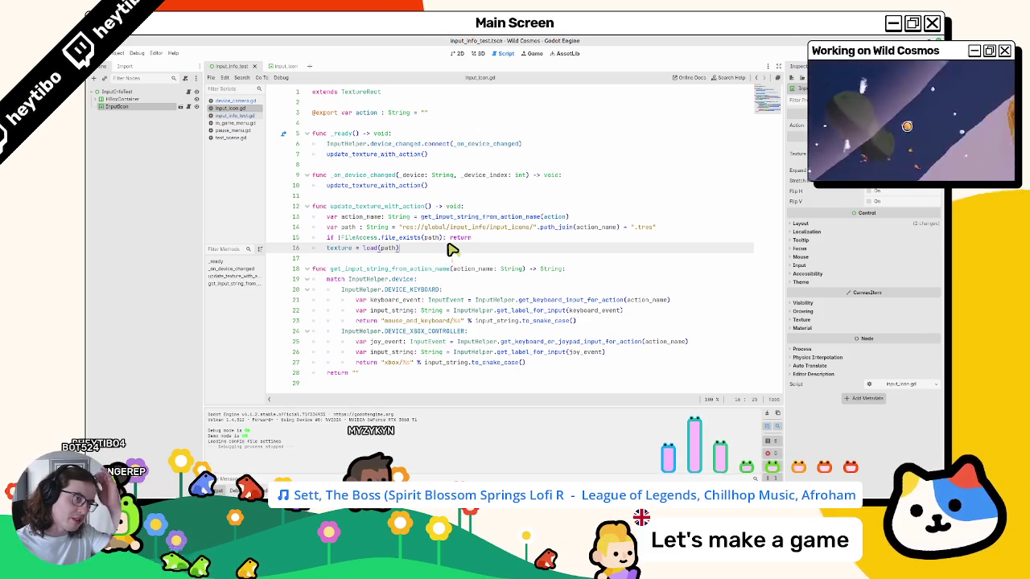
- Run the test scene with F5 and start a project-wide search for set_icon
left_click(472, 55)
left_click(465, 53)
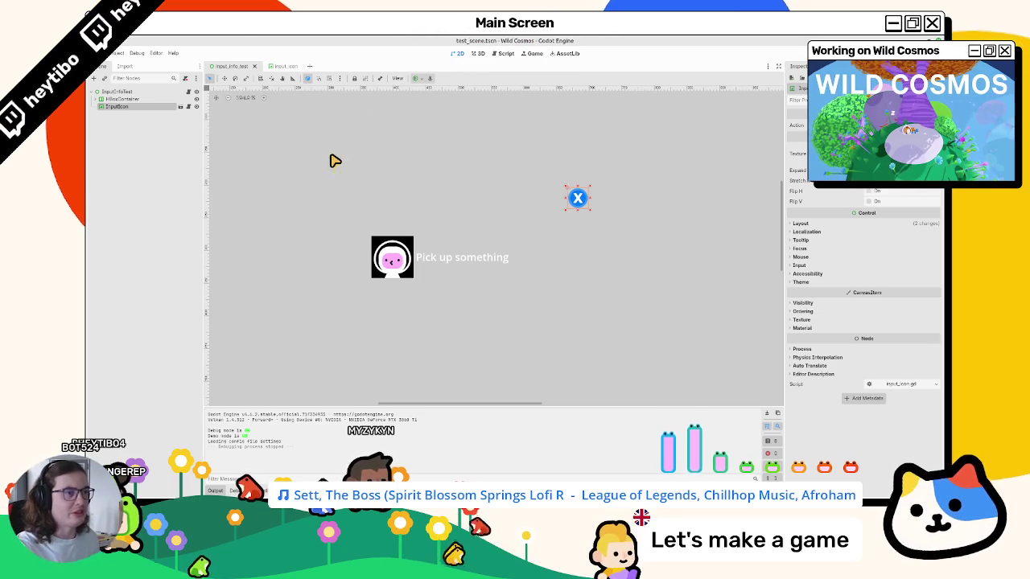
key("F5")
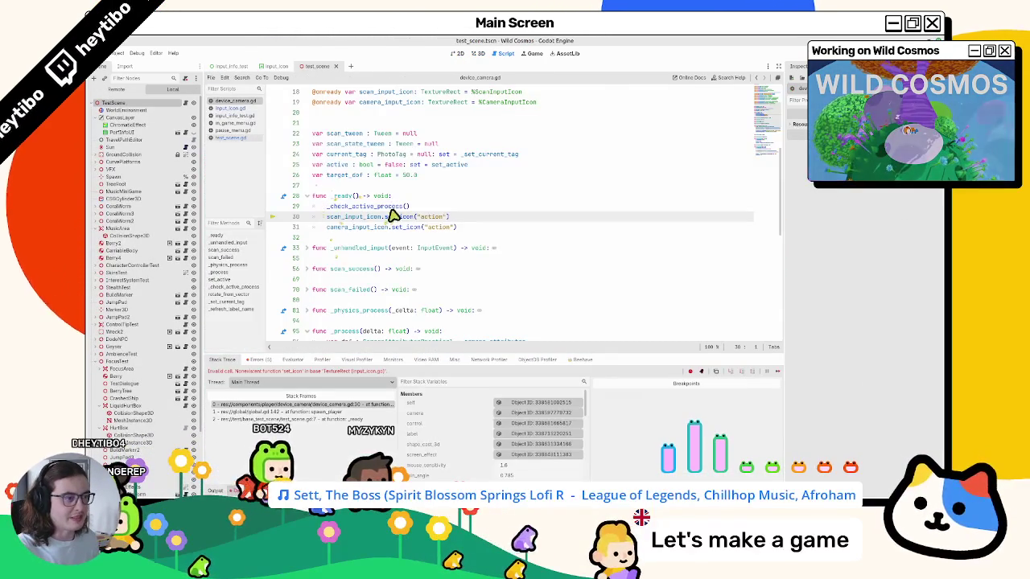
double_click(388, 217)
key("ctrl+shift+f")
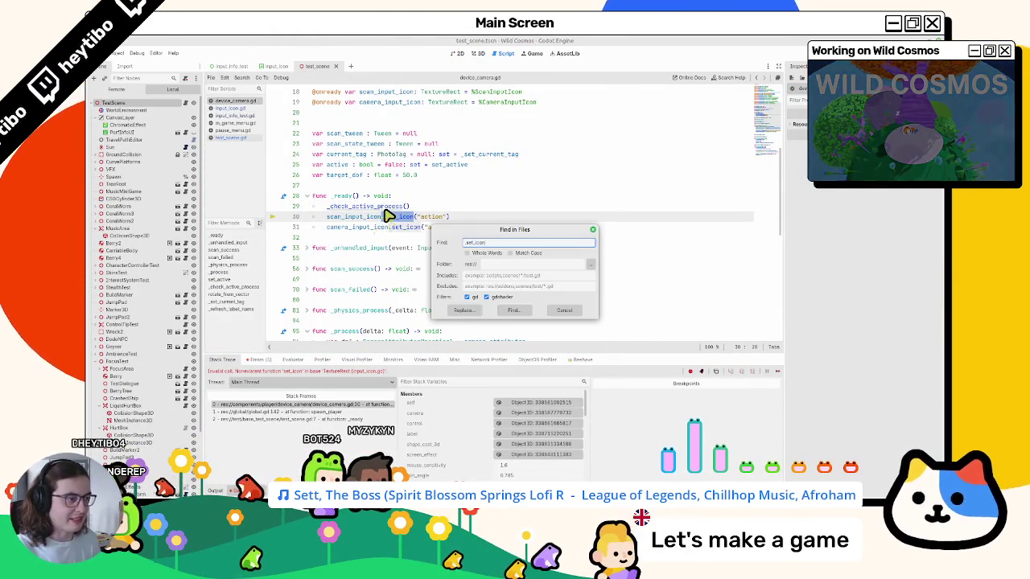
- Run the set_icon search, enlarge the results, and open the cutscene_placeholder and home_message matches
key("Return")
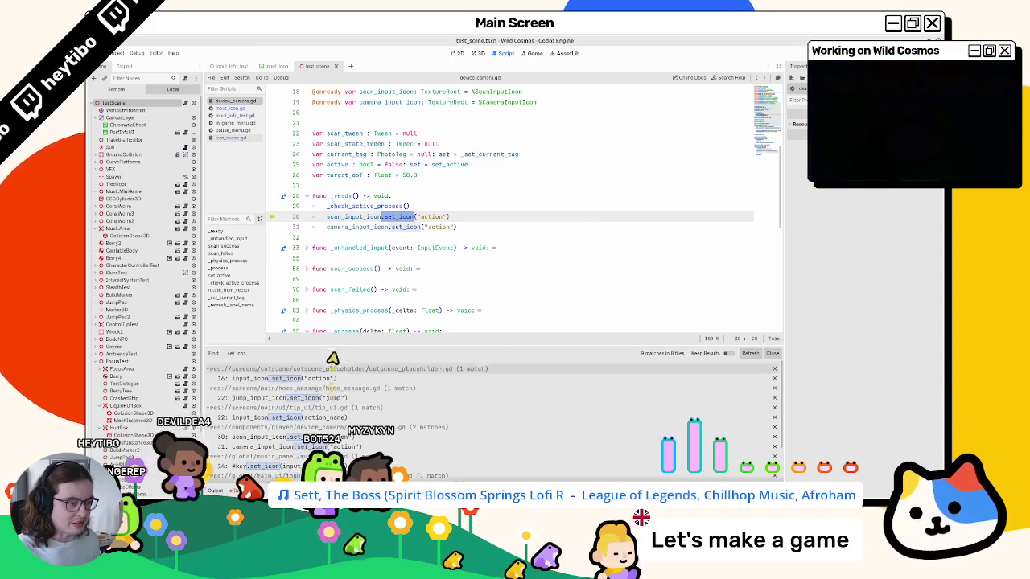
left_click_drag(338, 349, 348, 271)
scroll(402, 209, "down", 1)
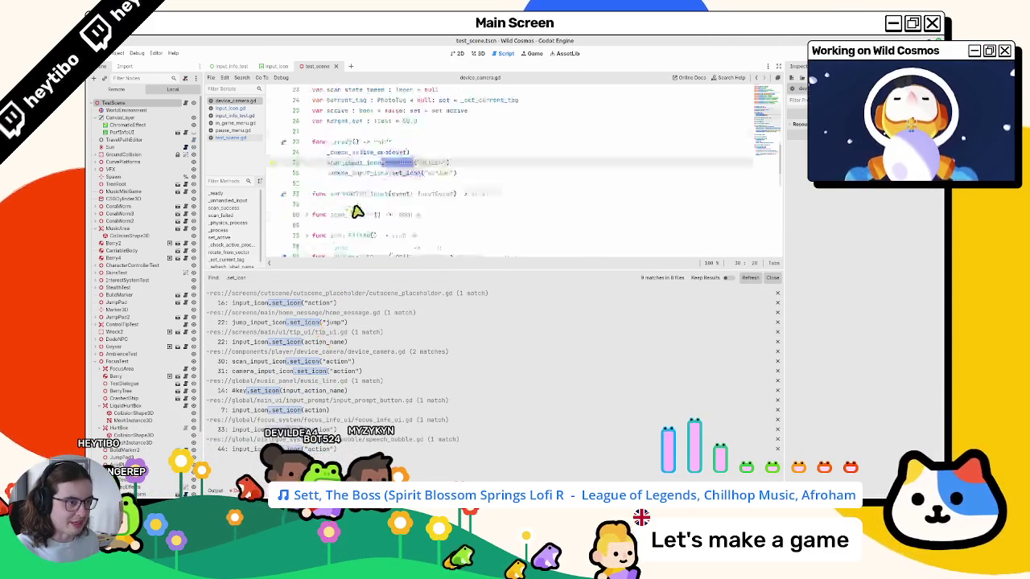
left_click(293, 303)
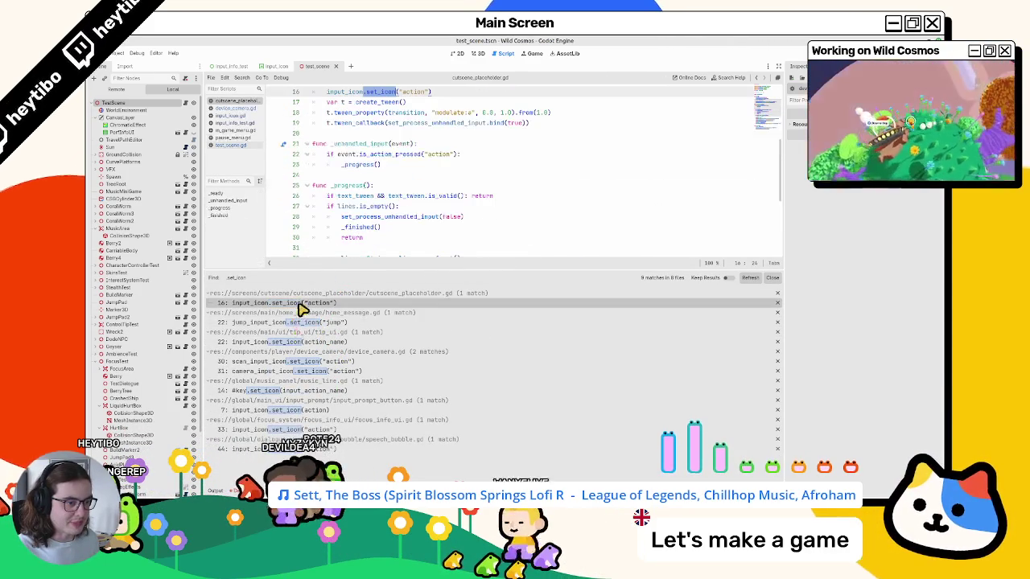
left_click(304, 321)
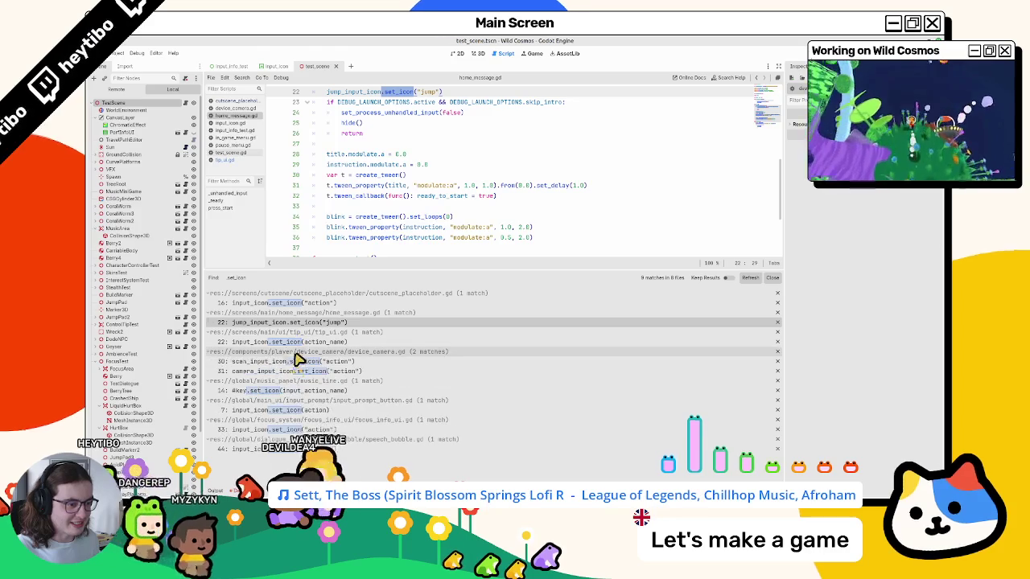
- Step through the device_camera, music_line, input_prompt_button and focus_info_ui matches, then switch to the forum thread
left_click(299, 371)
left_click(298, 361)
left_click(290, 390)
left_click(290, 410)
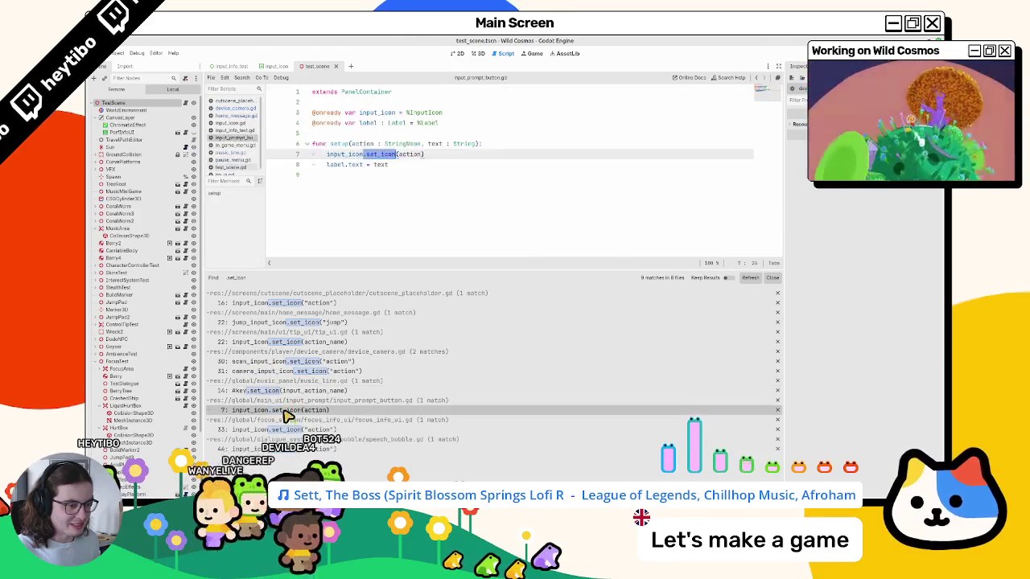
left_click(288, 429)
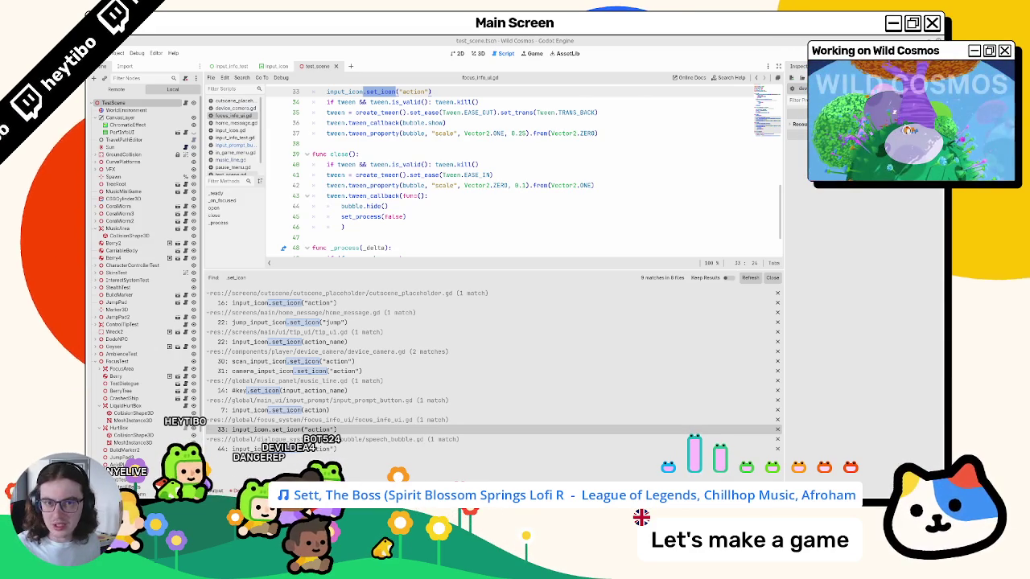
key("alt+Tab")
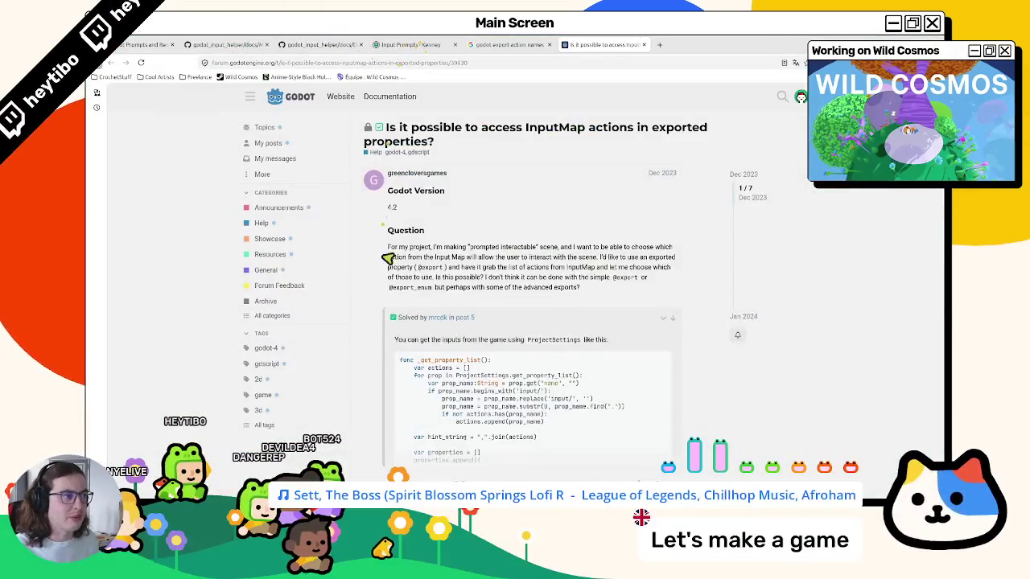
- Scroll the InputMap exported-properties forum thread to its closing notice, then return to Godot
scroll(386, 254, "down", 5)
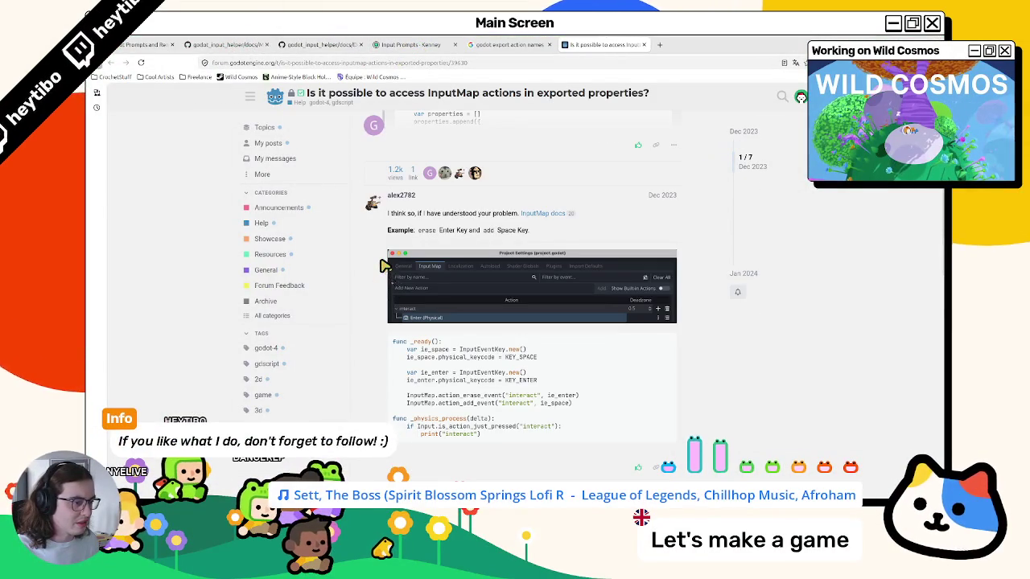
scroll(362, 269, "down", 3)
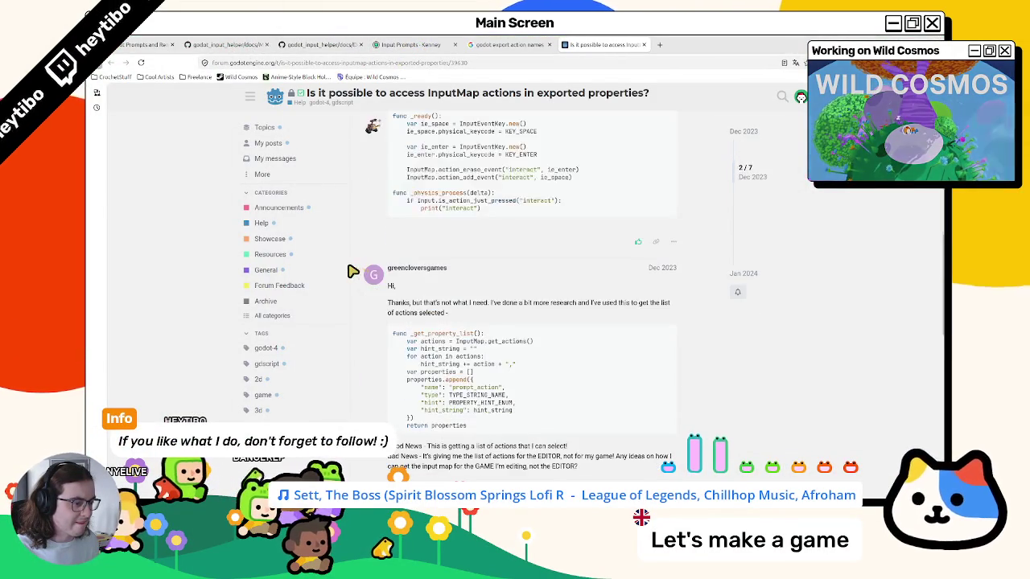
scroll(344, 271, "down", 4)
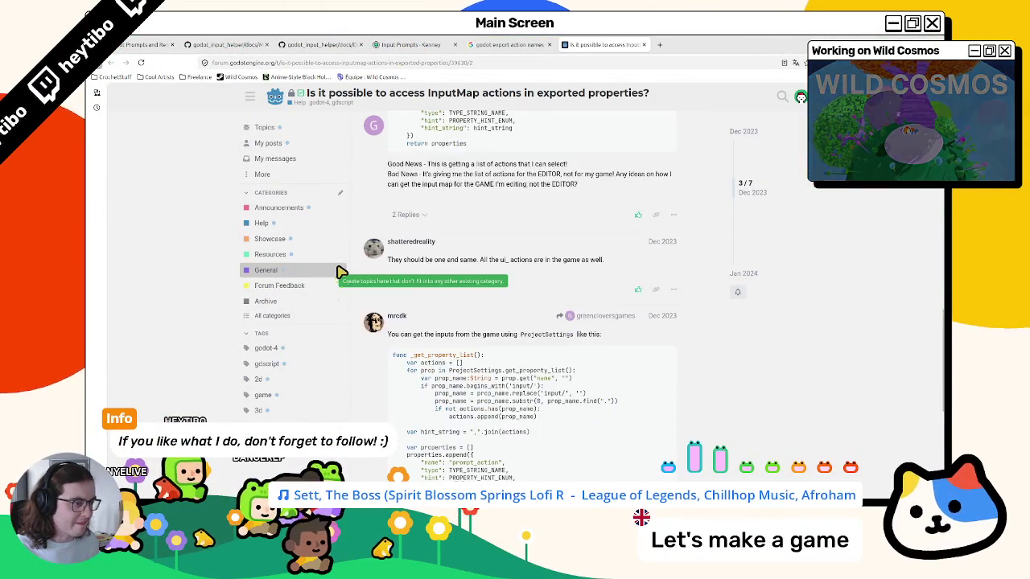
scroll(337, 273, "down", 5)
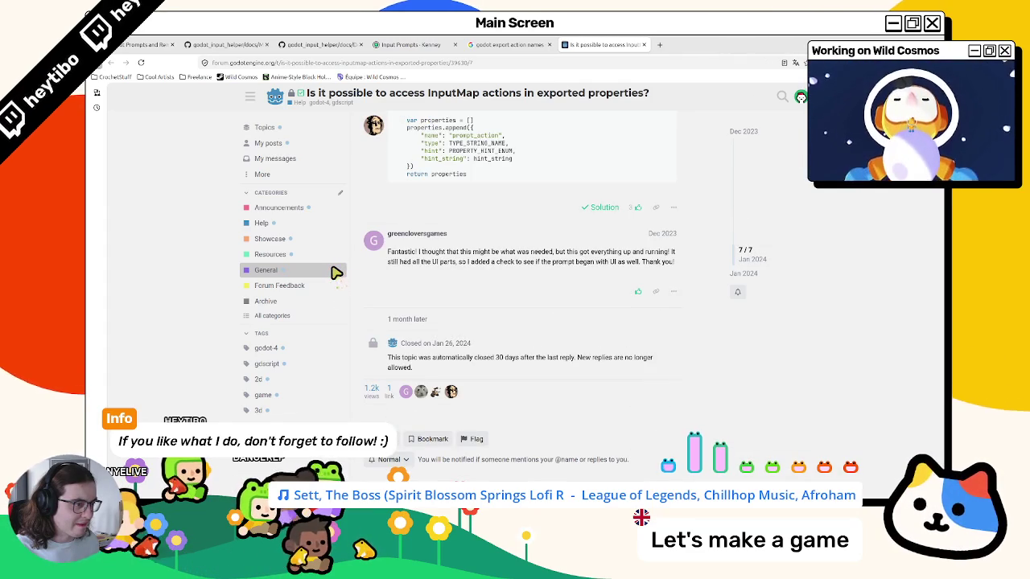
key("alt+Tab")
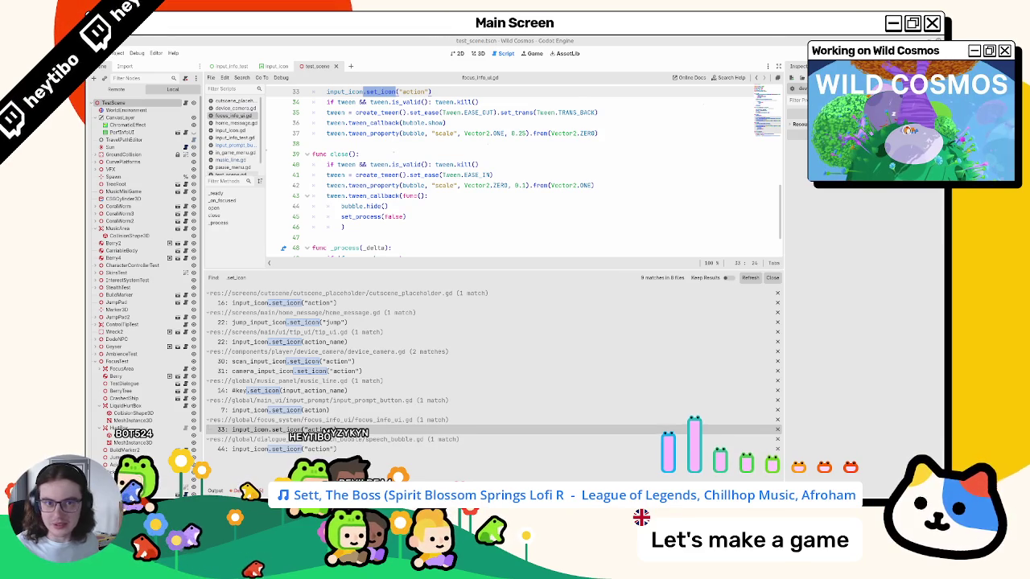
- Read through GitHub PR #96611 and proposal #11202, including the action dropdown screenshot
key("alt+Tab")
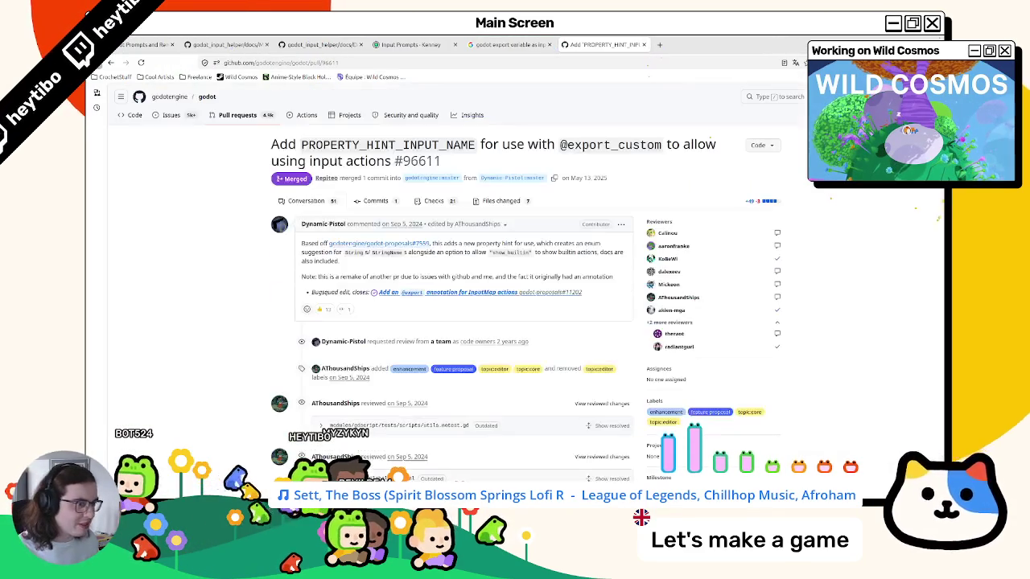
scroll(608, 326, "down", 3)
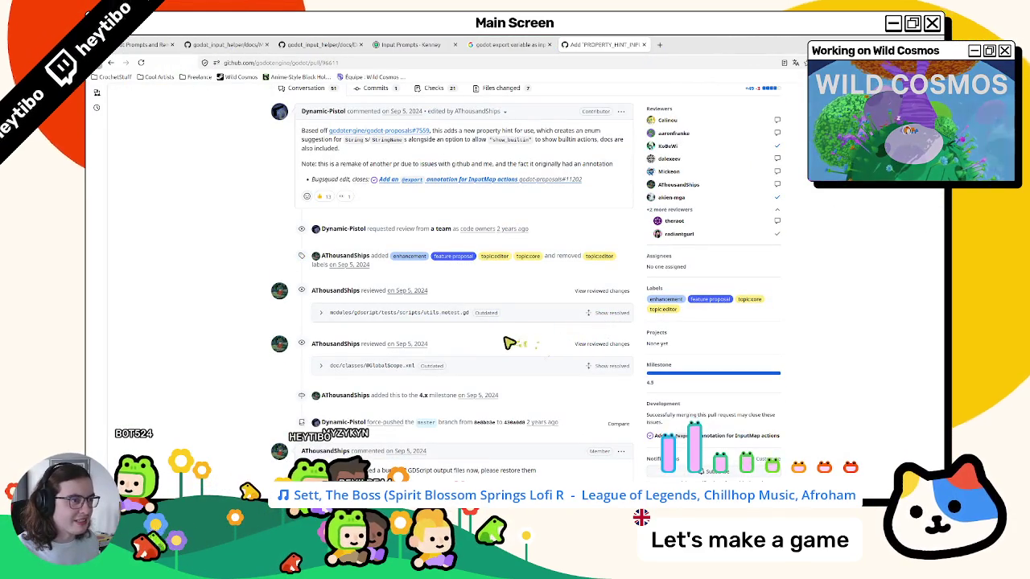
scroll(483, 338, "down", 7)
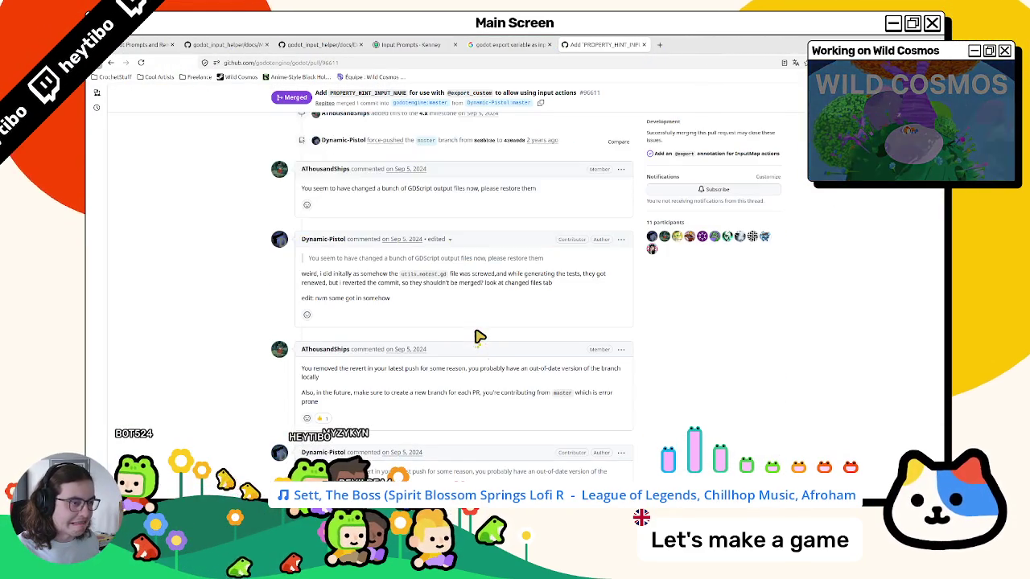
scroll(478, 337, "down", 10)
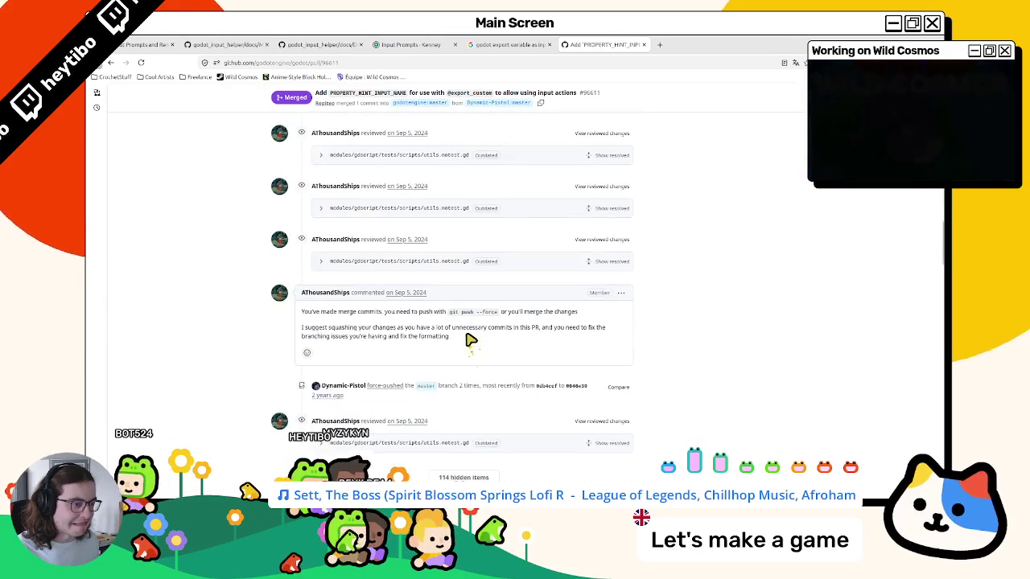
scroll(470, 340, "down", 4)
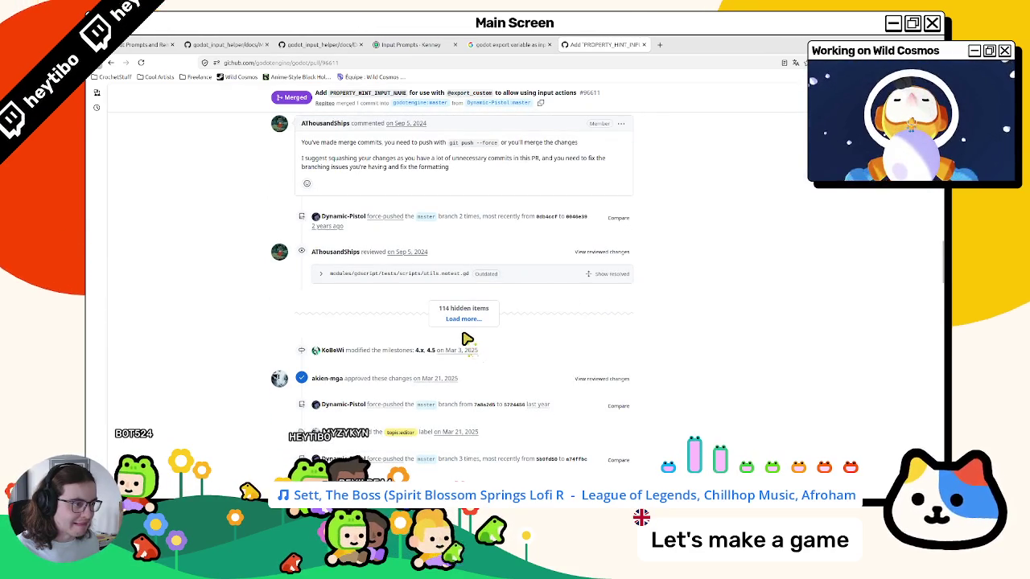
scroll(467, 339, "down", 3)
scroll(466, 340, "down", 7)
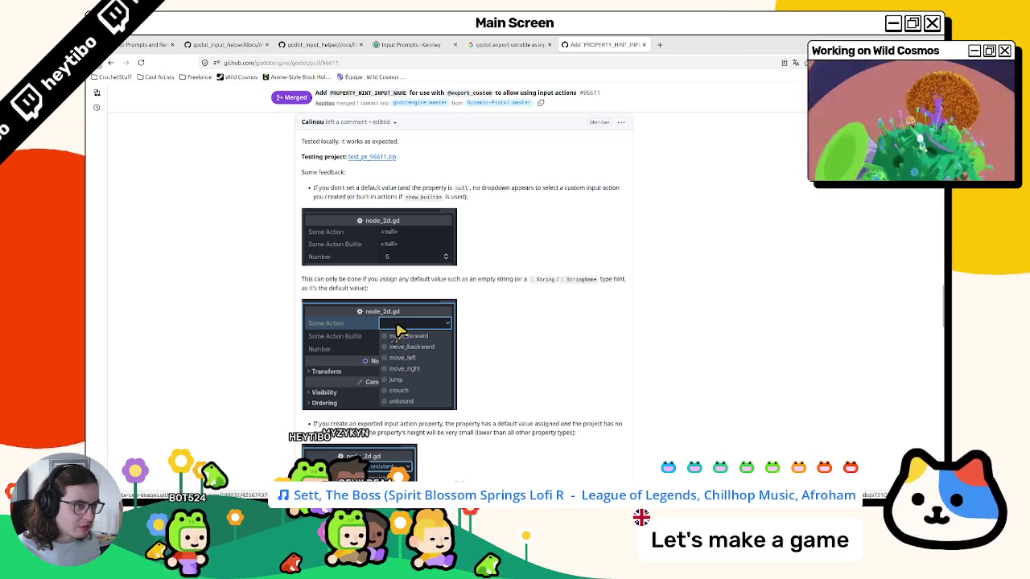
right_click(400, 330)
key("Escape")
scroll(328, 277, "down", 3)
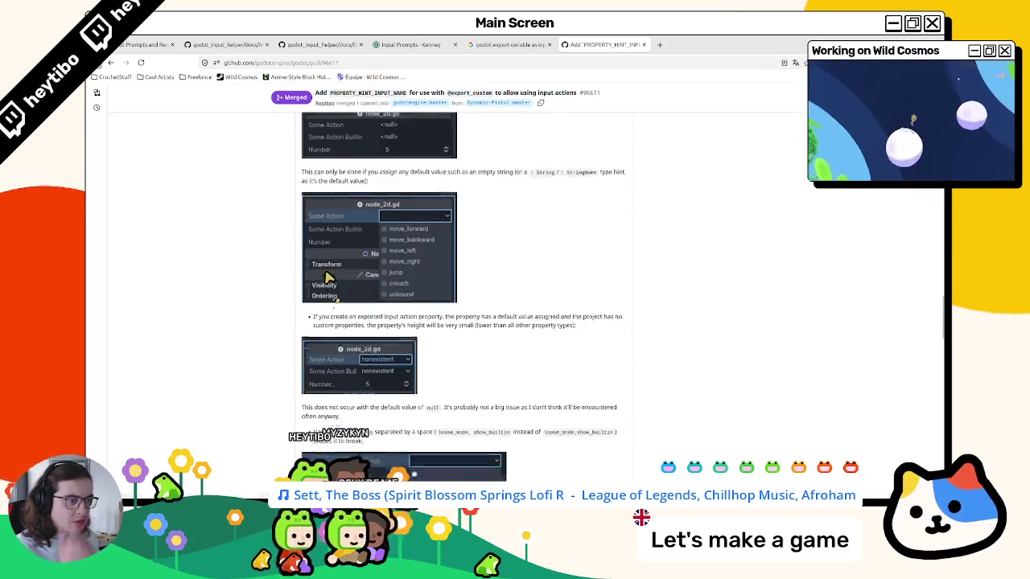
scroll(326, 277, "down", 4)
scroll(325, 276, "down", 3)
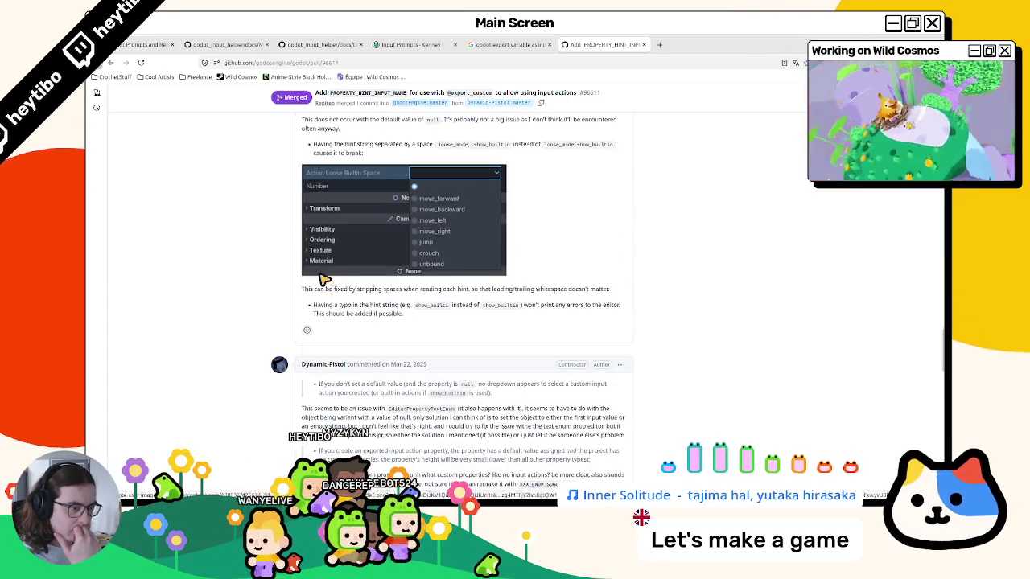
scroll(314, 288, "down", 10)
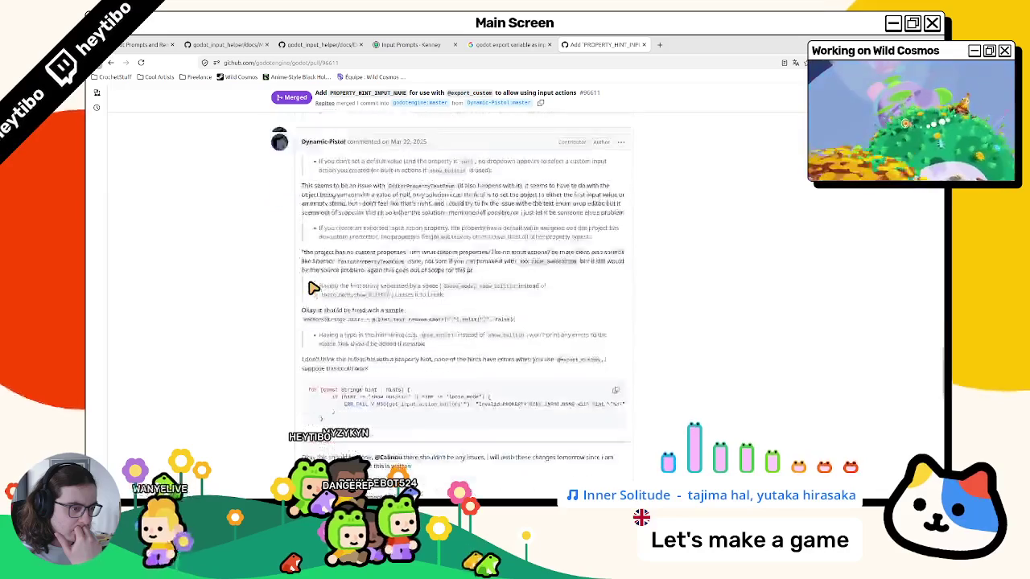
scroll(314, 288, "down", 8)
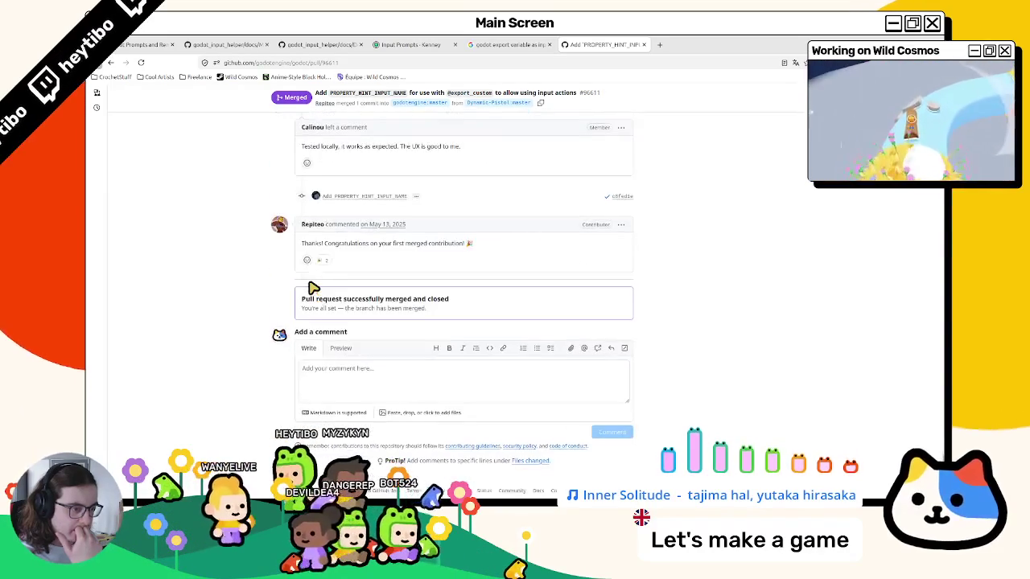
scroll(314, 288, "up", 3)
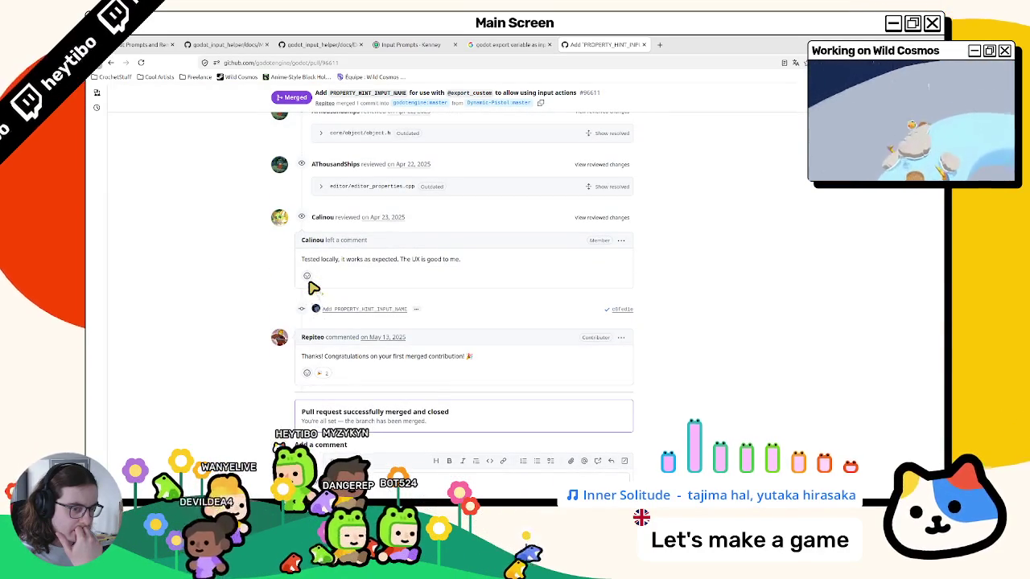
key("Home")
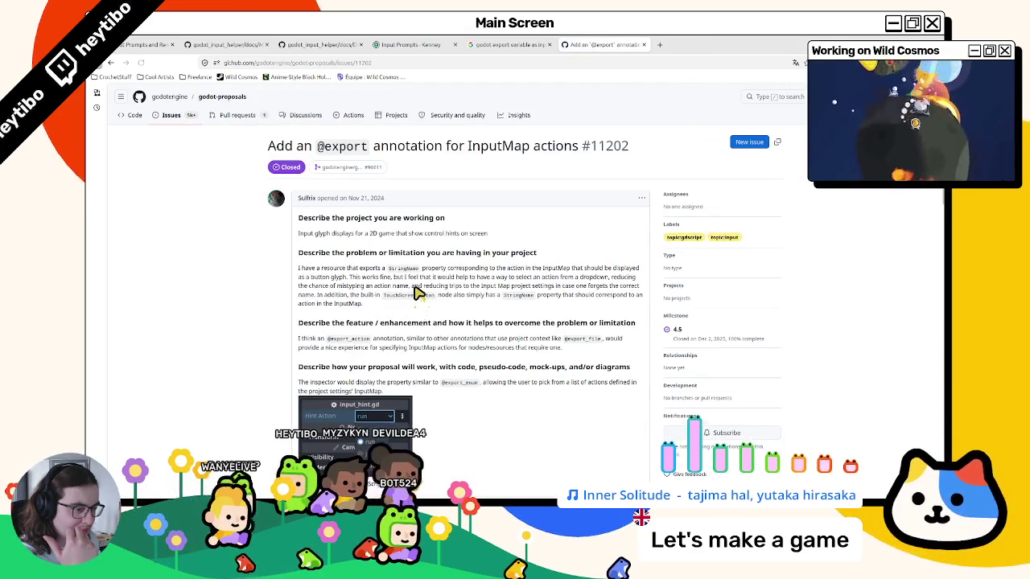
scroll(418, 293, "down", 3)
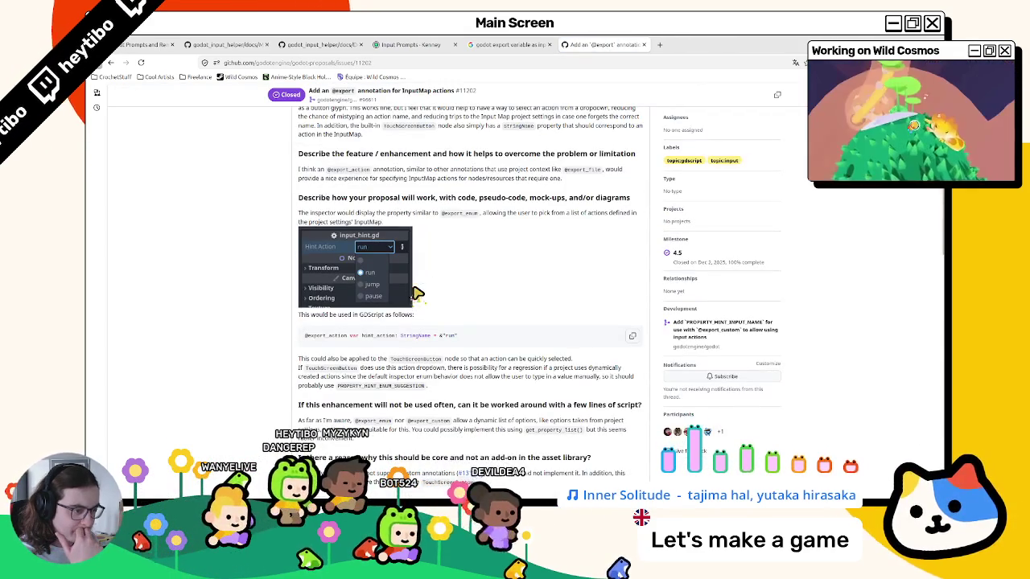
scroll(390, 302, "down", 10)
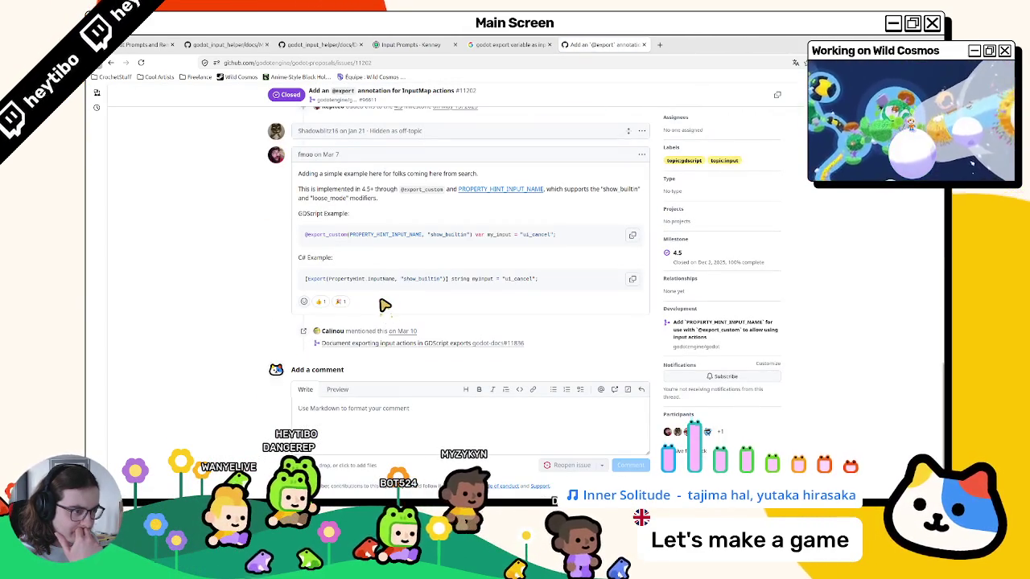
triple_click(374, 236)
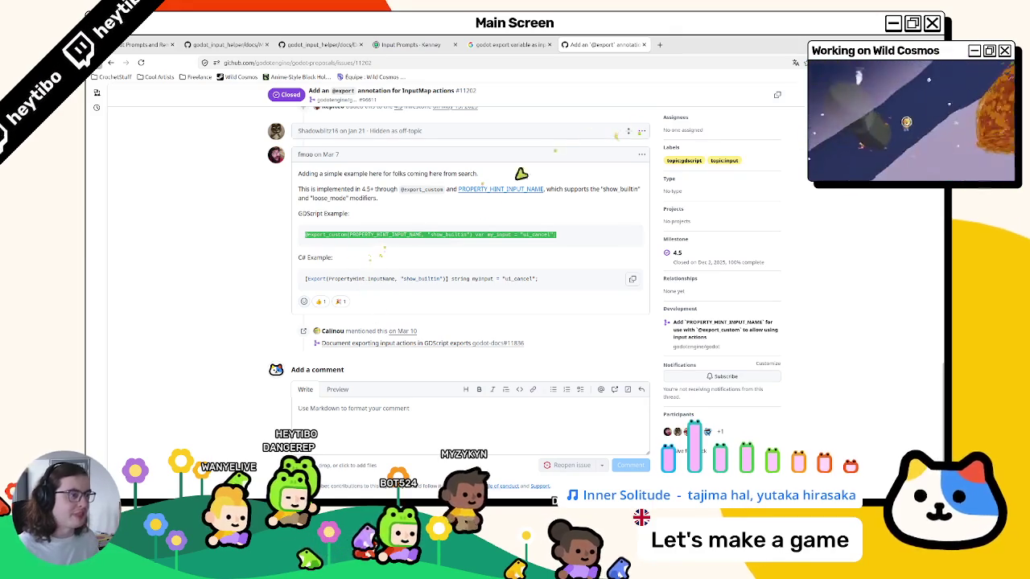
key("alt+Tab")
left_click(245, 117)
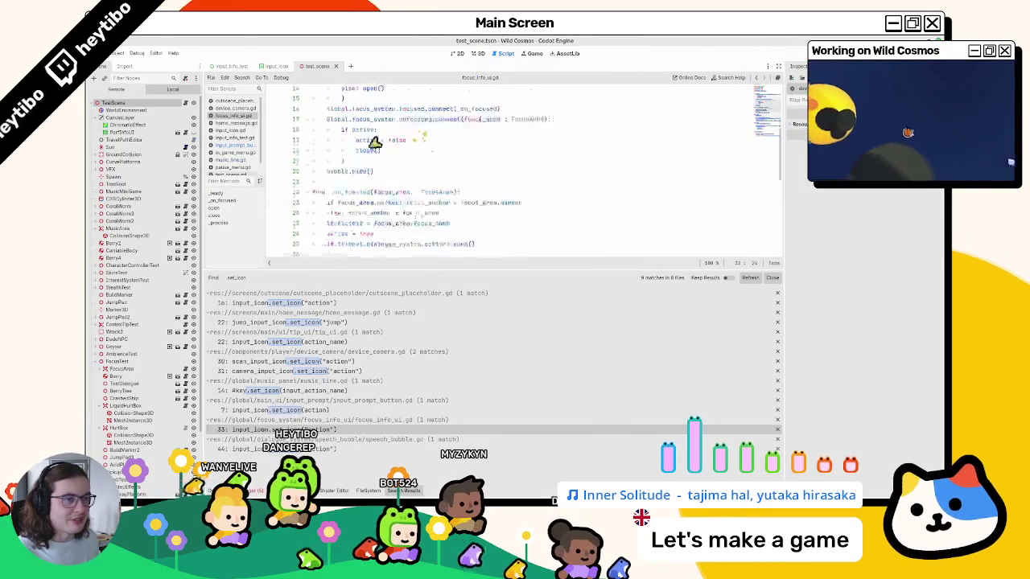
left_click(274, 66)
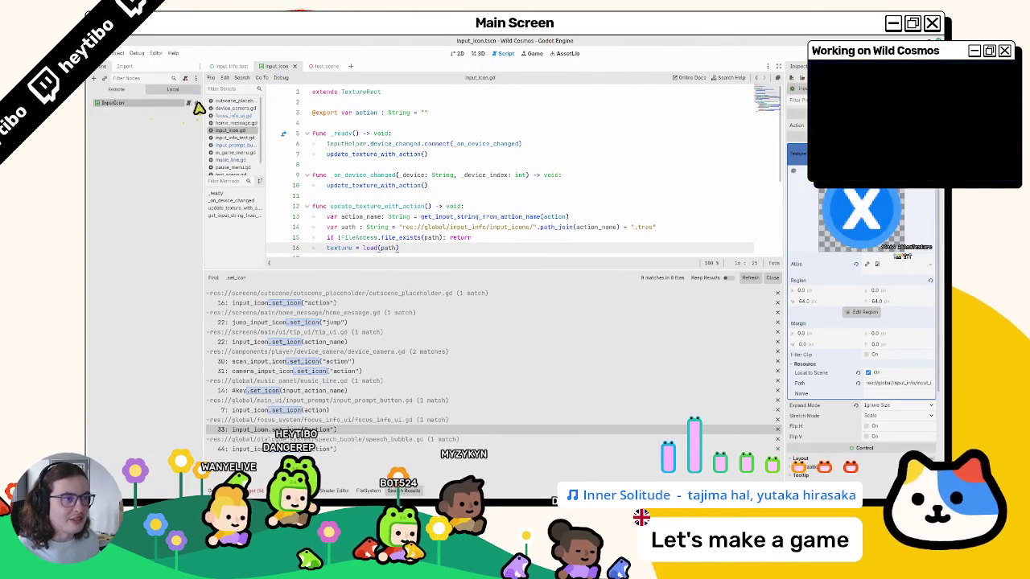
triple_click(370, 114)
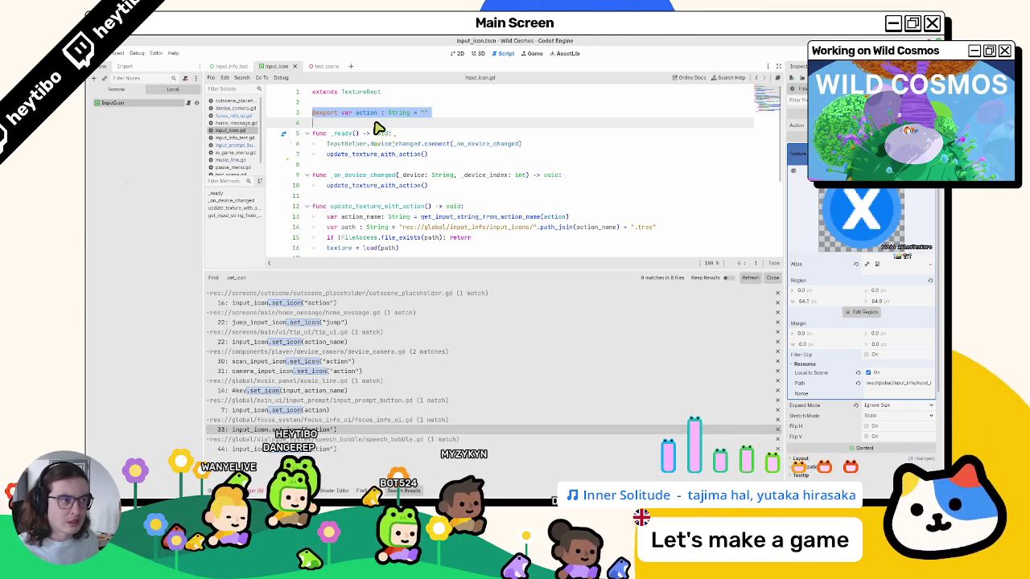
key("ctrl+v")
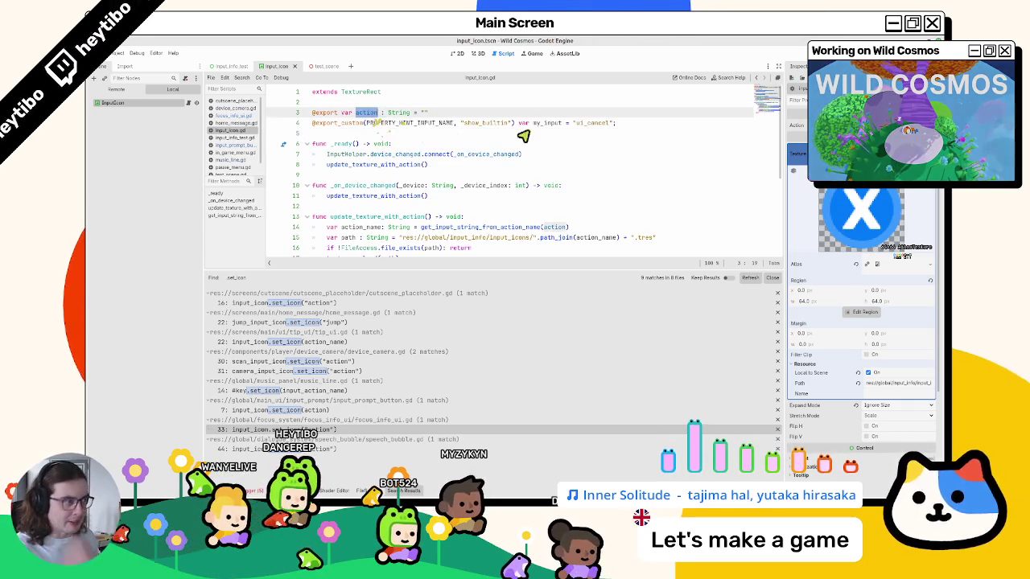
double_click(554, 123)
type("action")
triple_click(563, 112)
key("BackSpace")
- Remove the show_builtin argument, save, and check the action dropdown's options
left_click(877, 125)
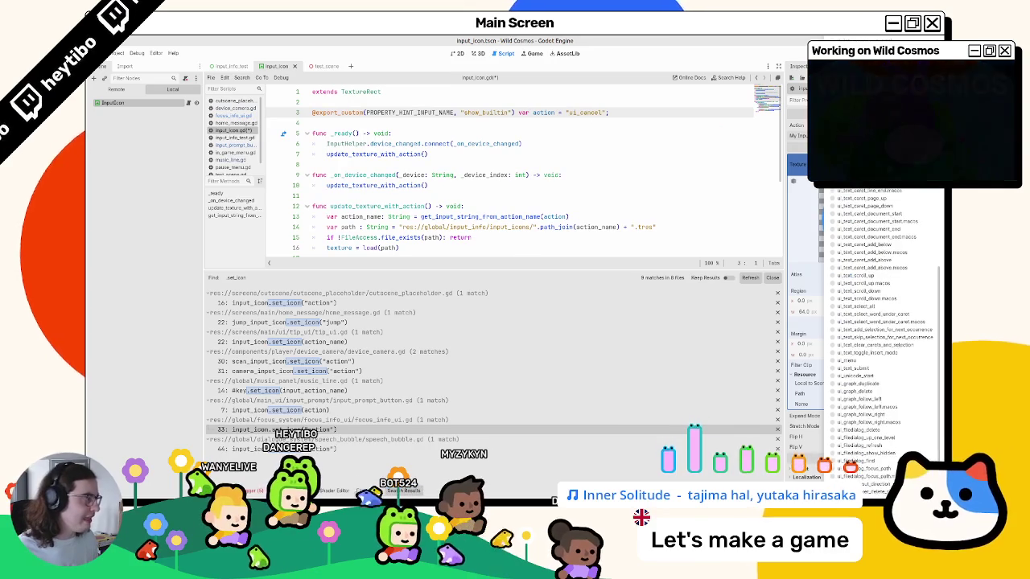
left_click(548, 112)
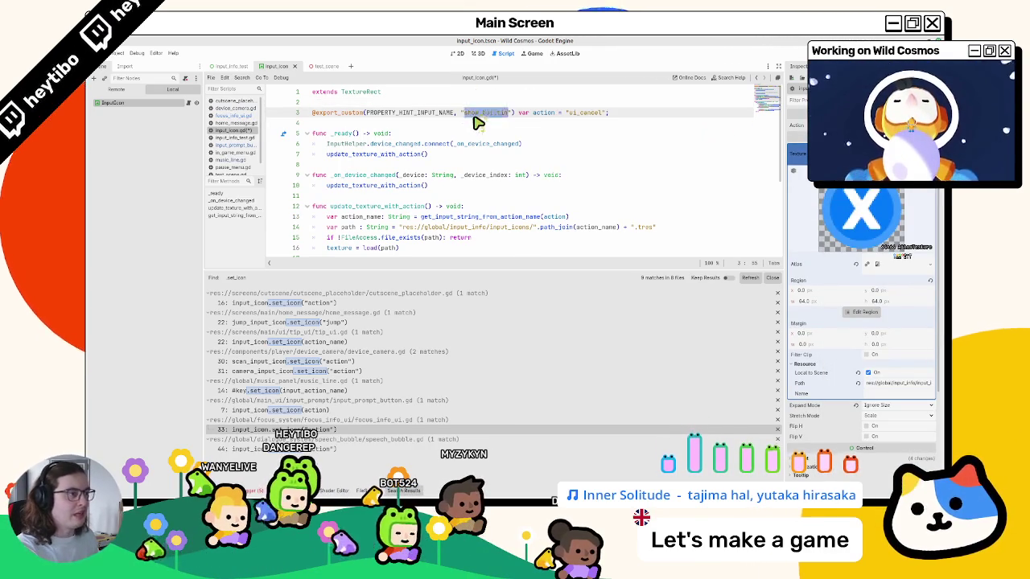
key("BackSpace")
key("BackSpace")
key("BackSpace")
key("ctrl+s")
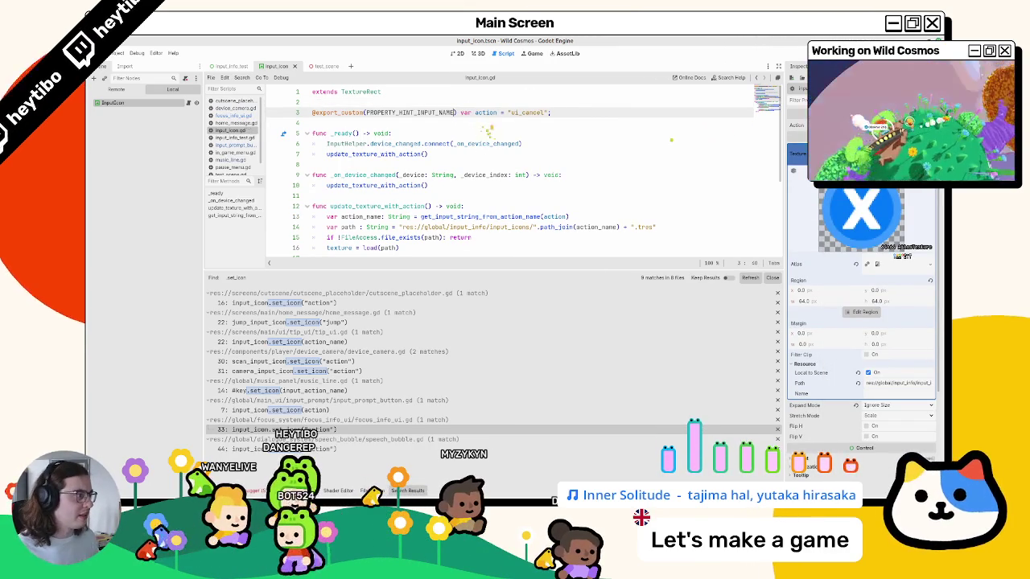
left_click(877, 125)
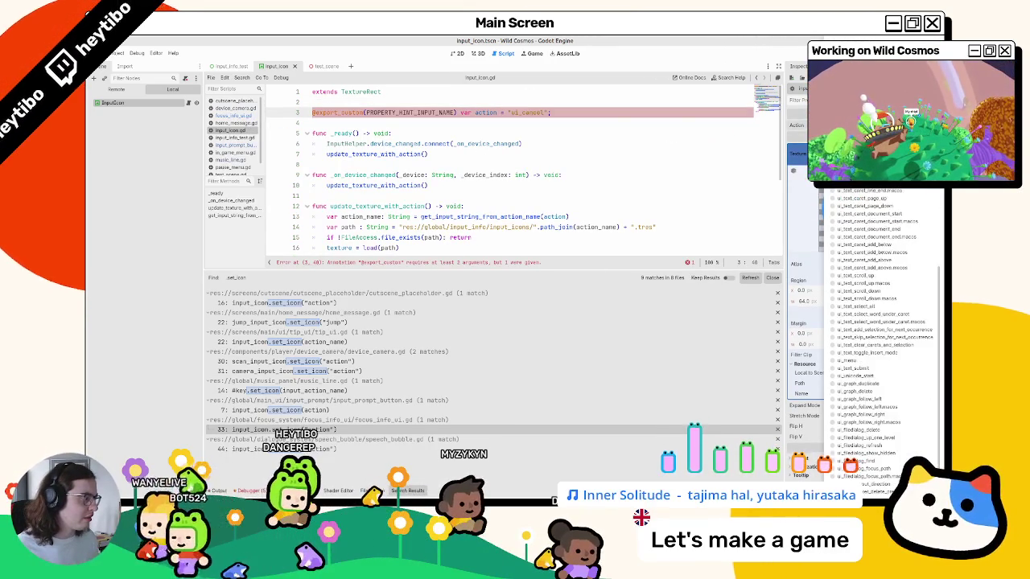
left_click(561, 134)
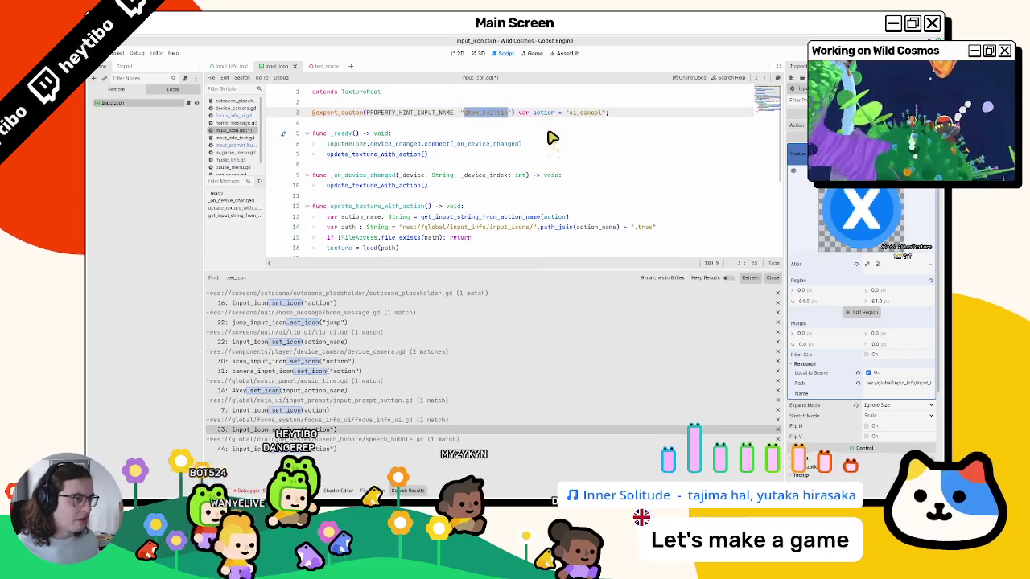
- Set the hint to "hide_builtin" and pick ui_cancel as the icon's action
key("BackSpace")
type("hide_")
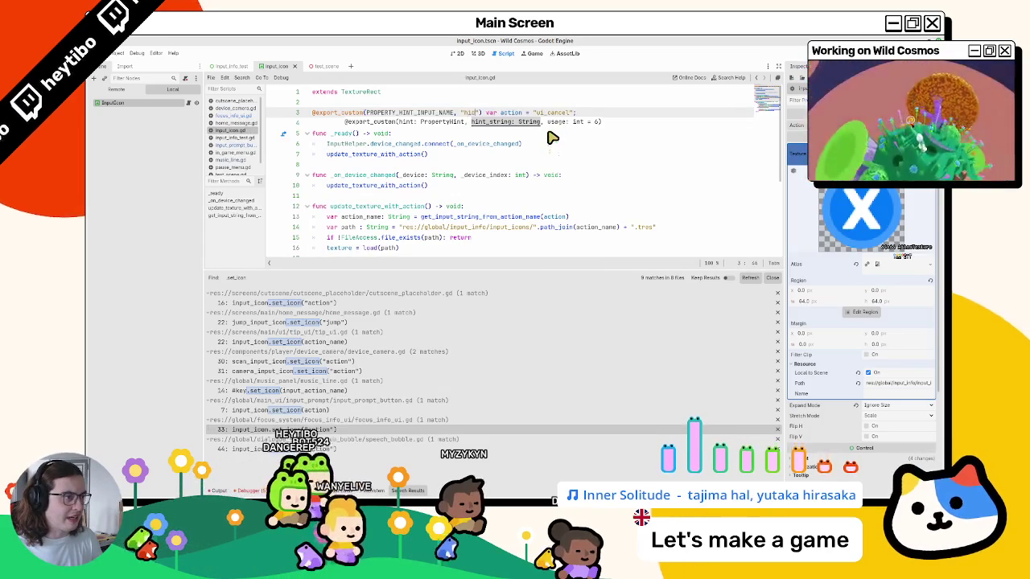
type("builtin")
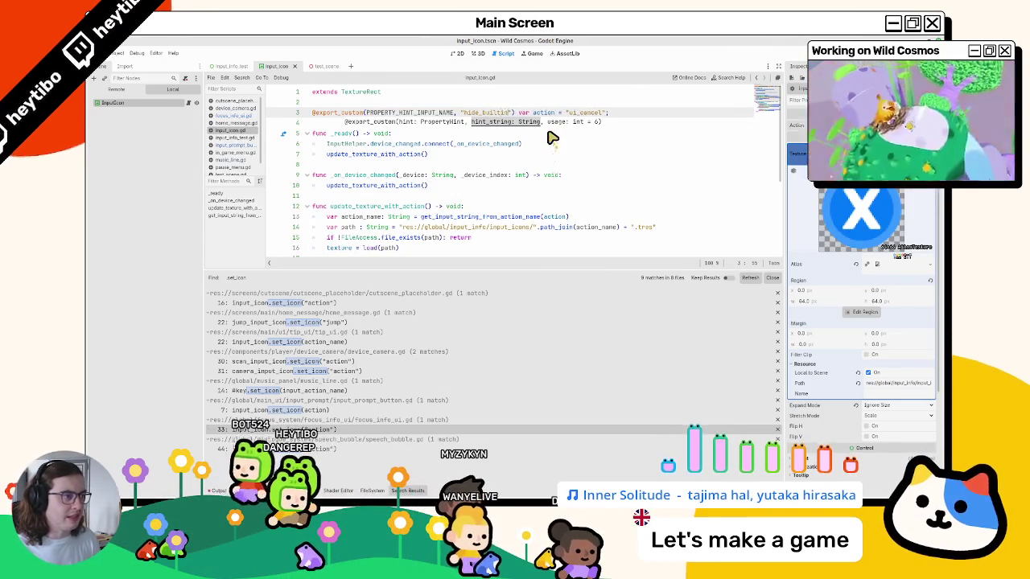
left_click(893, 126)
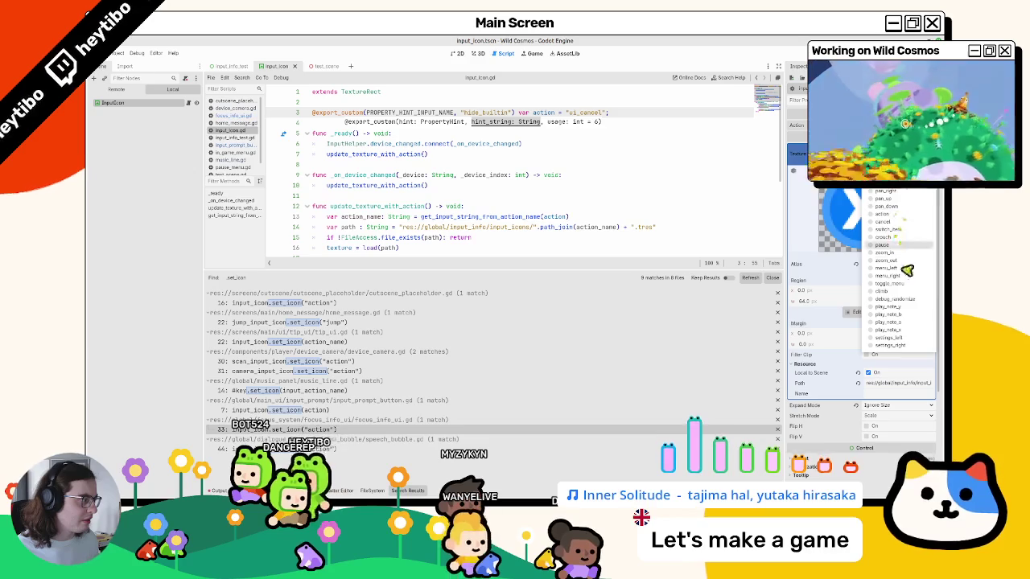
left_click(883, 237)
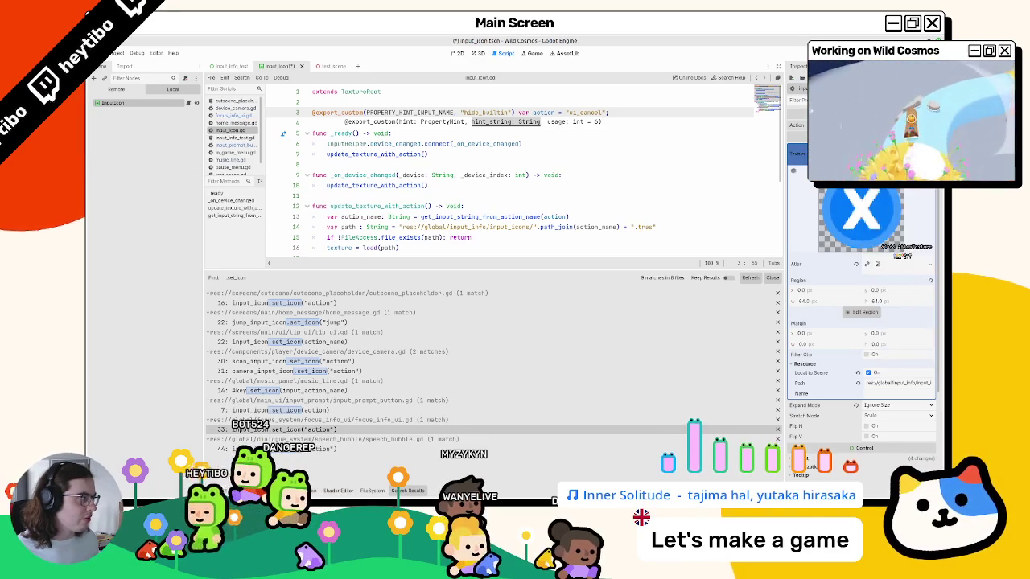
key("F6")
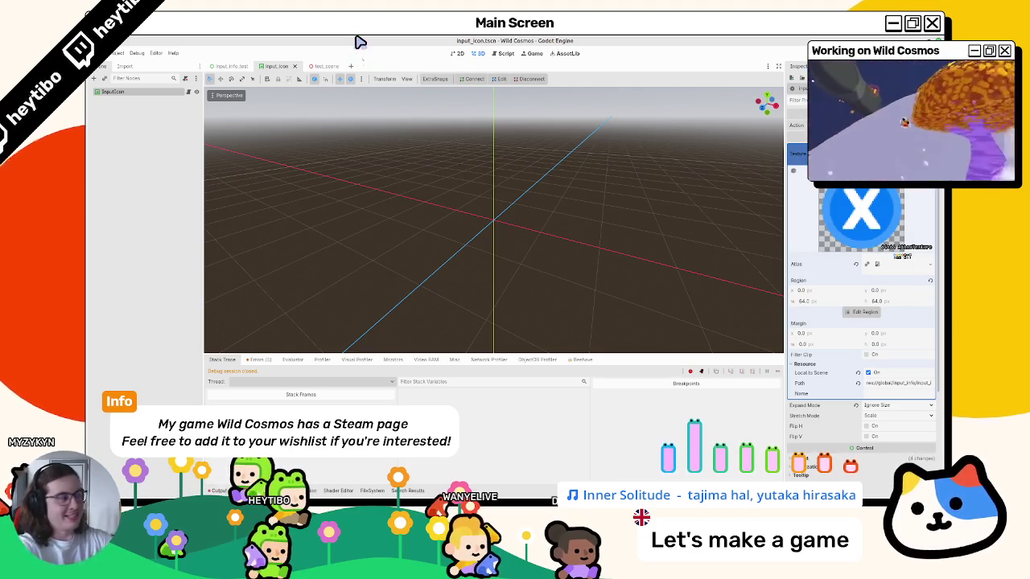
left_click(503, 54)
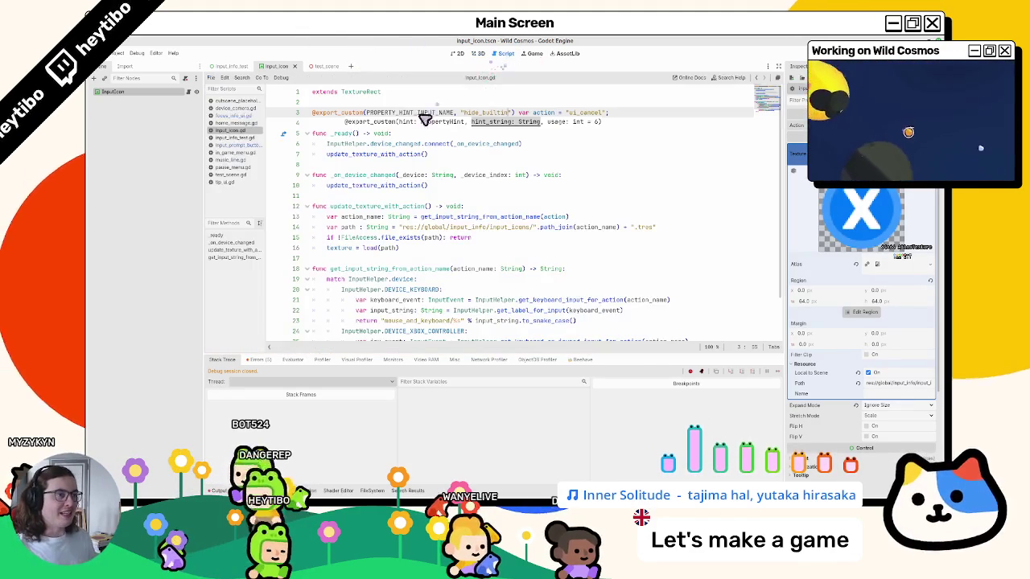
triple_click(392, 118)
double_click(339, 118)
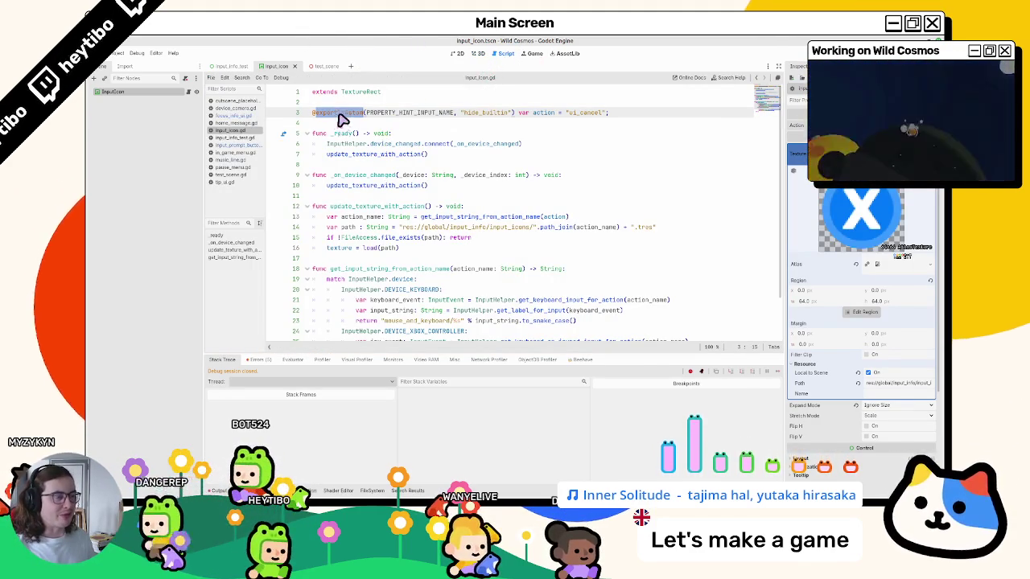
left_click(337, 120, "ctrl")
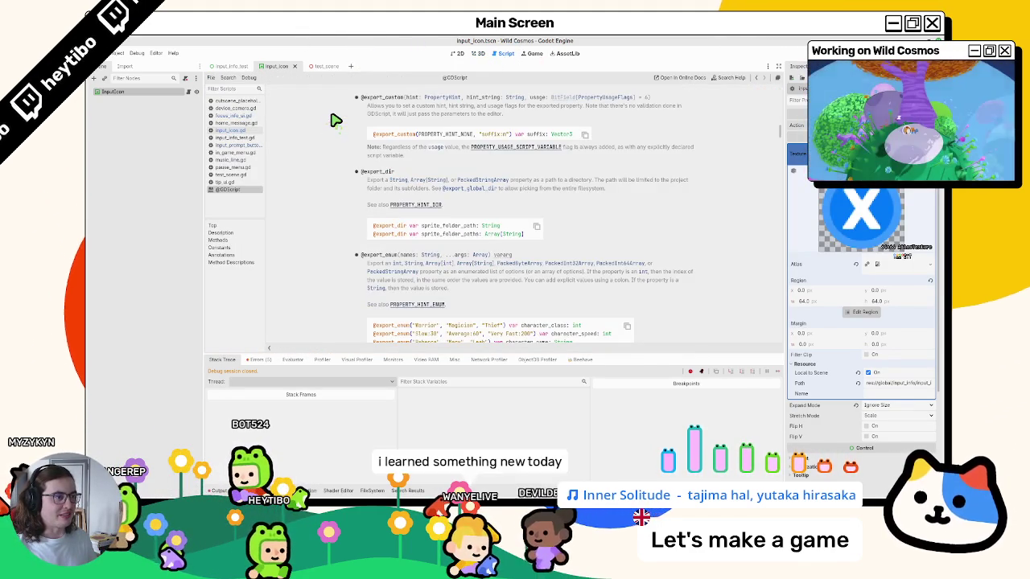
middle_click(227, 190)
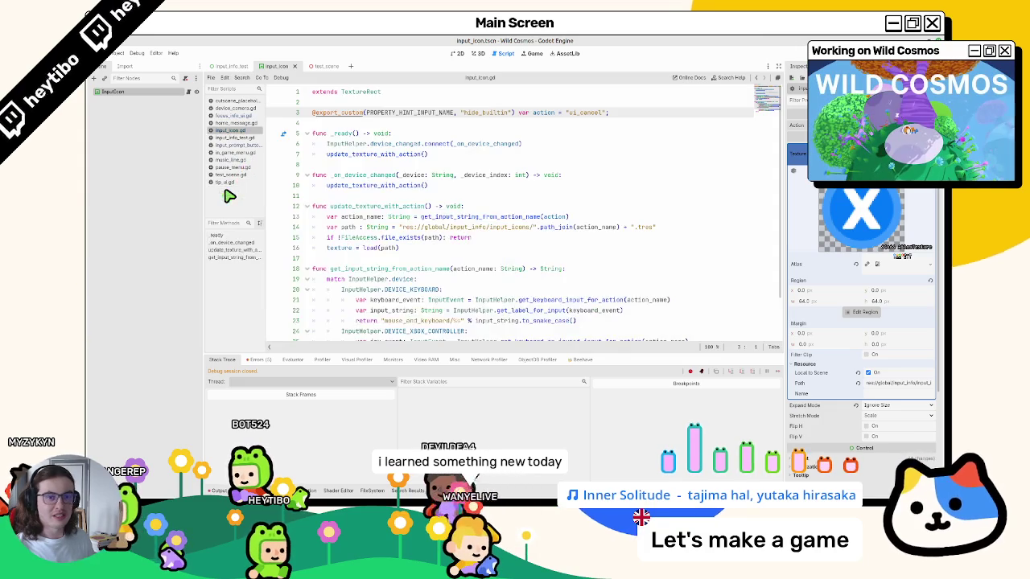
left_click(515, 123)
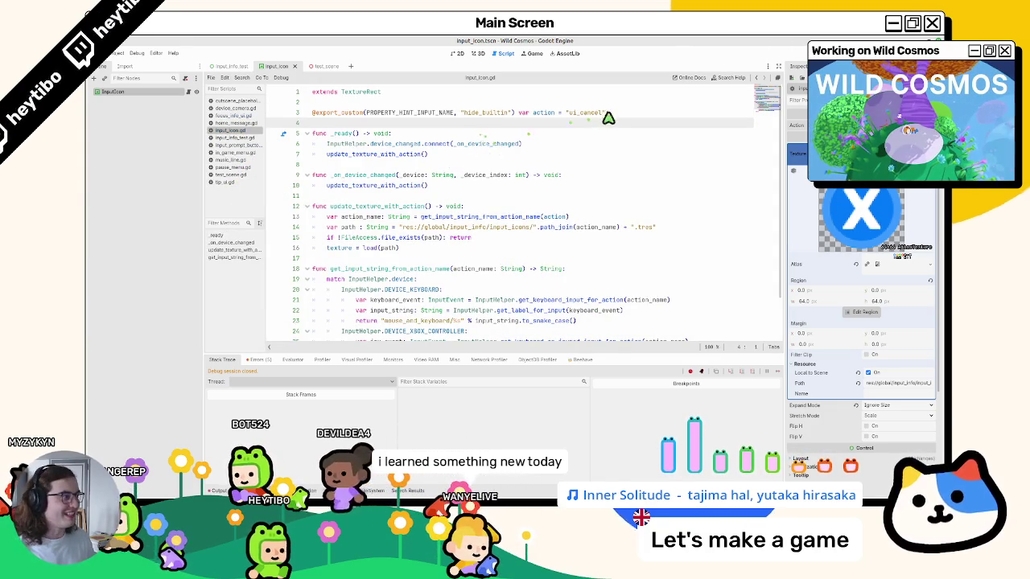
- Return to the 2D view showing the Xbox X icon
left_click(456, 54)
left_click(480, 54)
left_click(458, 54)
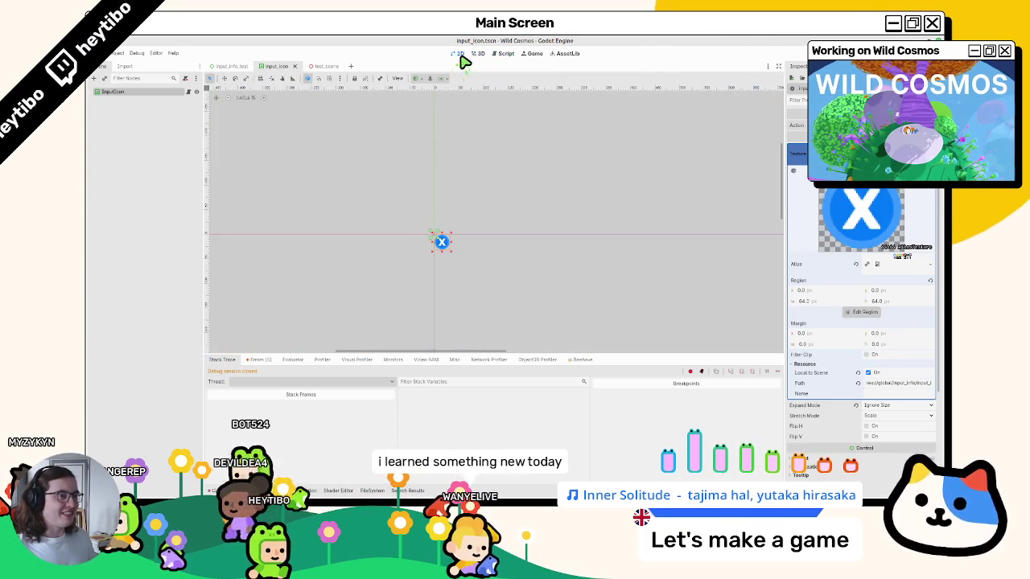
- Choose the icon's input action, then test-run input_icon and the input_info_test scene
left_click(897, 125)
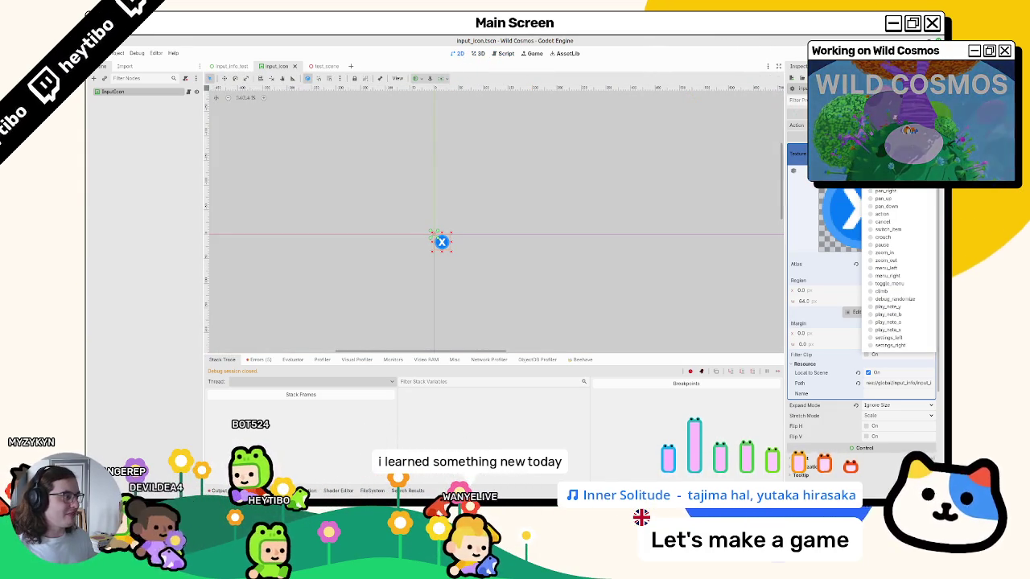
left_click(897, 245)
key("F6")
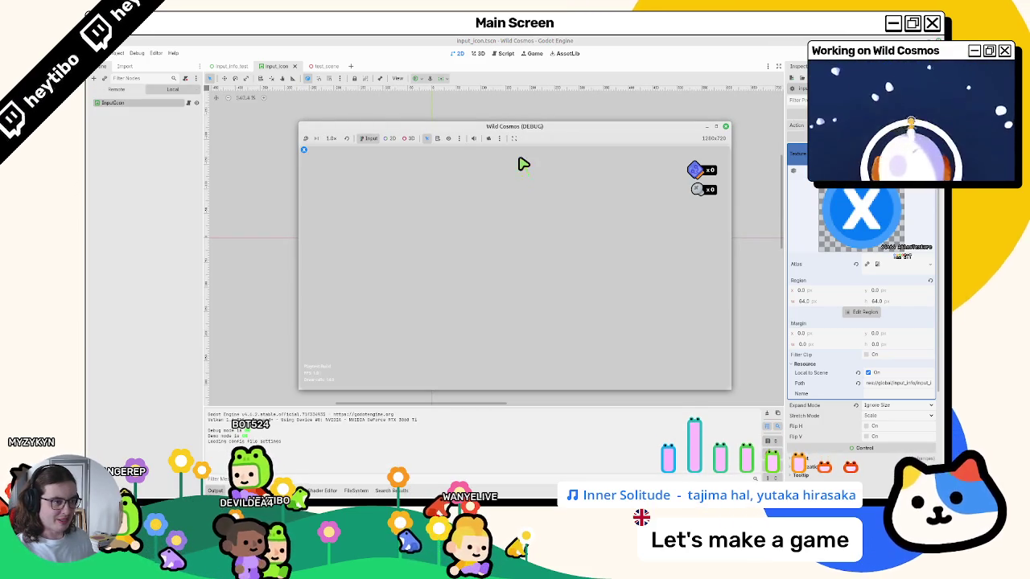
key("F8")
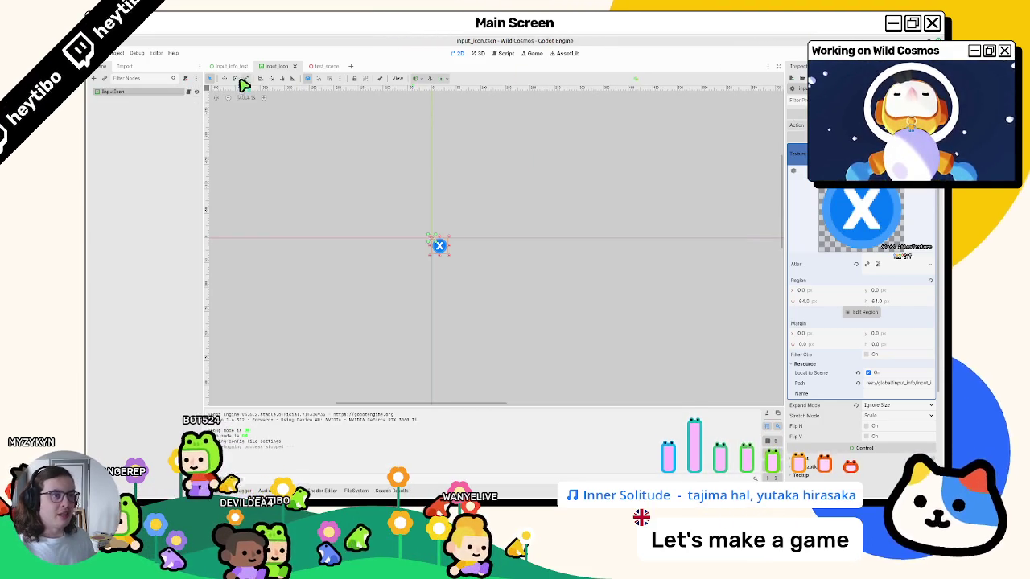
left_click(231, 67)
key("F6")
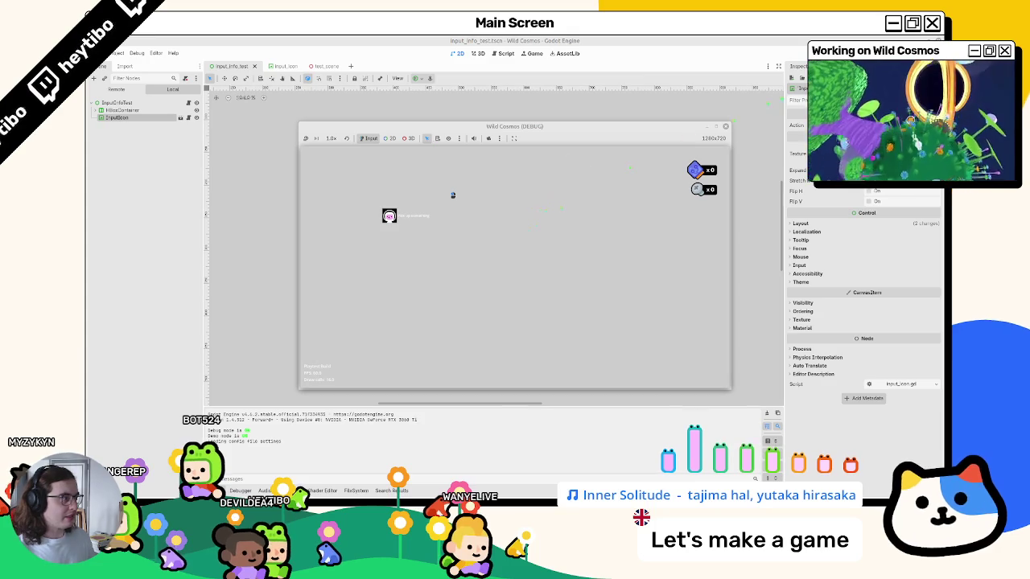
key("F8")
- Add input_icon.tscn as InputIcon2 right of the first icon, save, and test both icons fullscreen
mouse_move(153, 107)
left_mouse_down()
mouse_move(237, 85)
mouse_move(440, 166)
mouse_move(610, 265)
left_mouse_up()
left_click(901, 124)
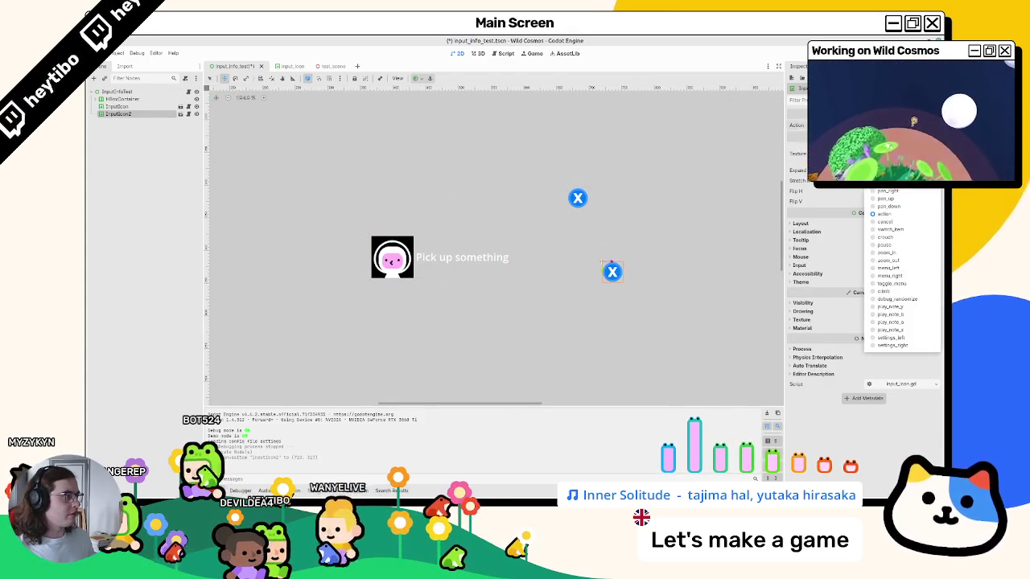
key("F6")
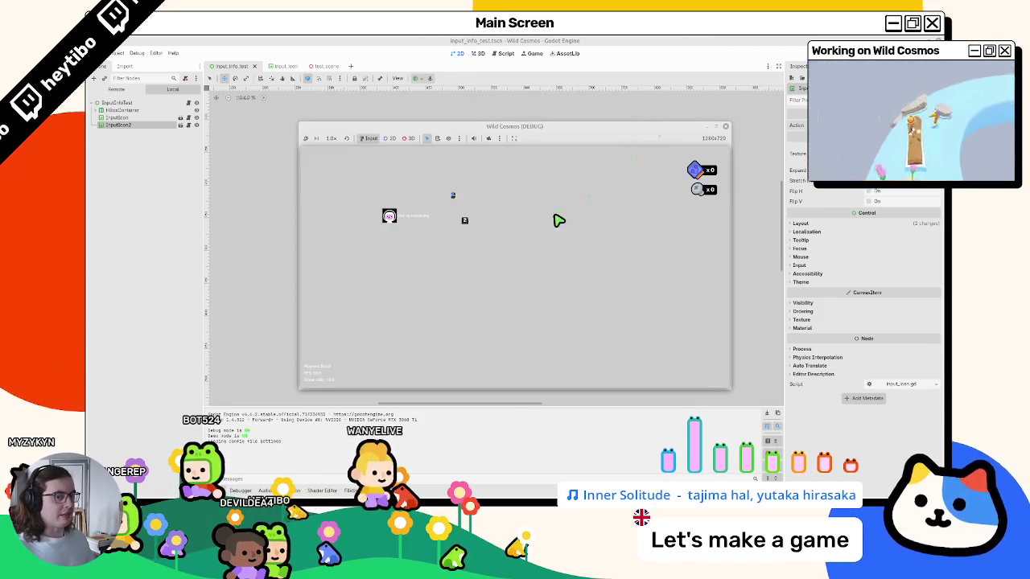
key("F8")
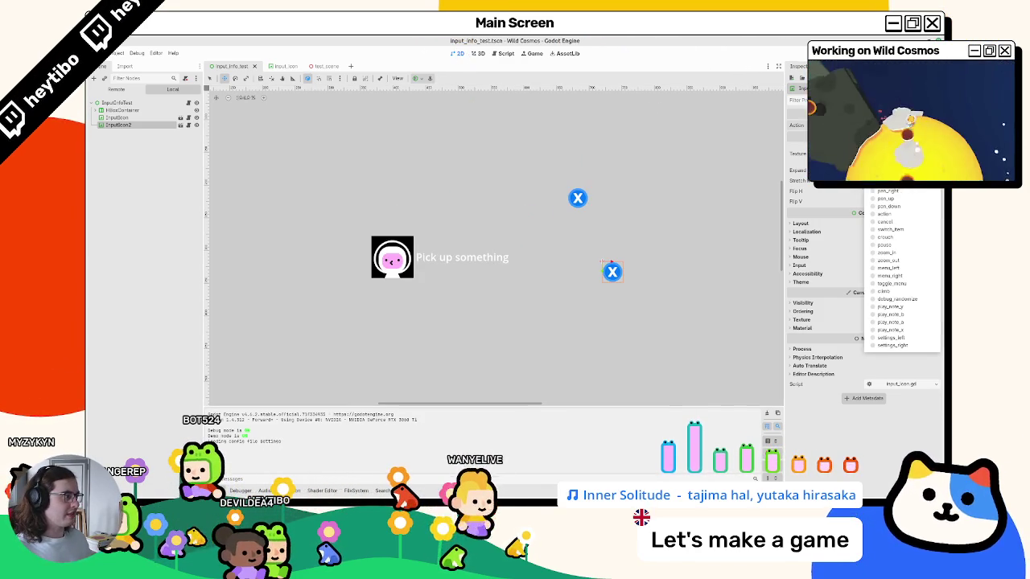
key("ctrl+s")
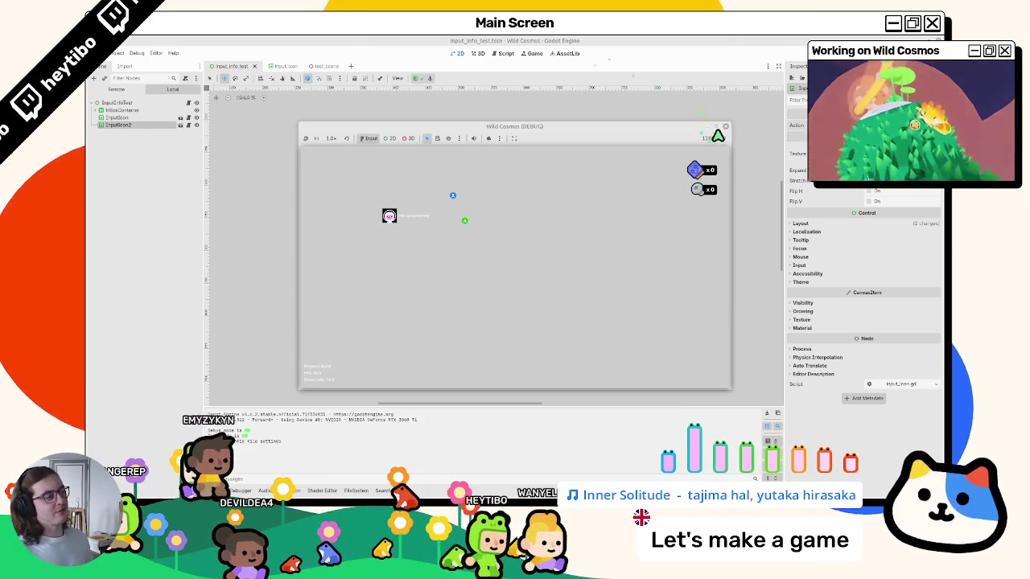
double_click(719, 132)
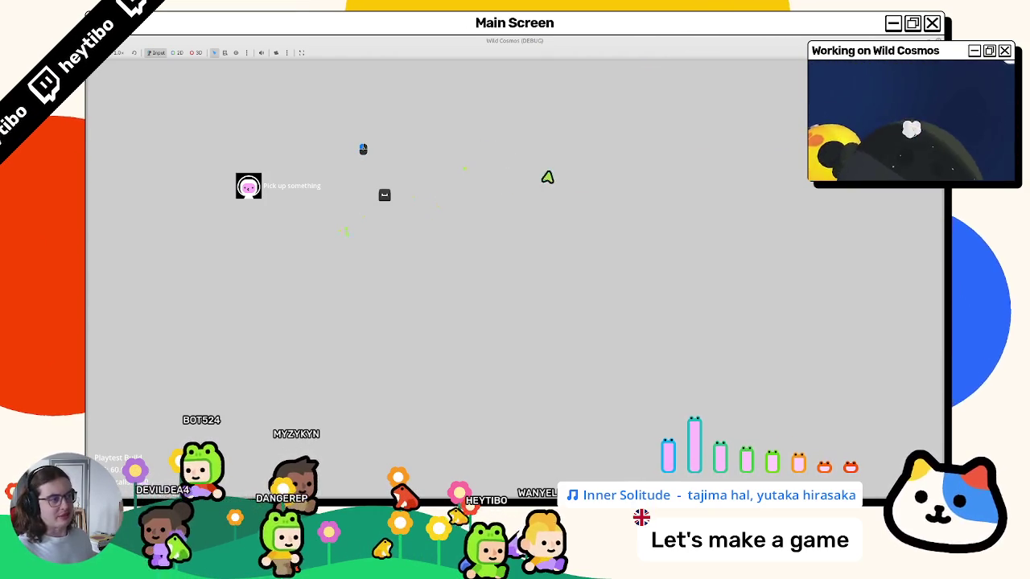
key("F8")
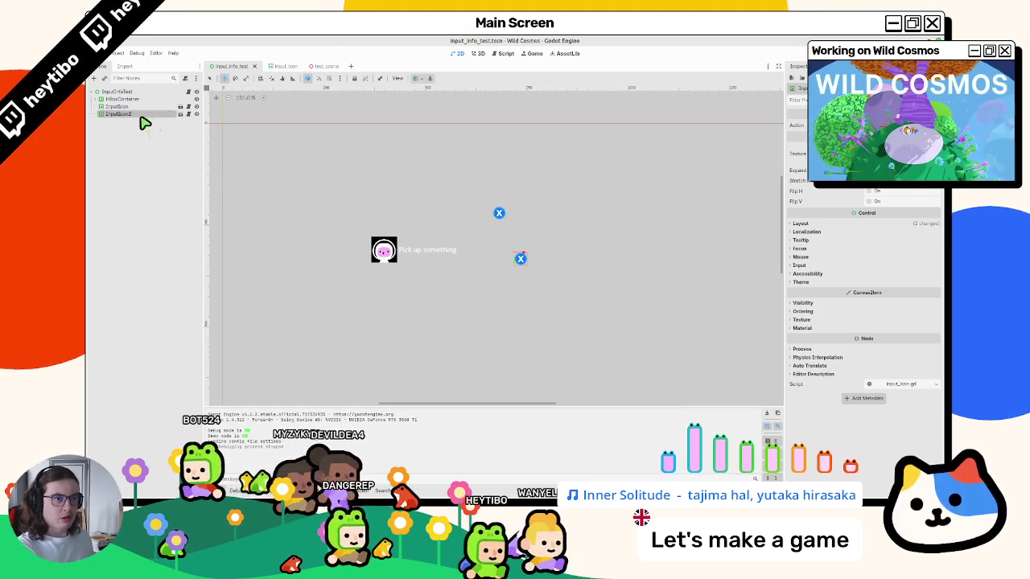
- Try different actions on InputIcon2, settling on settings_left, and test-run each
left_click(901, 125)
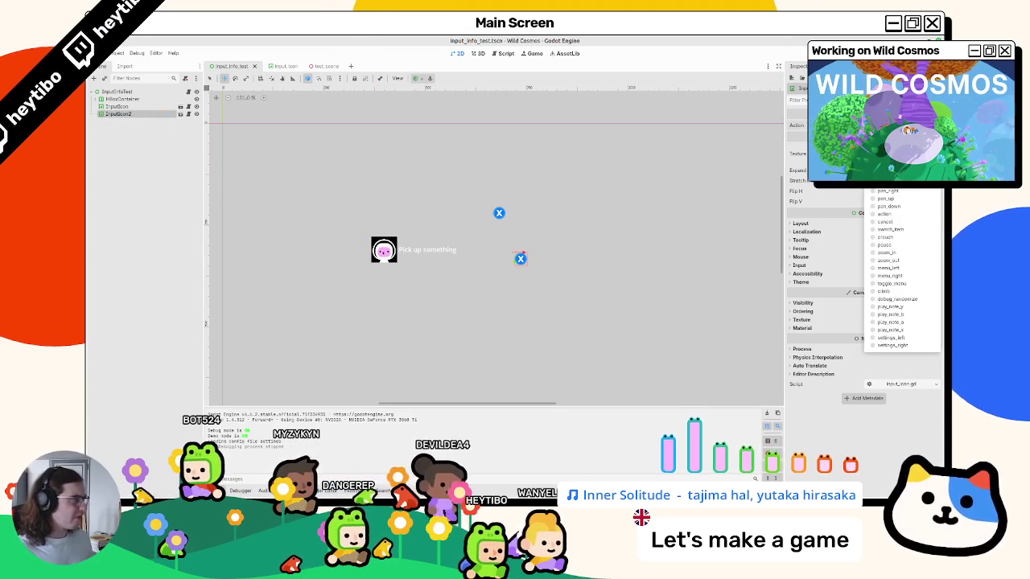
left_click(908, 305)
key("F6")
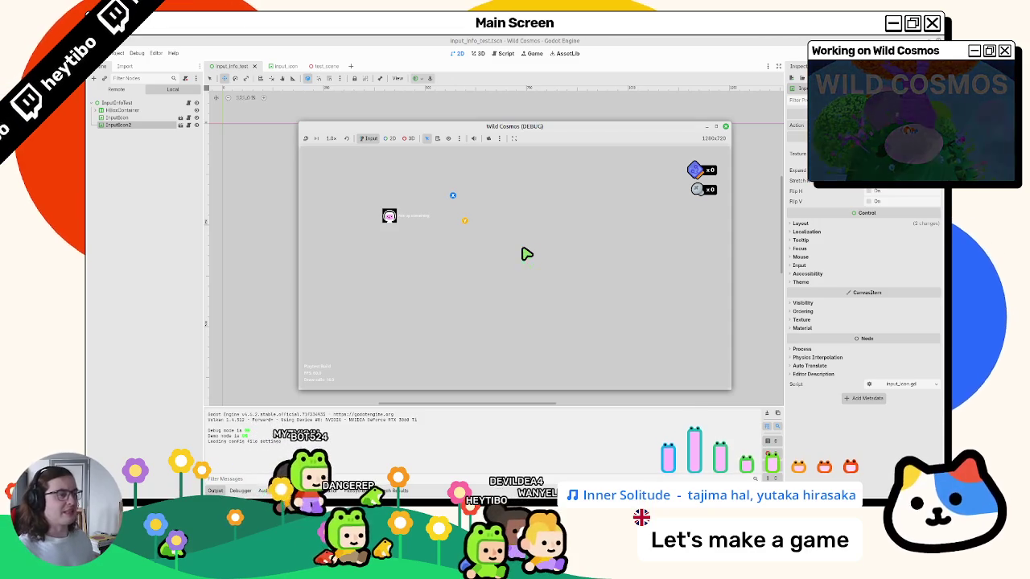
left_click(726, 126)
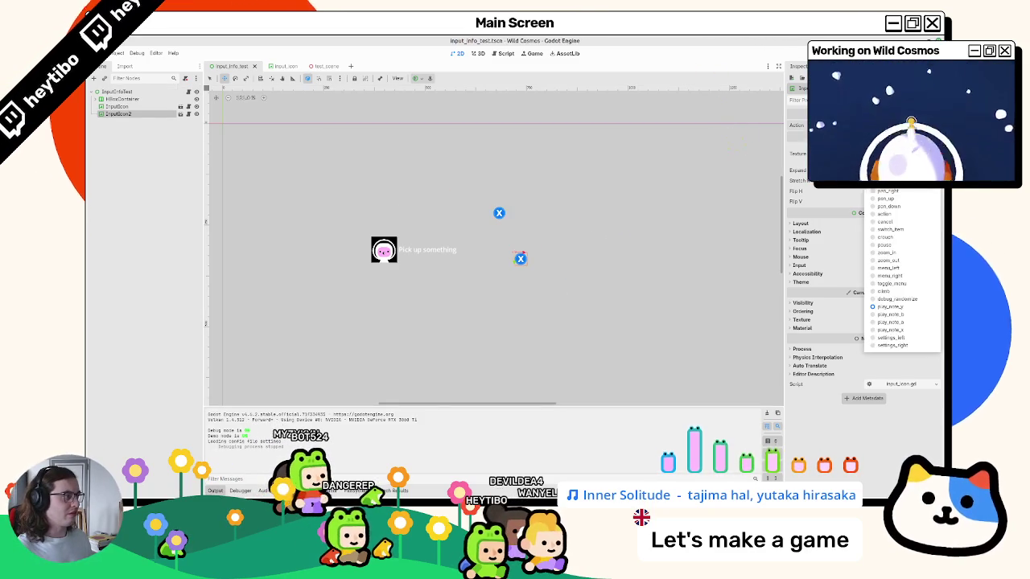
key("F6")
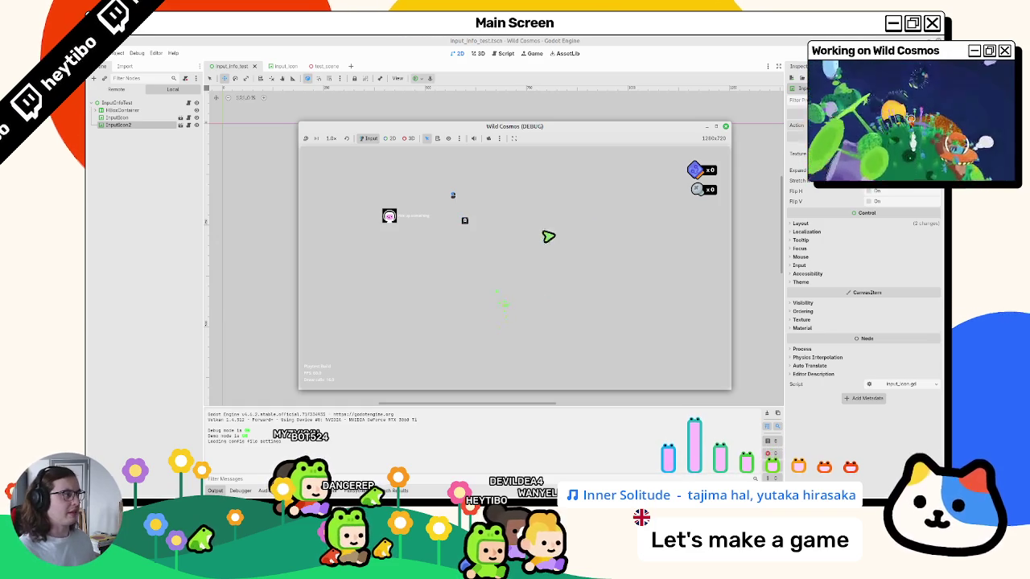
left_click(902, 134)
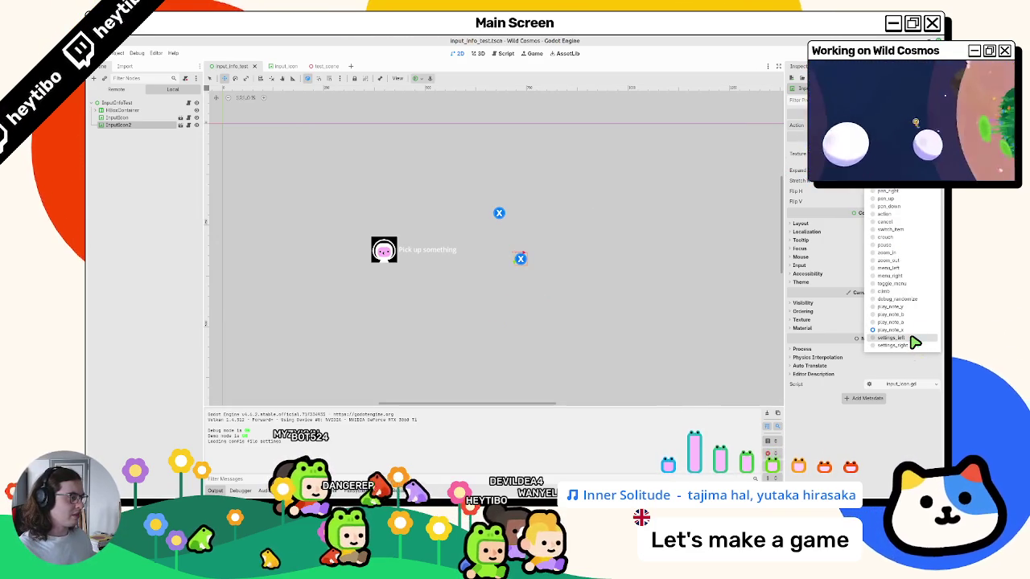
left_click(917, 342)
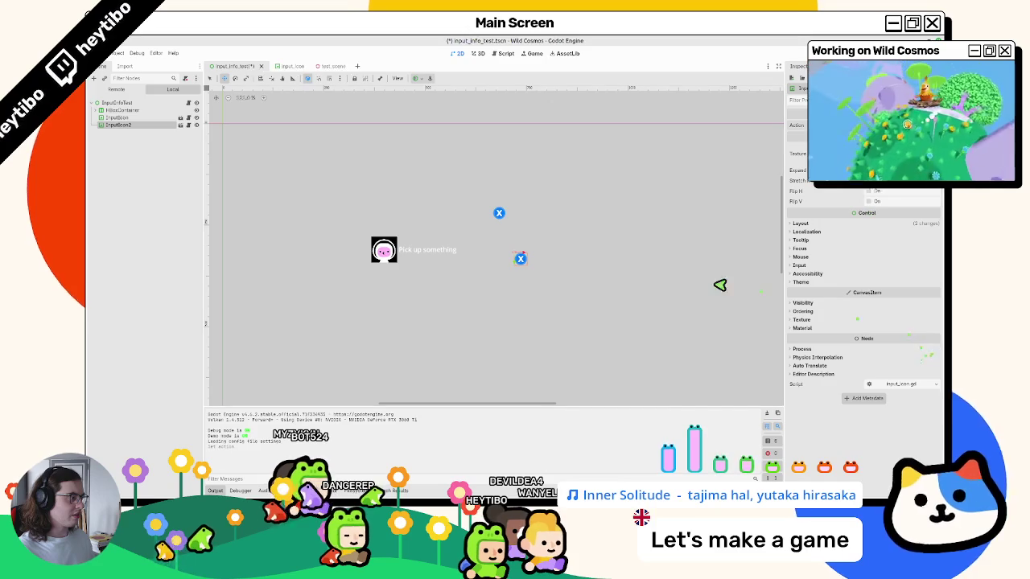
key("F6")
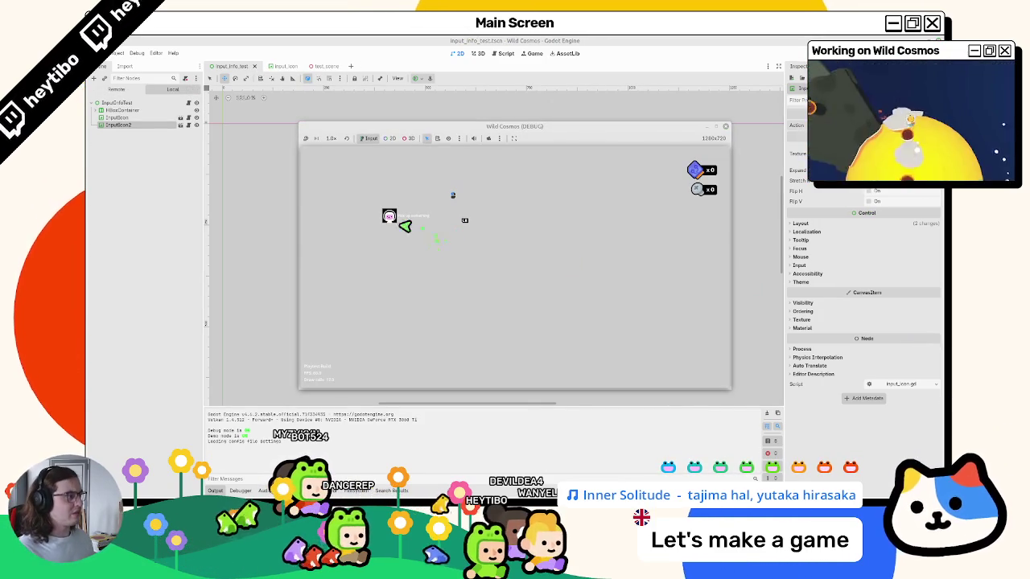
- Pick another action, rerun the game, and use the mouse to confirm the icon switches devices
left_click(902, 125)
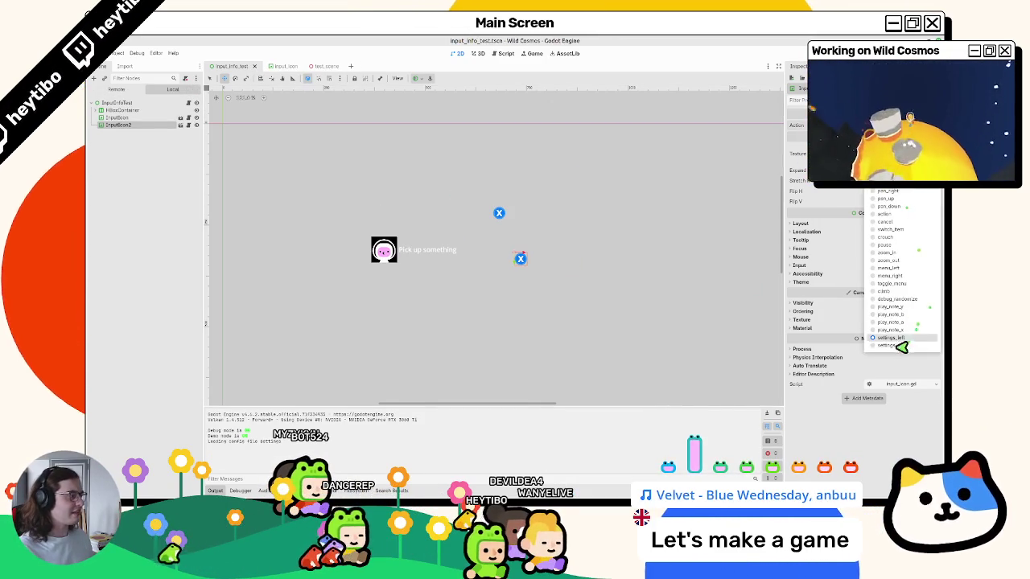
left_click(911, 288)
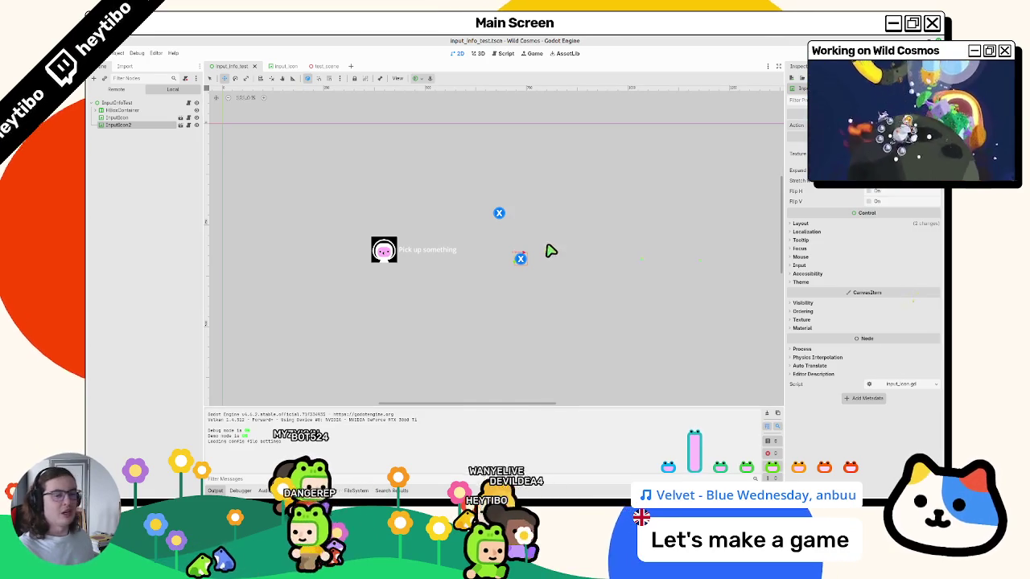
key("F8")
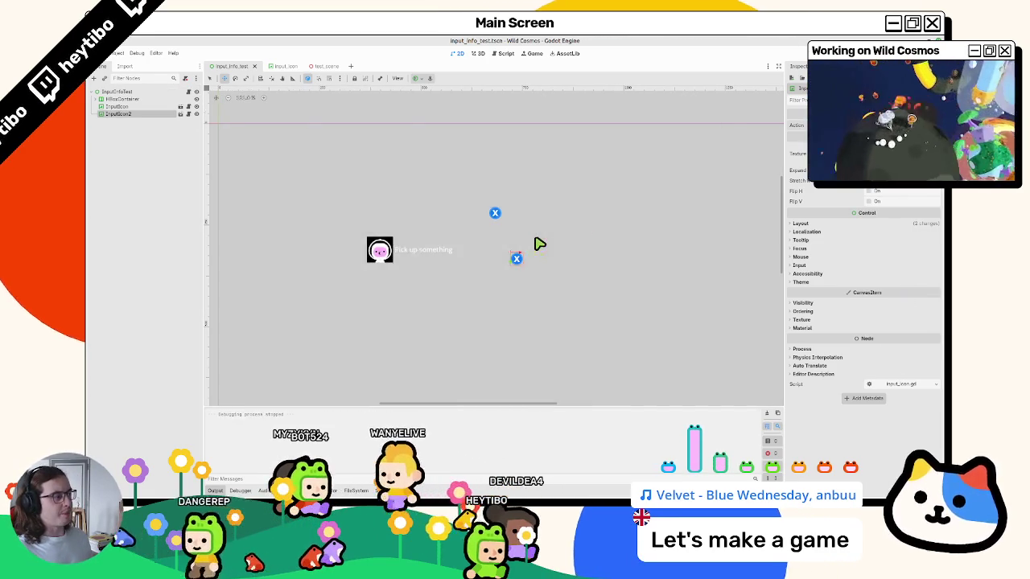
key("F6")
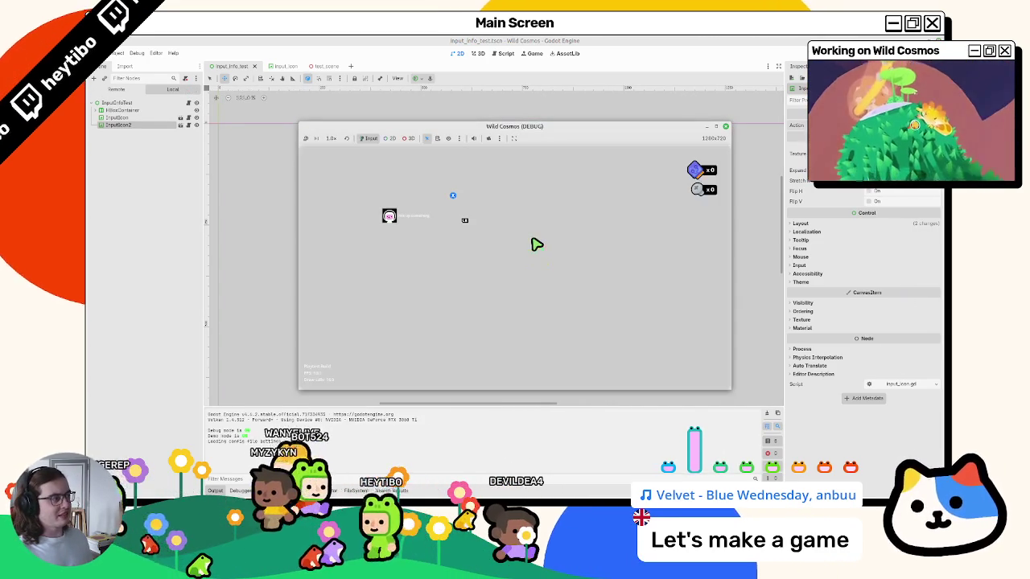
left_click(532, 246)
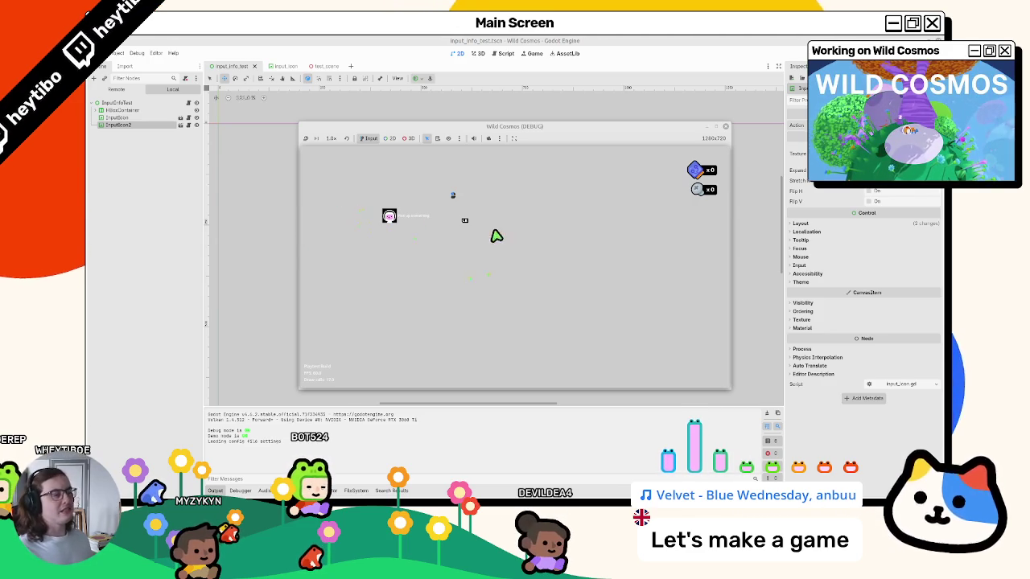
key("F8")
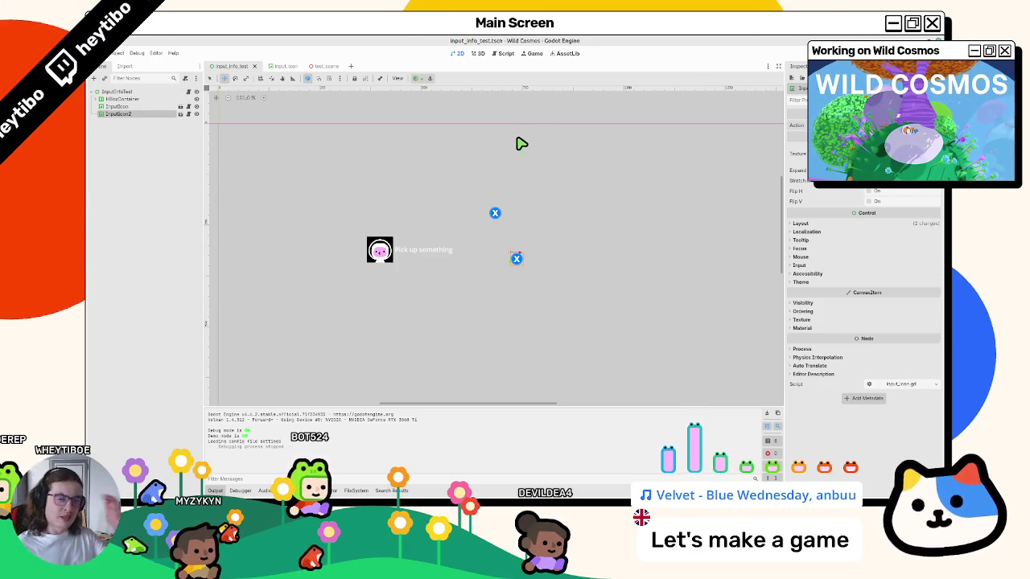
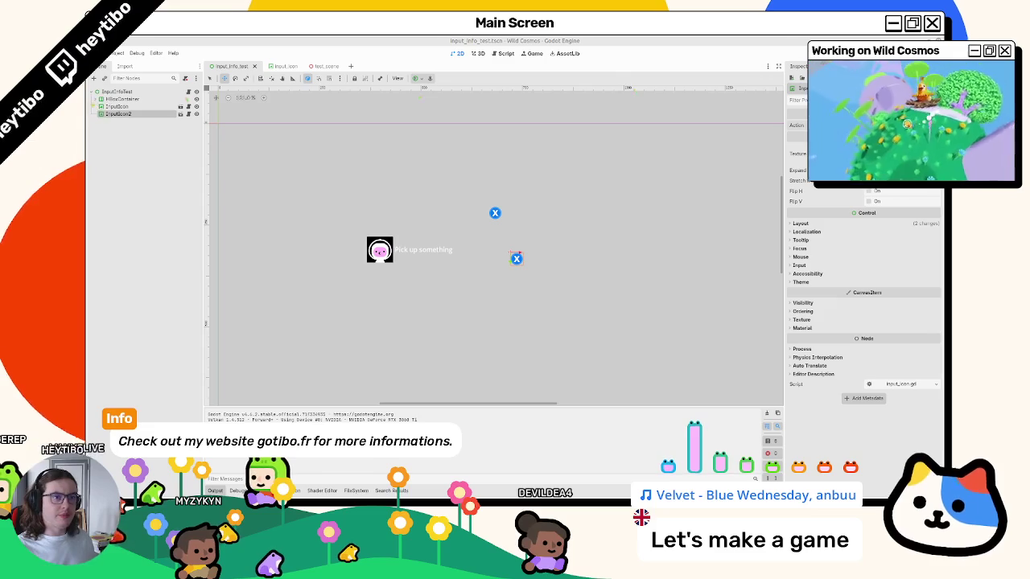
- Delete the extra InputIcon node, then run test_scene with F6 to check the icons
left_click(112, 106)
key("Delete")
key("Return")
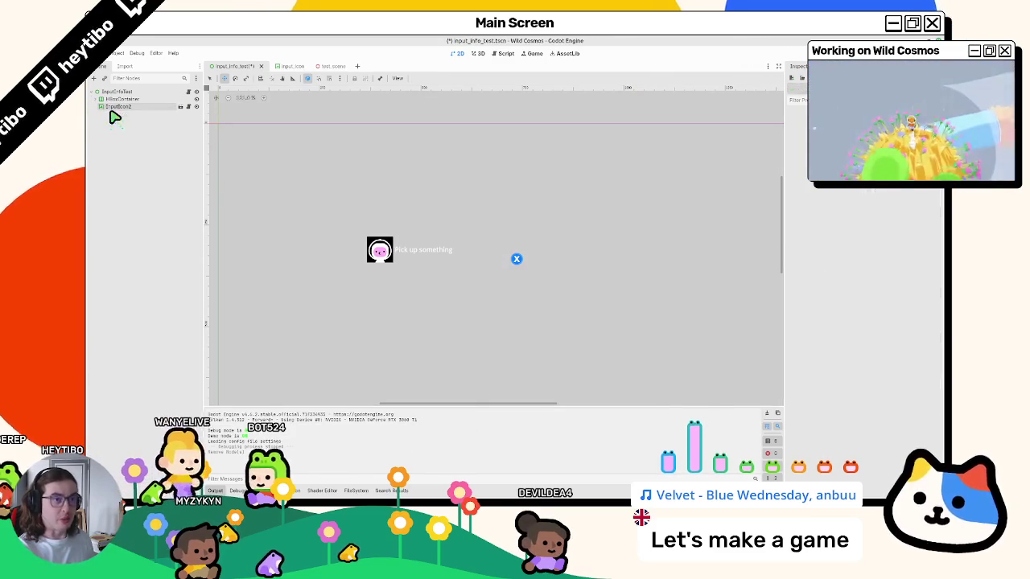
left_click(290, 67)
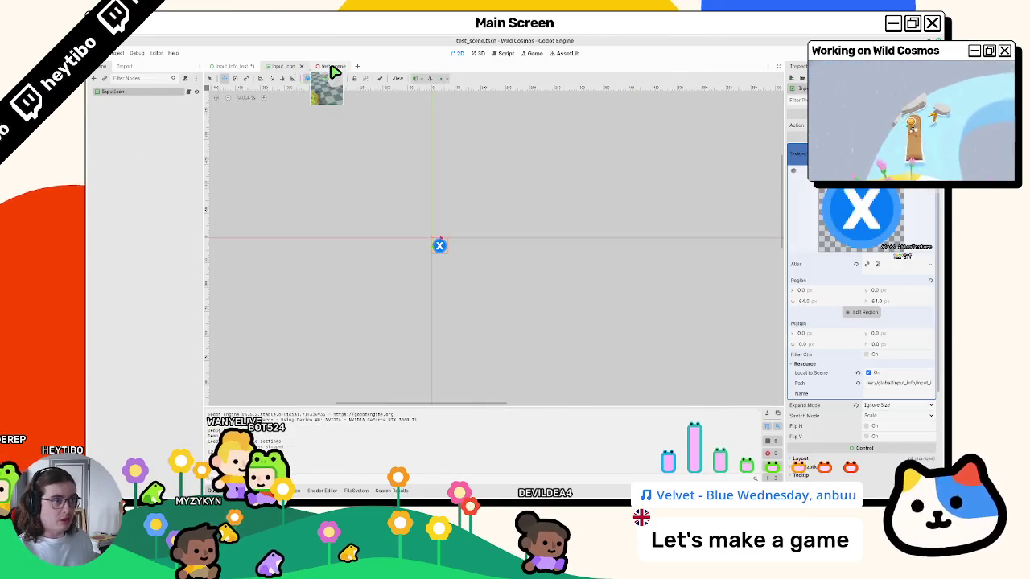
left_click(334, 68)
key("F6")
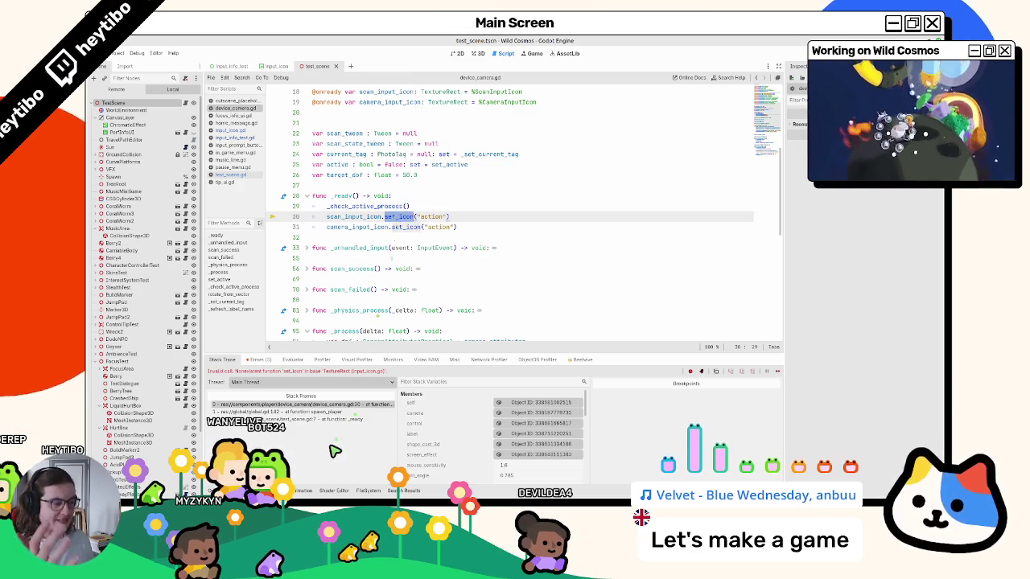
scroll(352, 325, "down", 4)
scroll(351, 324, "up", 5)
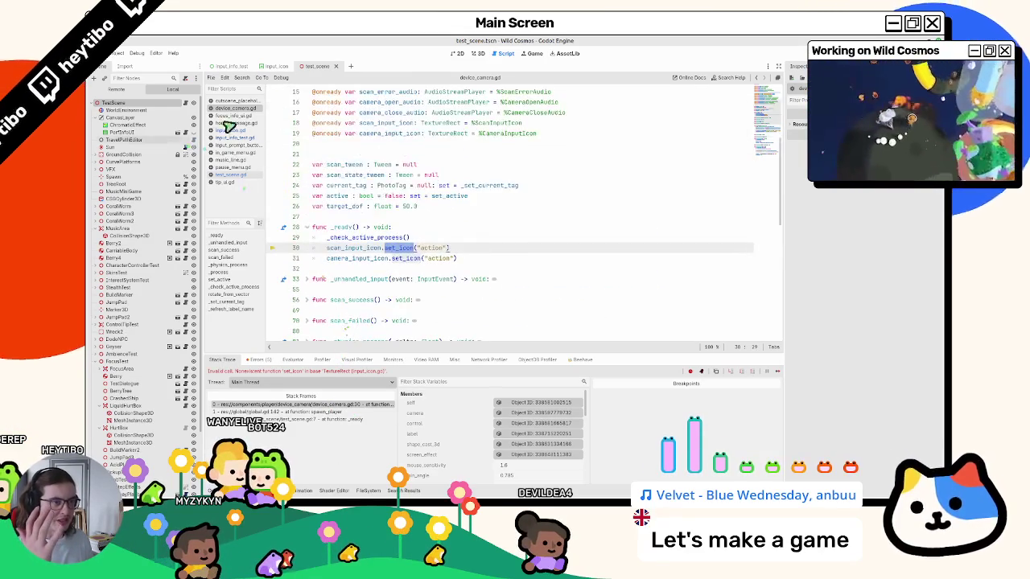
- Close all open scripts, return to the 3D view, and search the project for set_icon
middle_click(218, 137)
middle_click(233, 108)
middle_click(233, 106)
middle_click(234, 104)
middle_click(235, 104)
middle_click(237, 104)
middle_click(236, 104)
middle_click(235, 105)
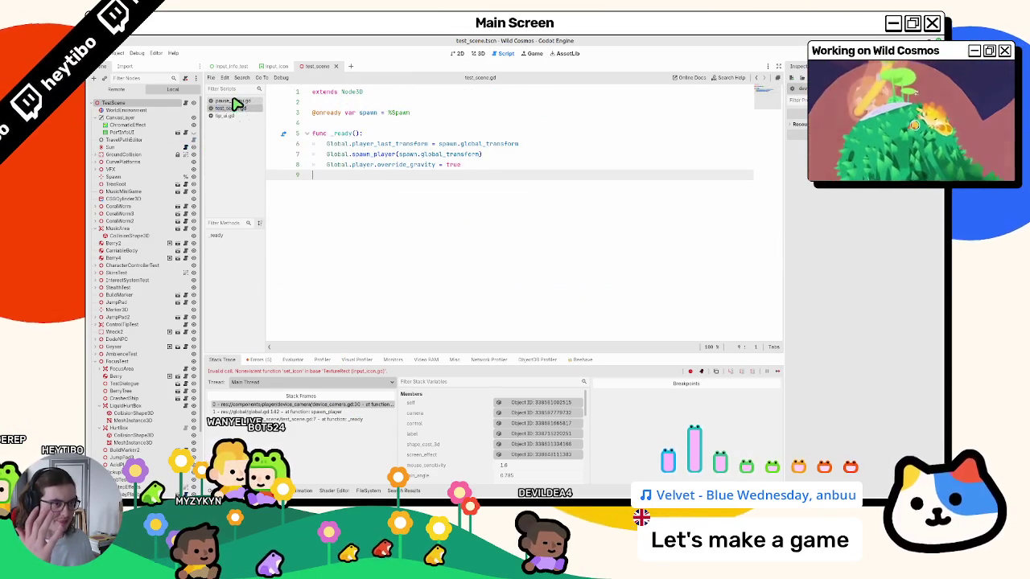
middle_click(235, 104)
middle_click(235, 104)
middle_click(234, 107)
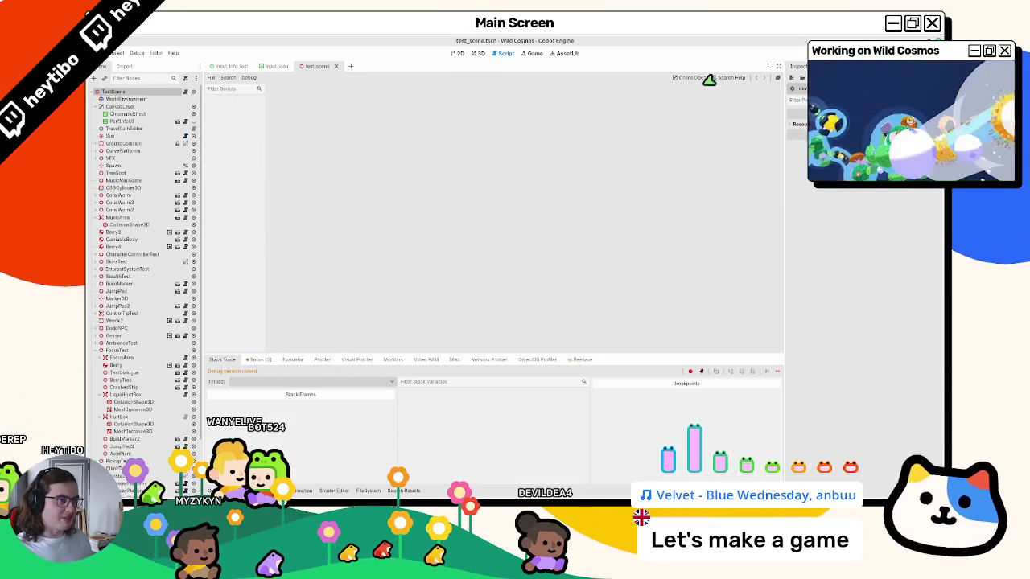
left_click(477, 53)
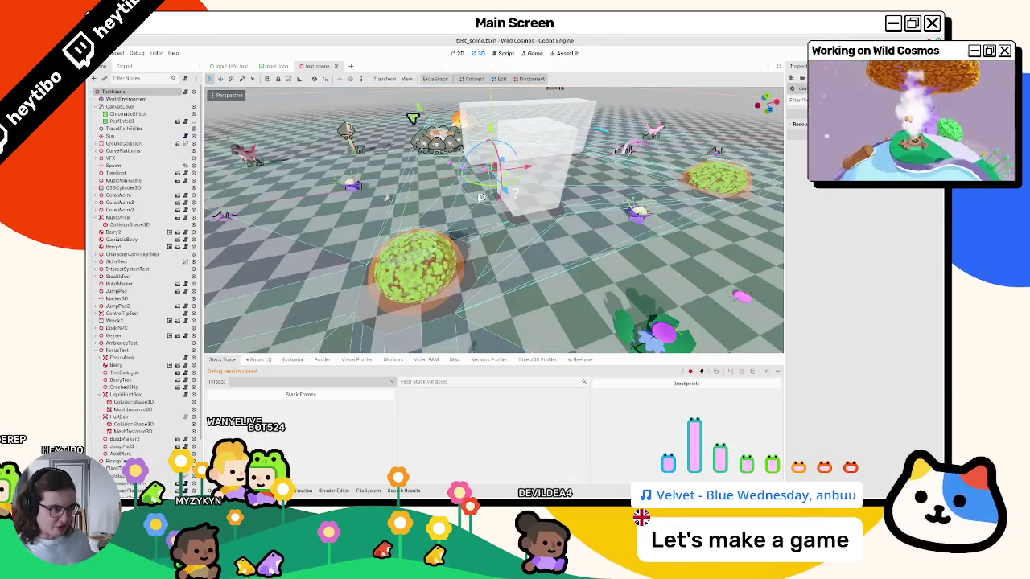
key("ctrl+shift+f")
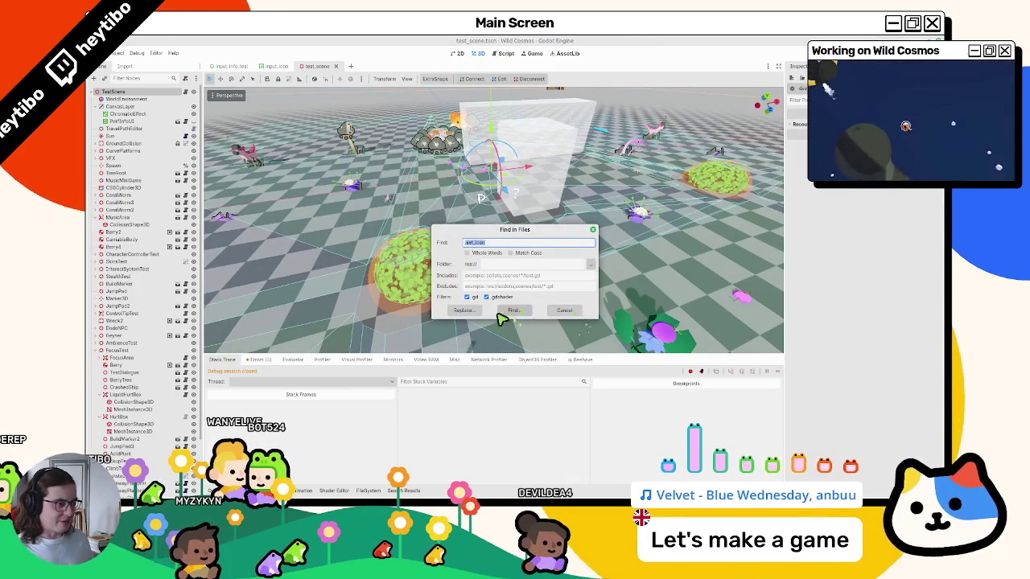
- Run the set_icon search and inspect the cutscene_placeholder.gd match
left_click(512, 311)
left_click(299, 303)
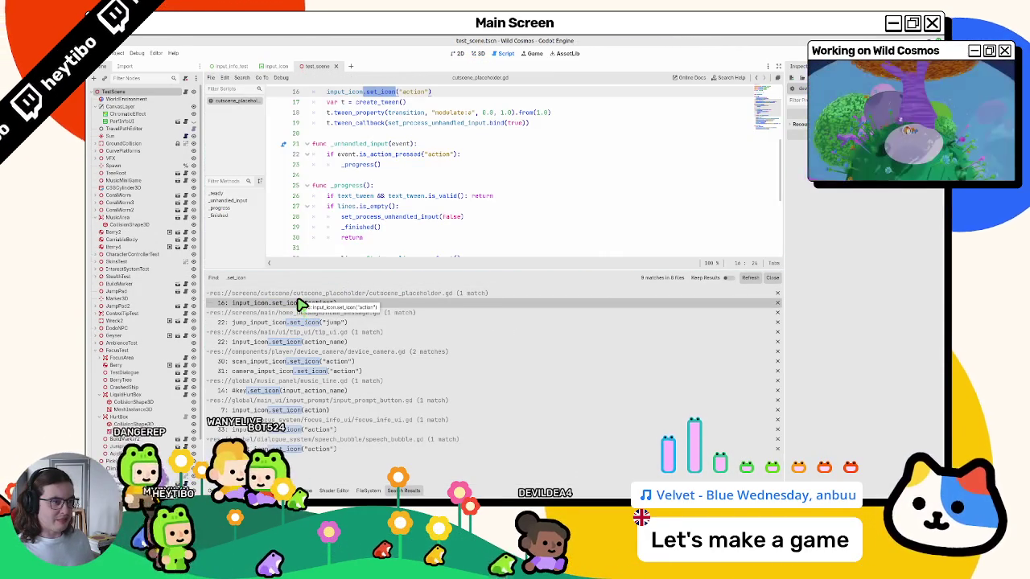
left_click(361, 295)
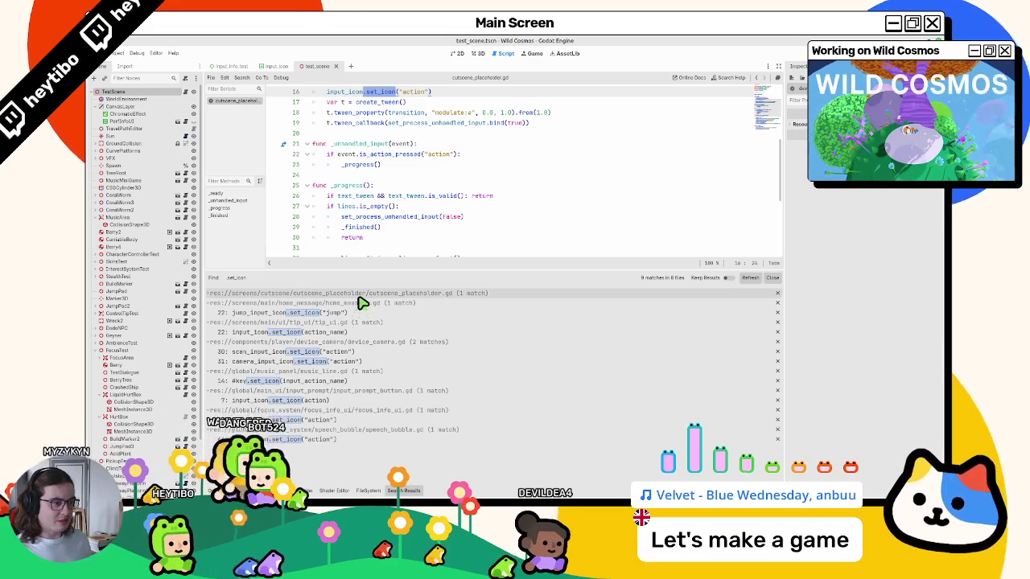
left_click(360, 296)
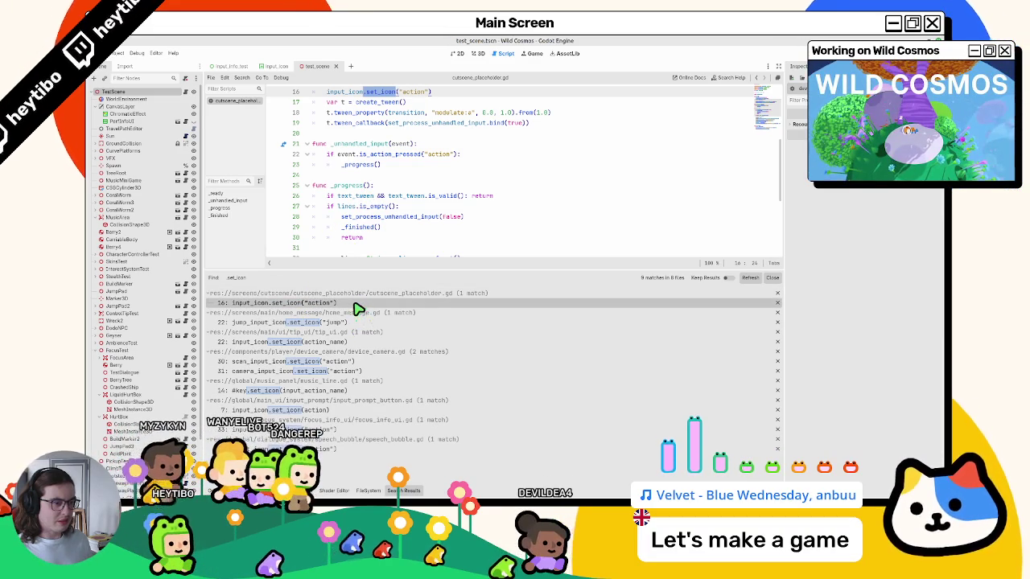
scroll(379, 239, "up", 2)
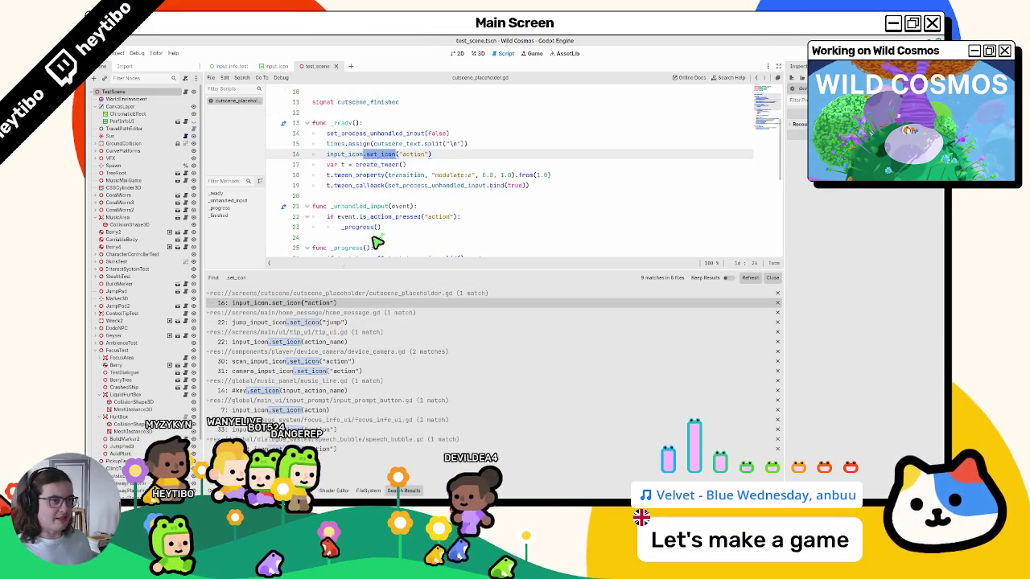
- Open home_message.gd at its jump set_icon call and start the quick scene opener
left_click(326, 322)
scroll(294, 202, "up", 3)
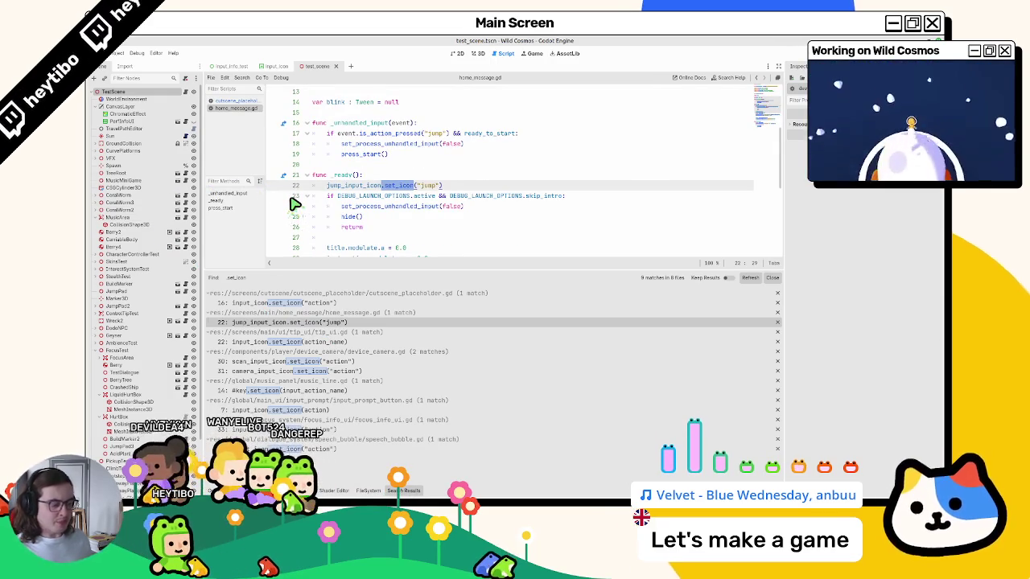
key("ctrl+shift+o")
- Open home_message.tscn, set JumpInputIcon's Action, and cut the jump set_icon line
type("home_m")
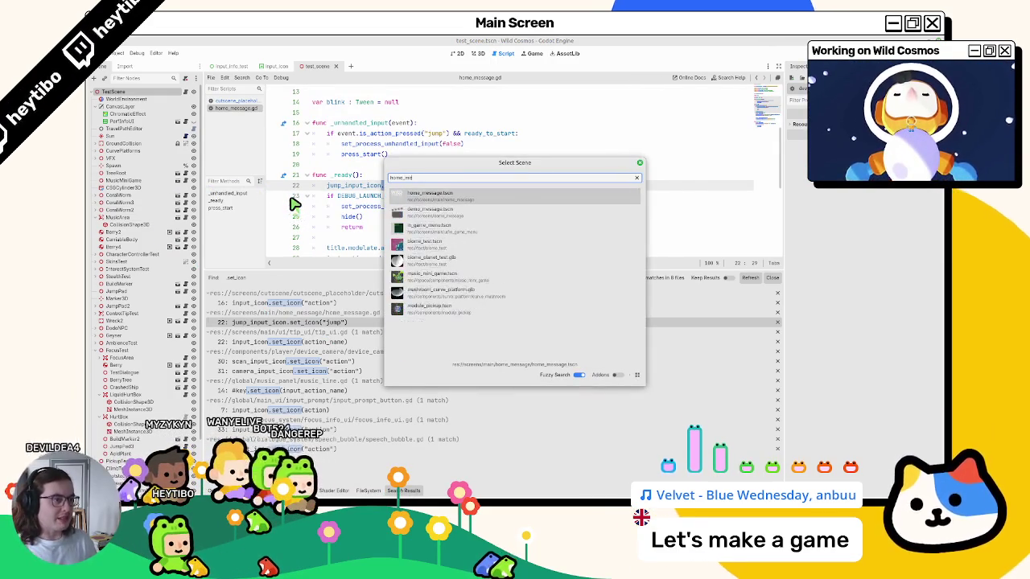
key("Return")
left_click(124, 136)
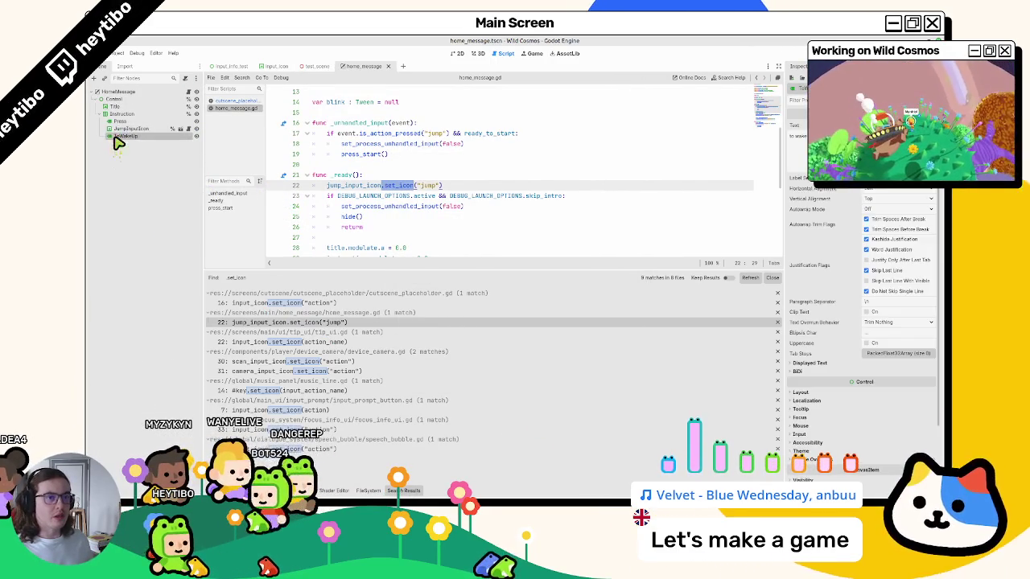
left_click(145, 128)
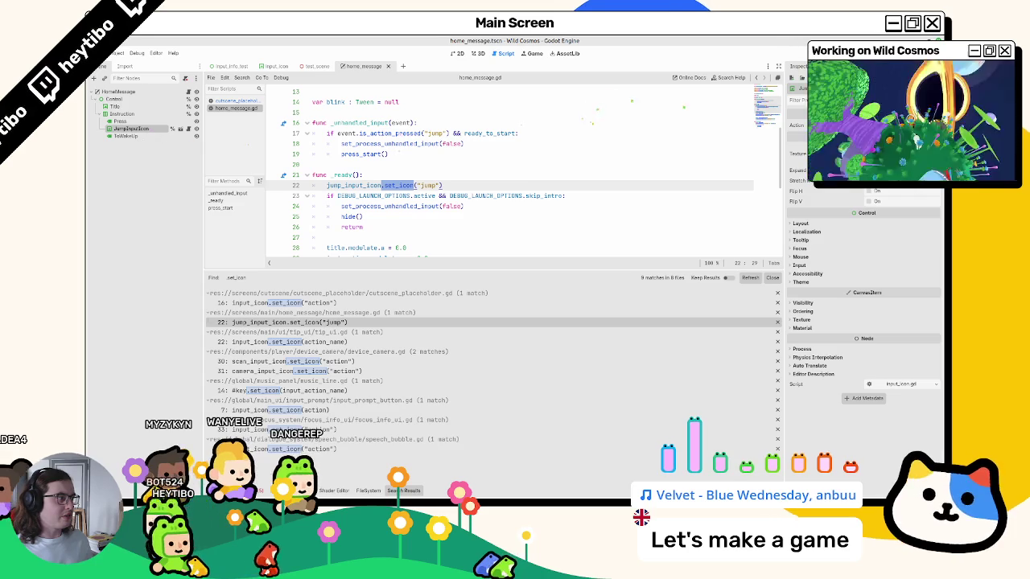
left_click(901, 125)
left_click(393, 191)
key("ctrl+x")
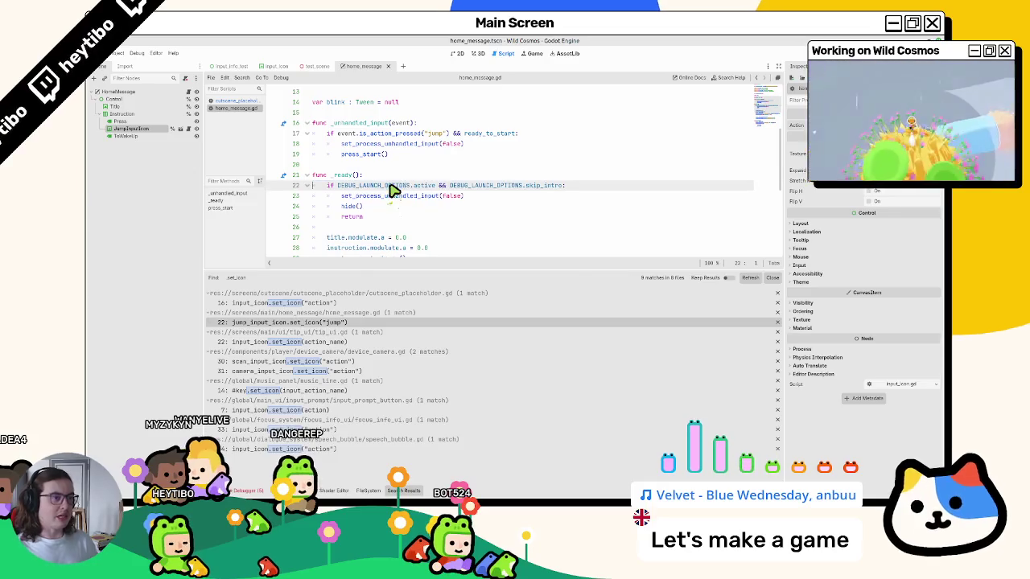
- Open tip_ui.gd at its set_icon call and open the tip_ui scene
left_click(320, 344)
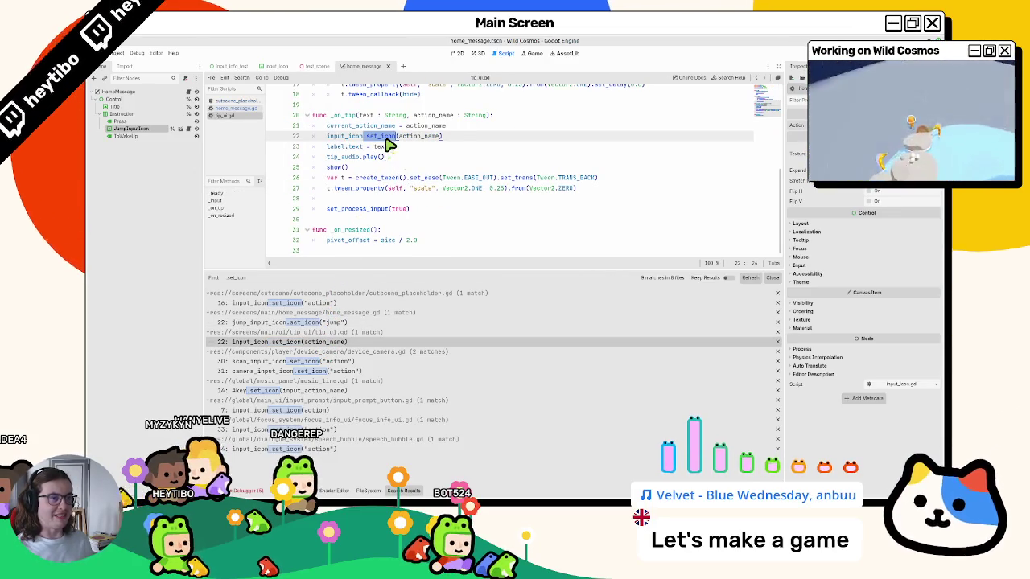
key("ctrl+shift+o")
type("tip_ui")
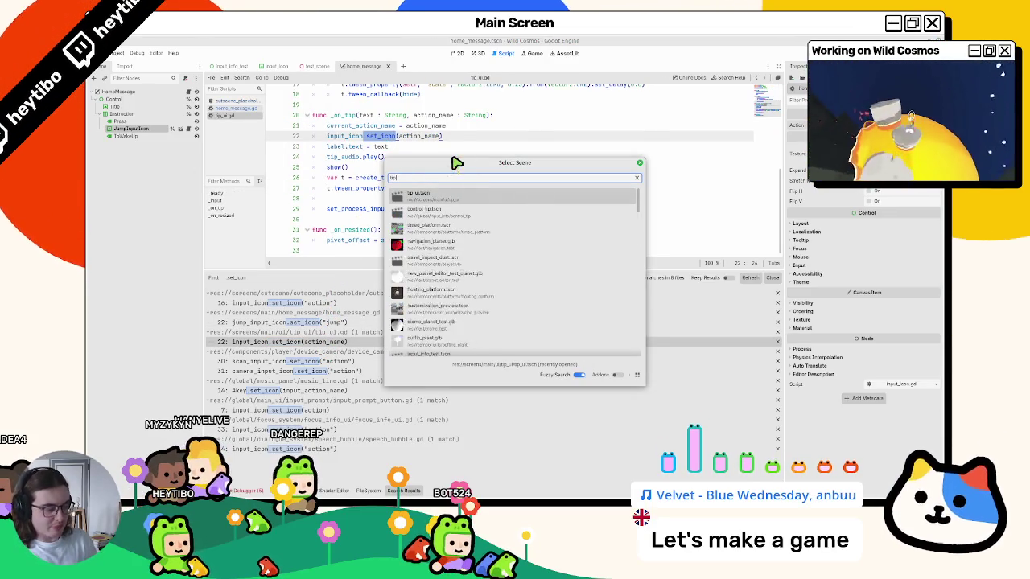
key("Return")
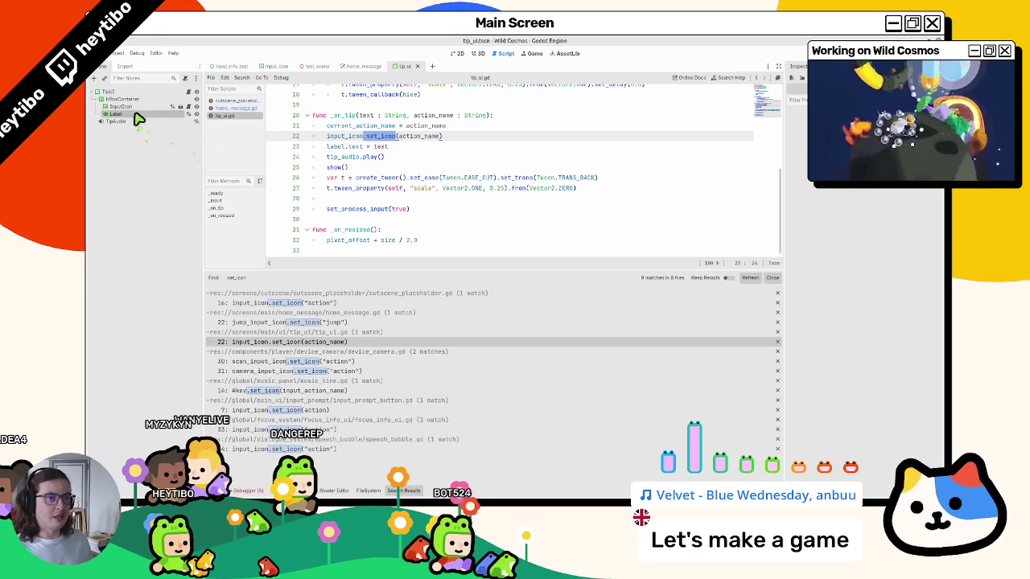
left_click(125, 99)
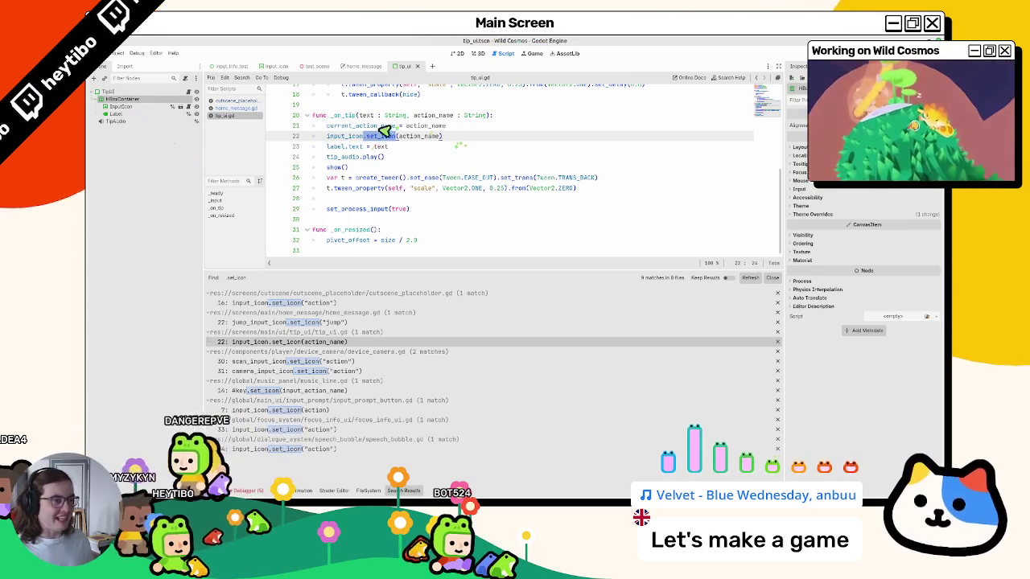
- Assign an input action to tip_ui's InputIcon, rename line 22's set_icon to set_action, and save both
left_click_drag(384, 138, 338, 141)
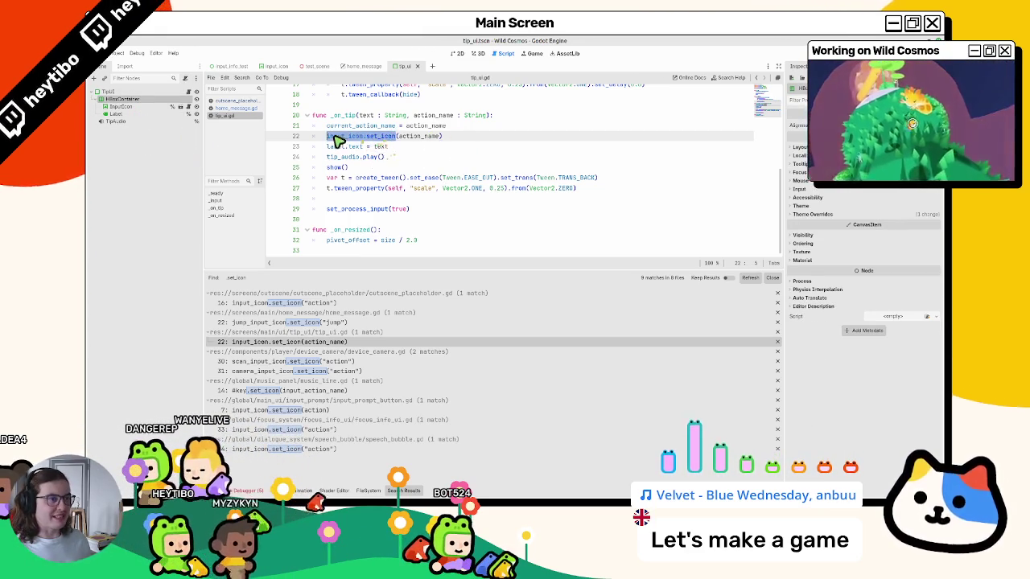
double_click(378, 137)
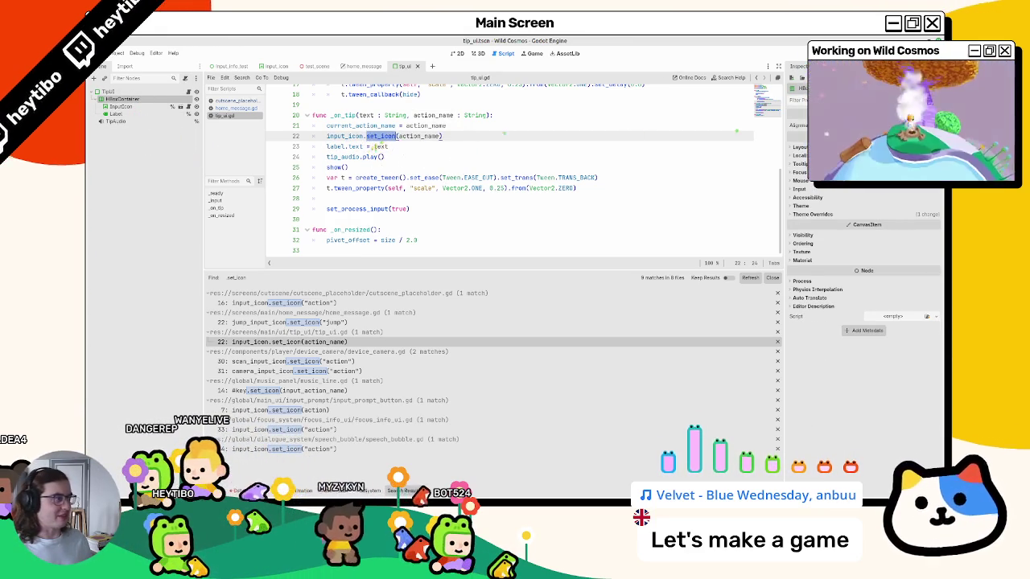
left_click(129, 107)
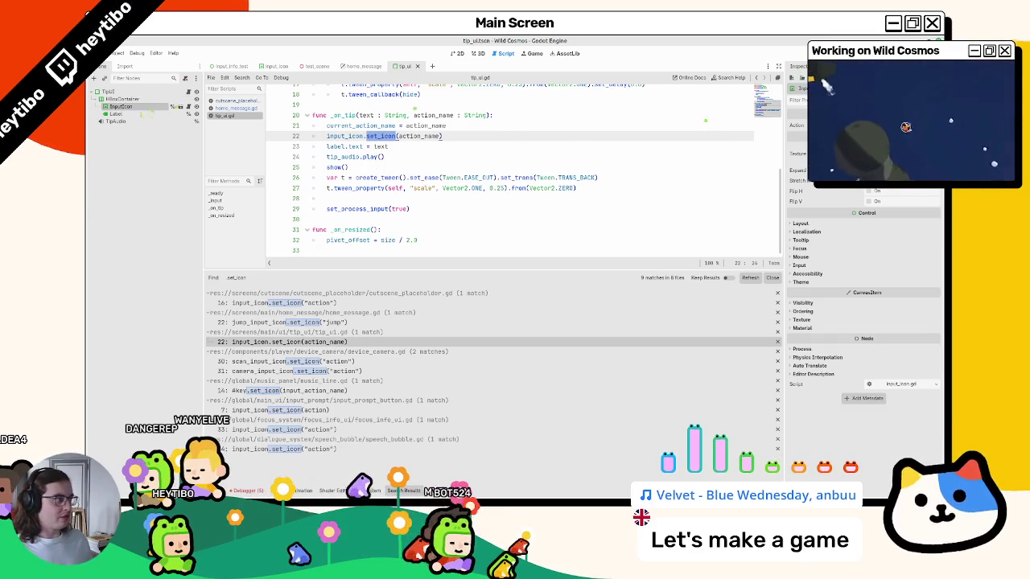
left_click(901, 127)
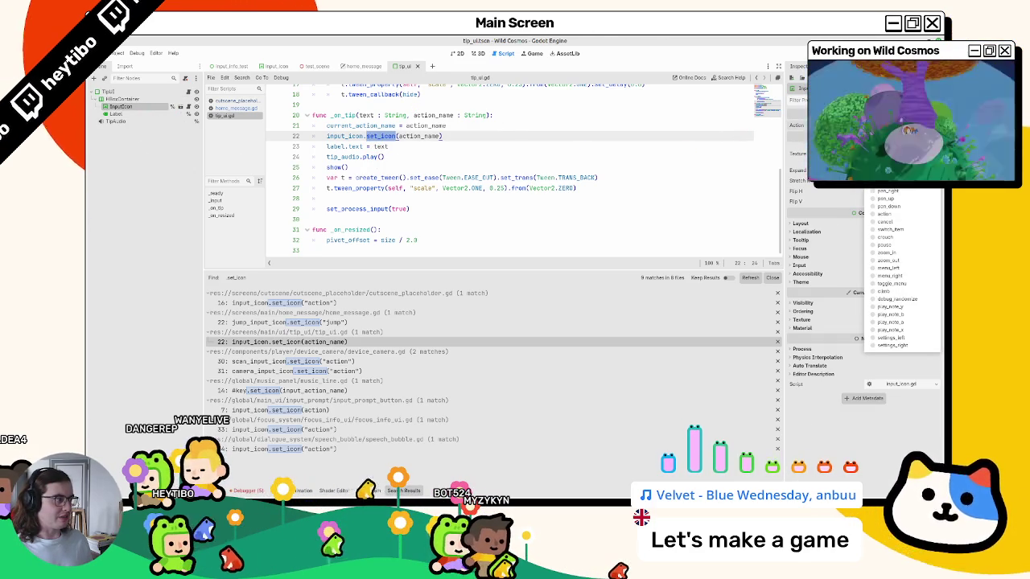
left_click(886, 215)
key("ctrl+s")
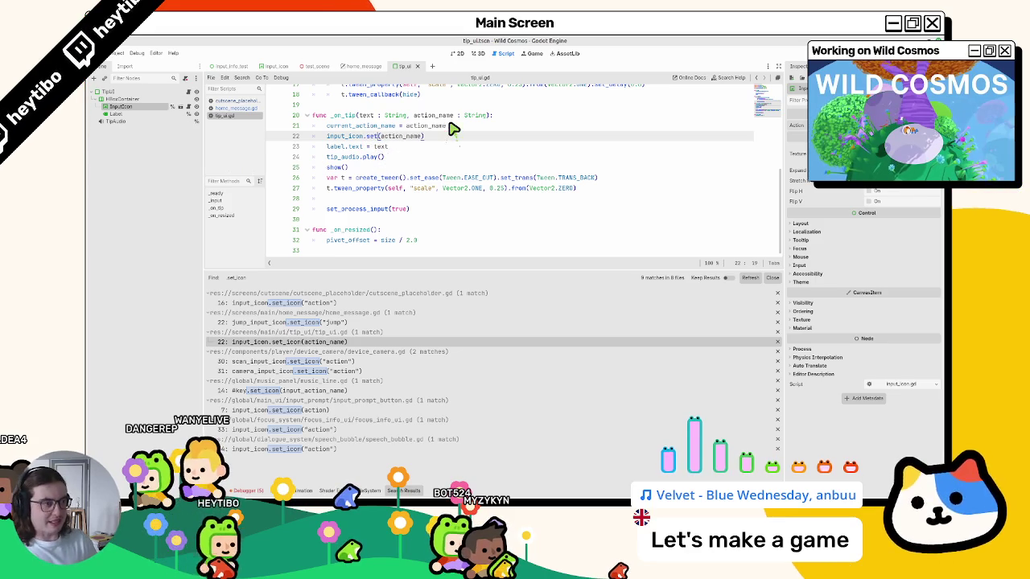
type("t_action")
key("ctrl+s")
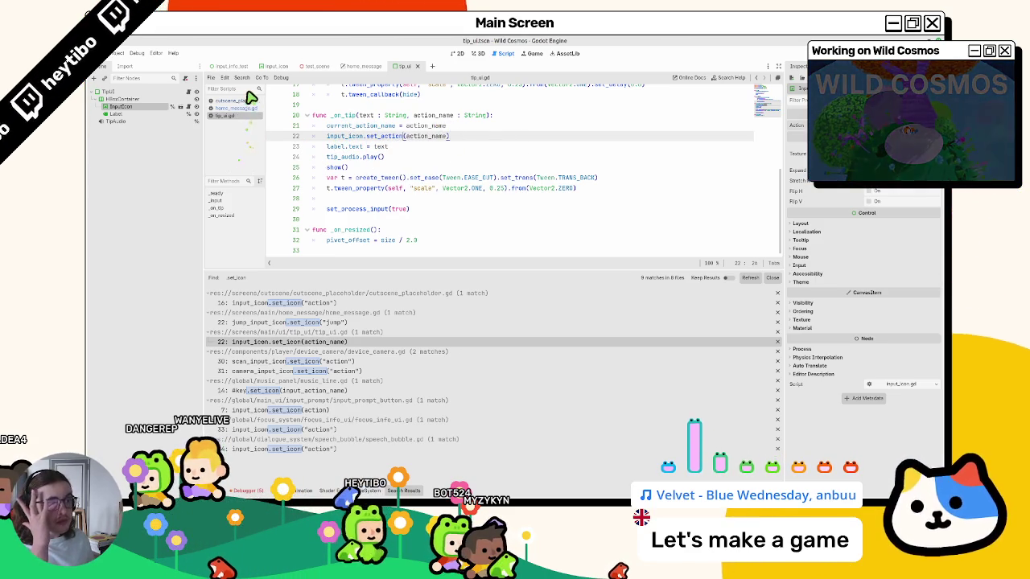
left_click(273, 66)
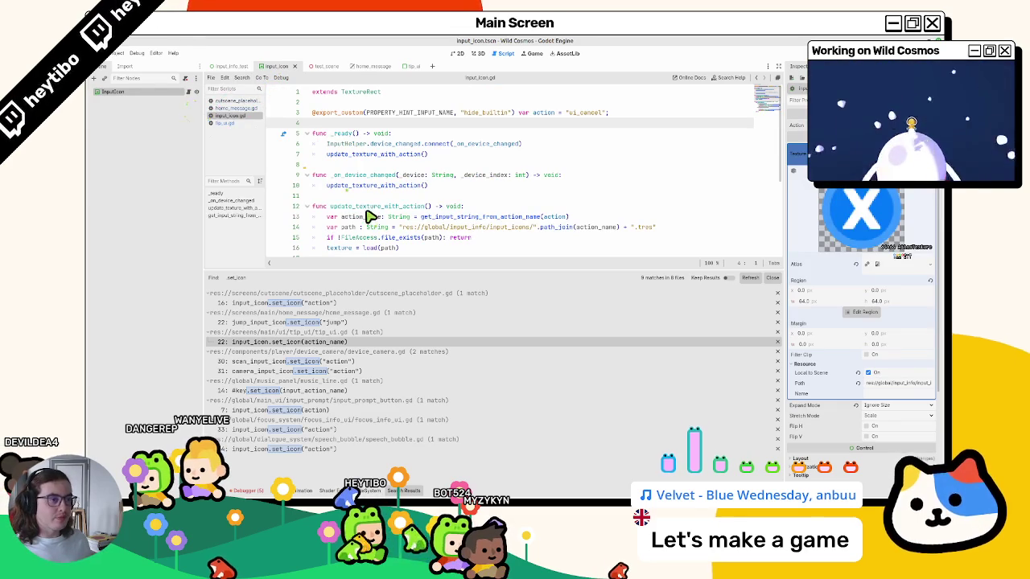
- Add a set_action(action_name) -> void function stub to input_icon.gd
left_click_drag(352, 277, 352, 414)
left_click(361, 134)
left_click(357, 161)
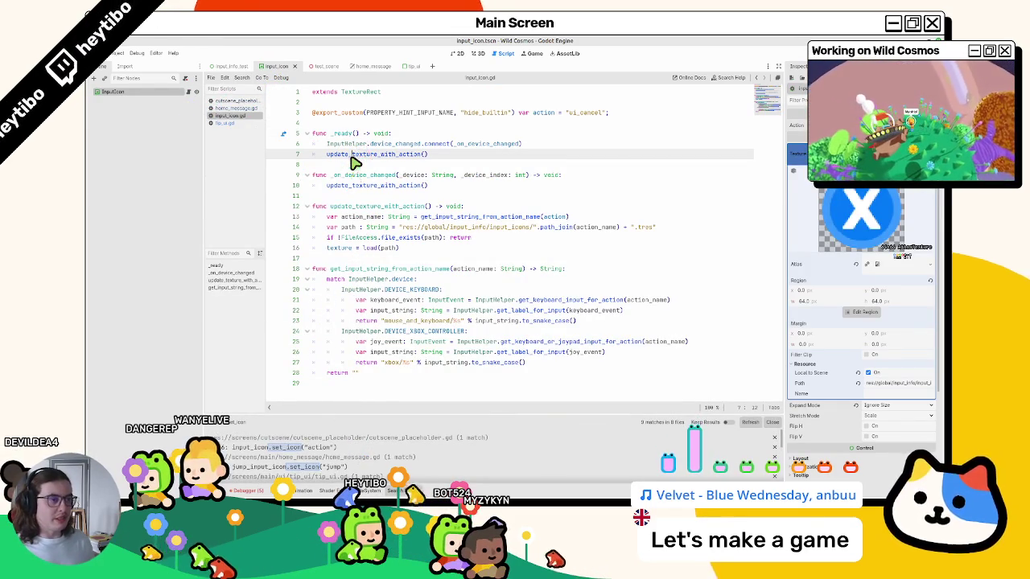
key("Return")
key("Return")
type("_set_action(action_name: String) -")
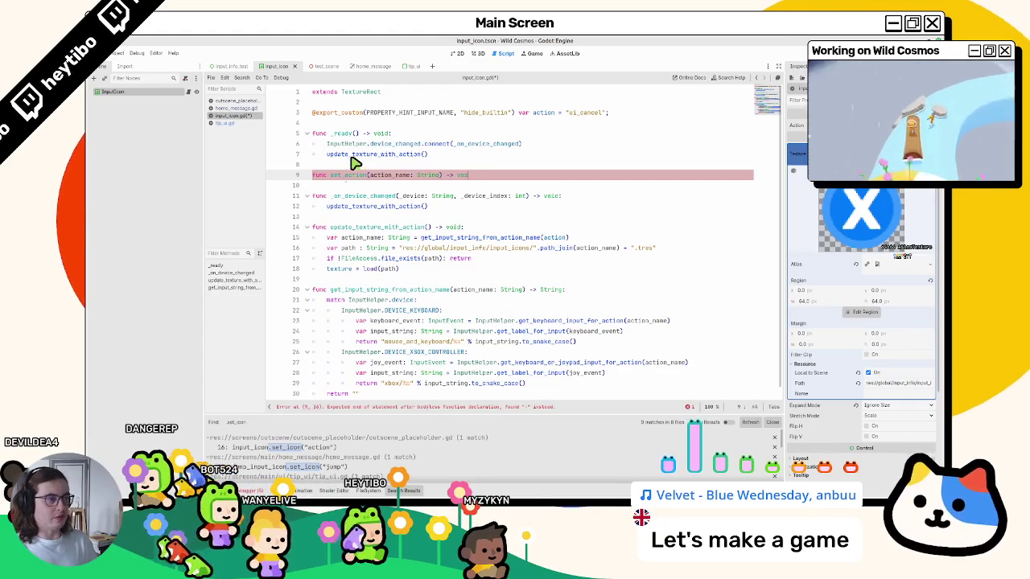
type("> void:")
key("Return")
type("pass")
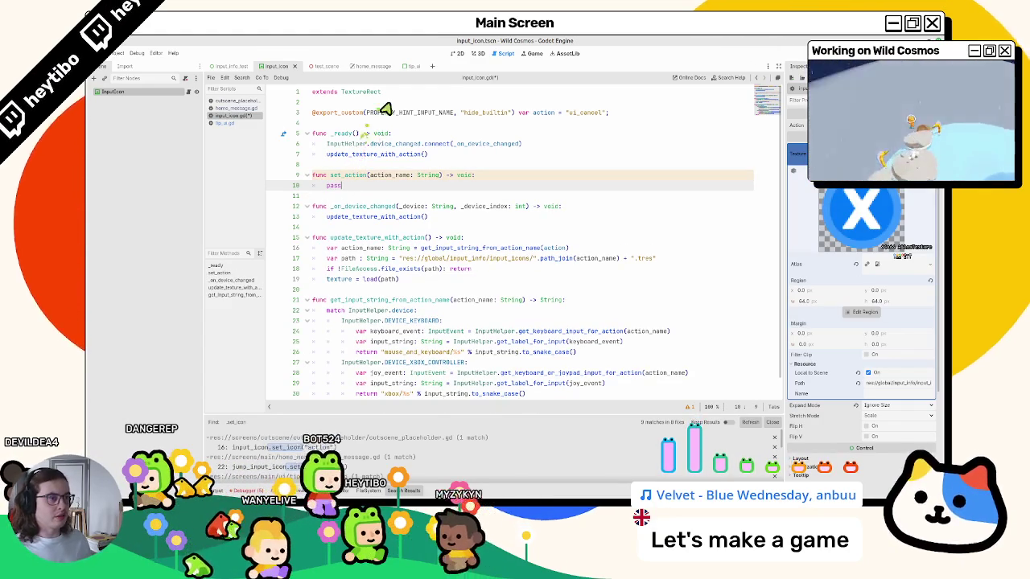
- Fill set_action with 'action = action_name' and update_texture_with_action(), then save
double_click(544, 113)
key("ctrl+c")
double_click(362, 186)
key("ctrl+v")
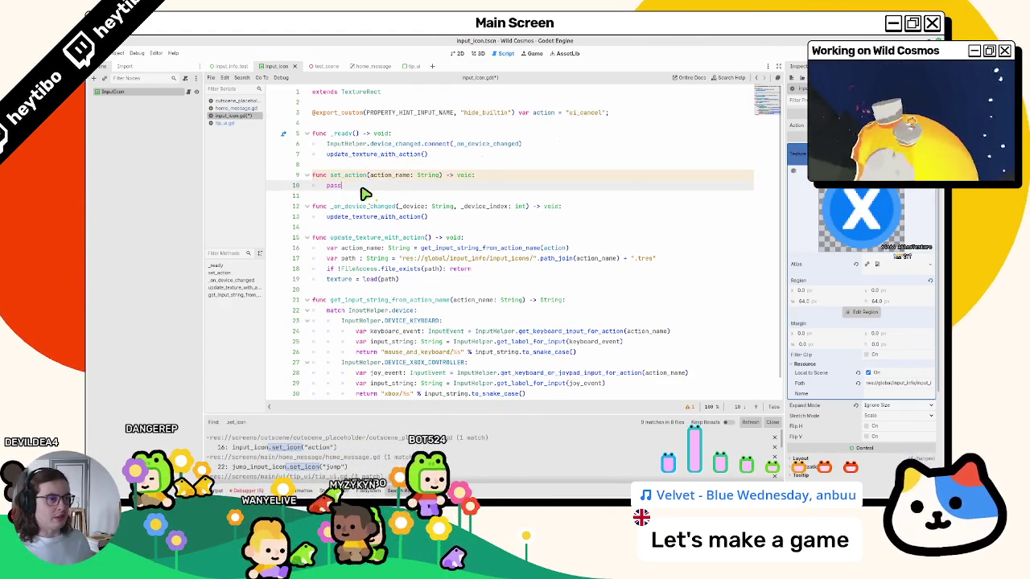
type("action = actio")
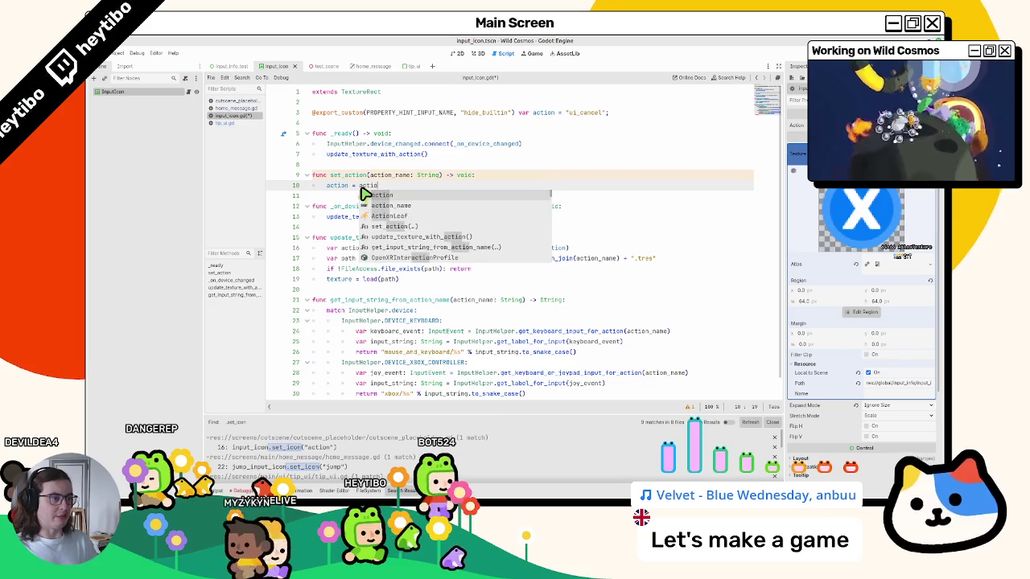
type("n_name")
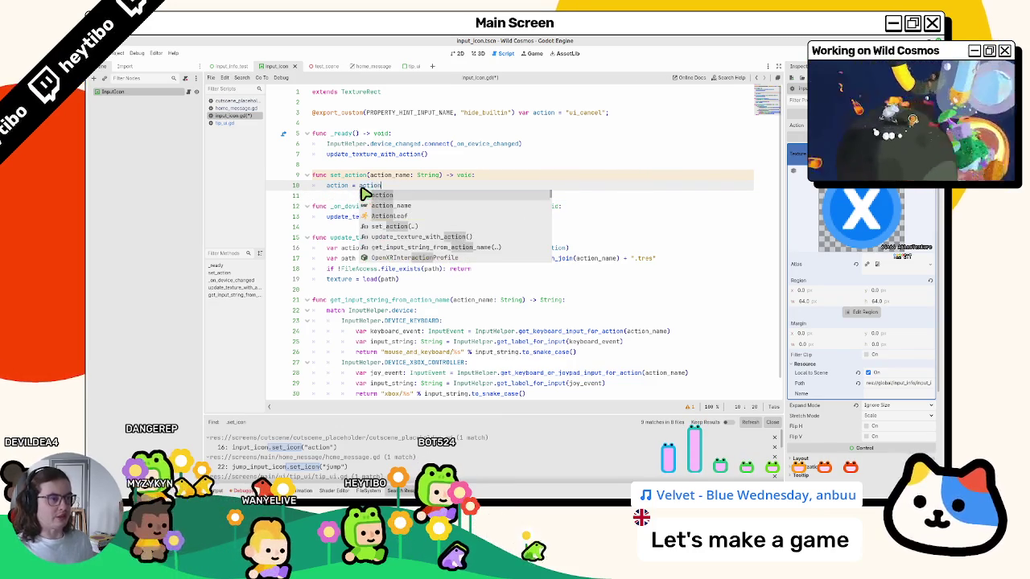
key("Return")
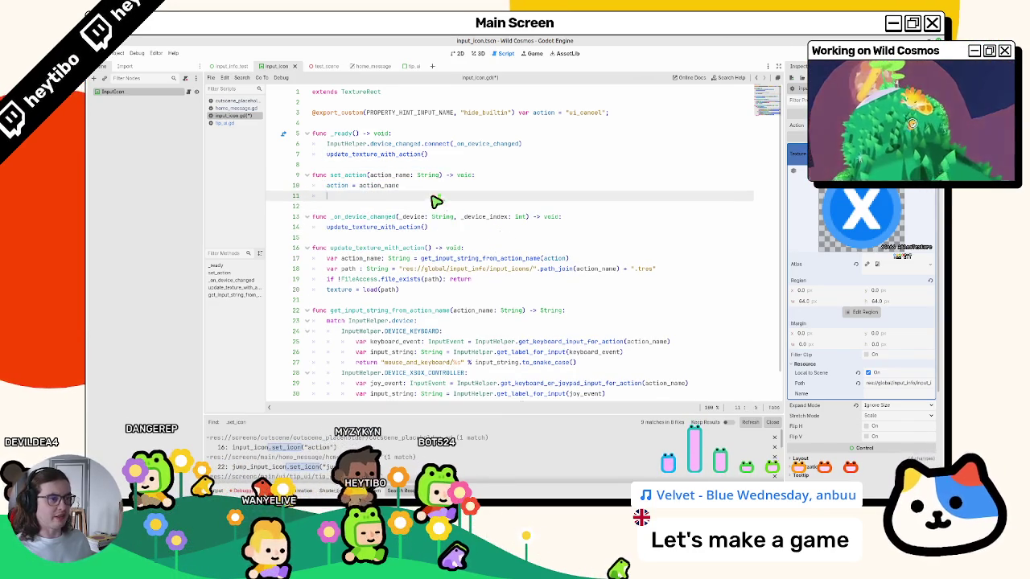
key("ctrl+v")
key("ctrl+s")
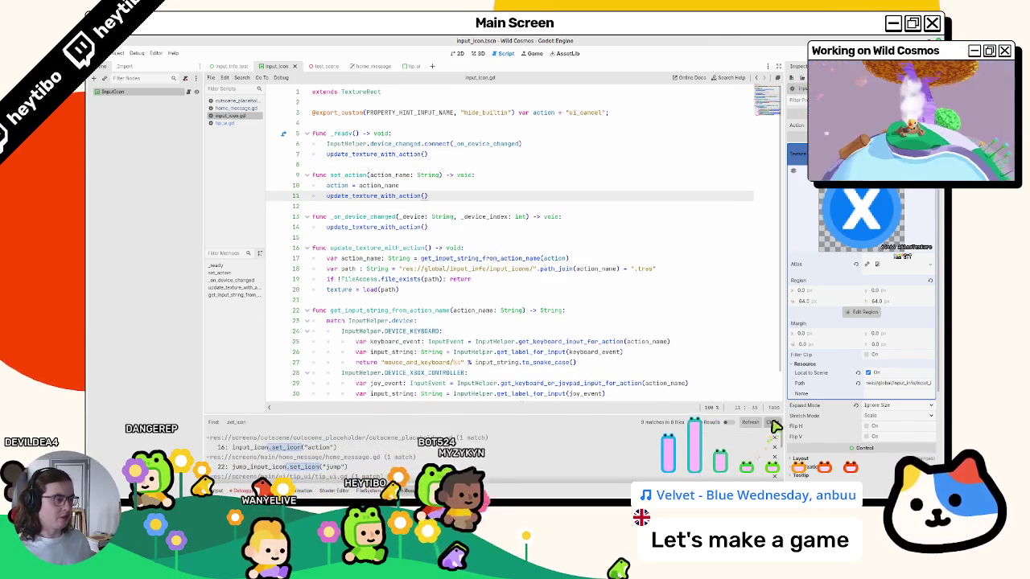
- Change the exported action default from ui_cancel to "" and start an empty-action check in _ready
left_click(775, 424)
double_click(583, 114)
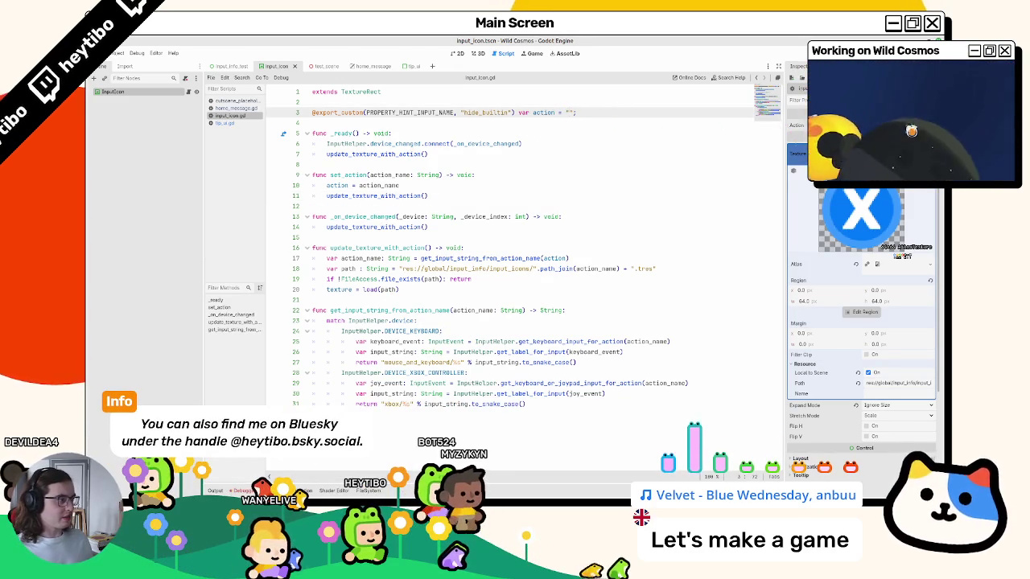
left_click(372, 145)
key("Return")
type("if action !")
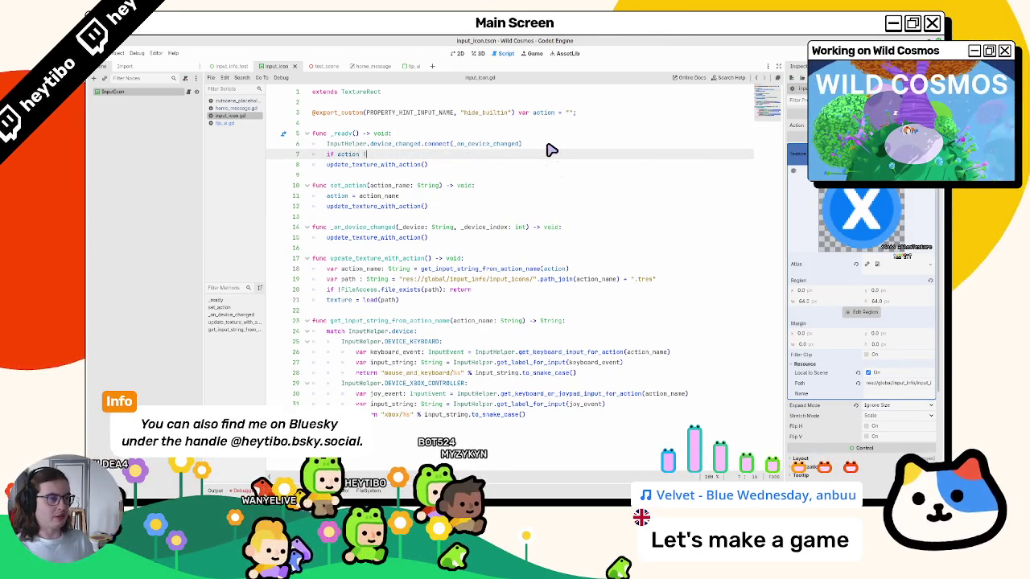
type("= \"\":")
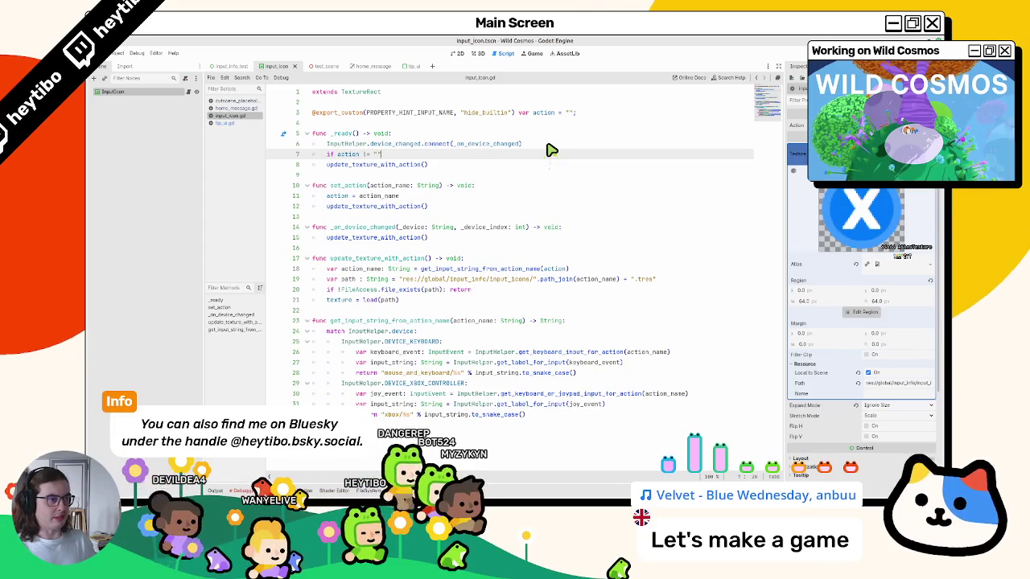
key("Down")
key("Home")
key("Tab")
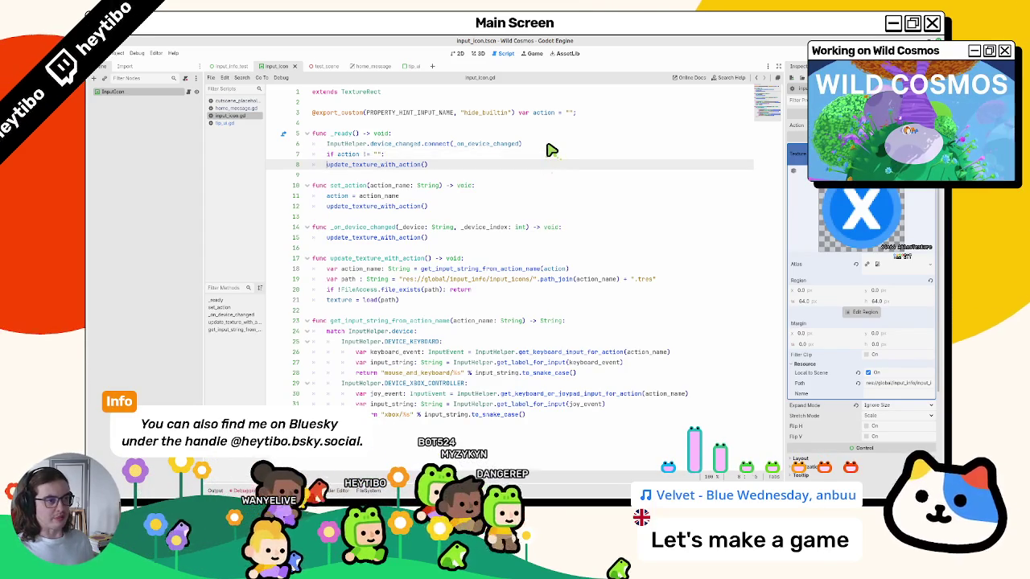
key("Up")
key("shift+End")
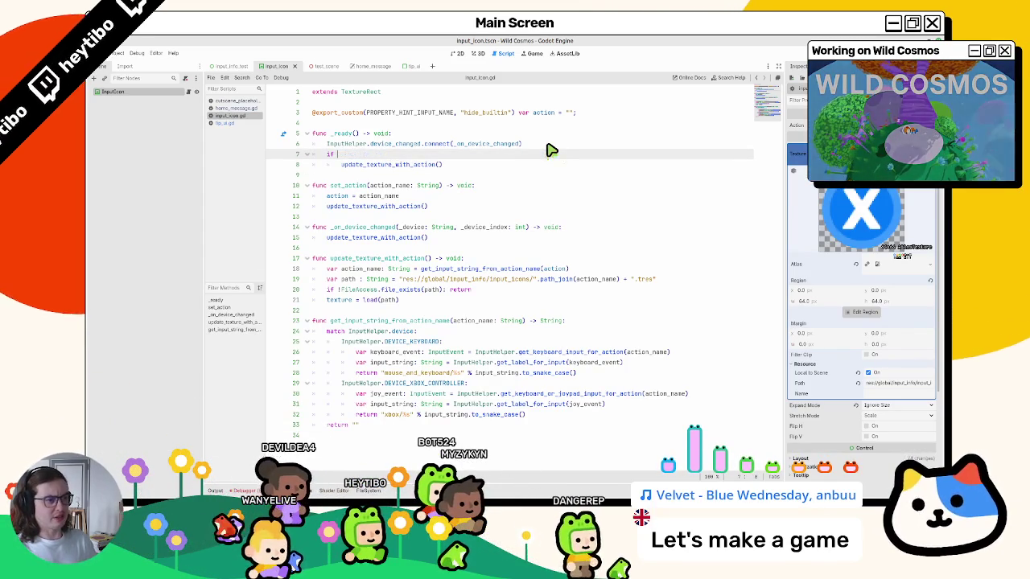
- Rewrite the _ready guard condition as !action.is_empty()
type("!a")
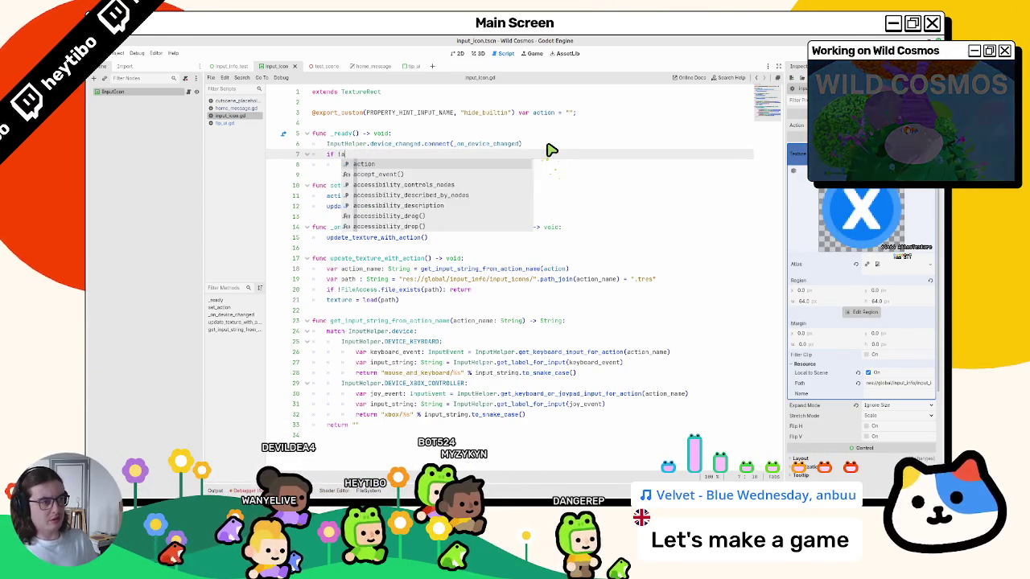
type("ction.is_empty():")
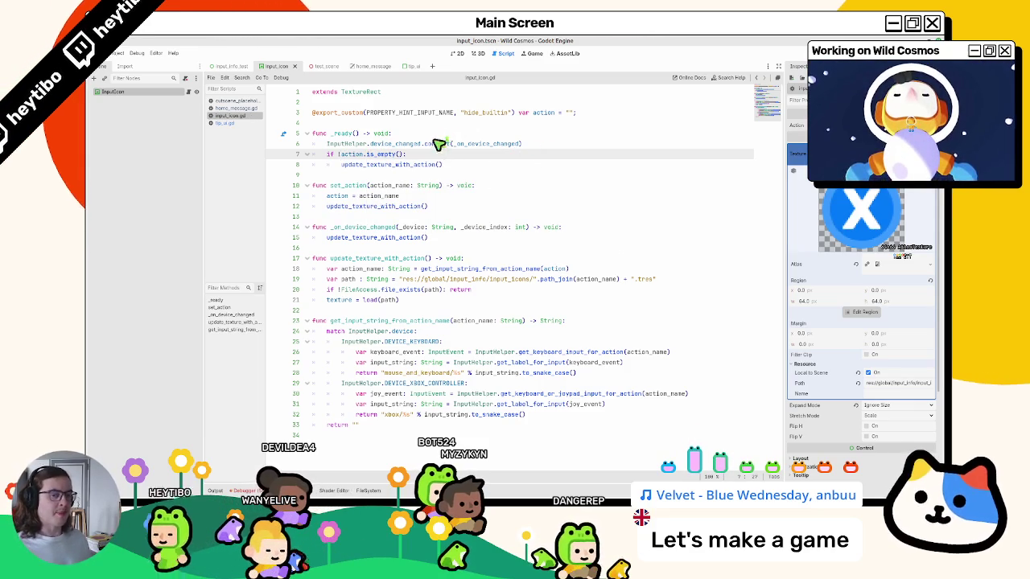
mouse_move(431, 151)
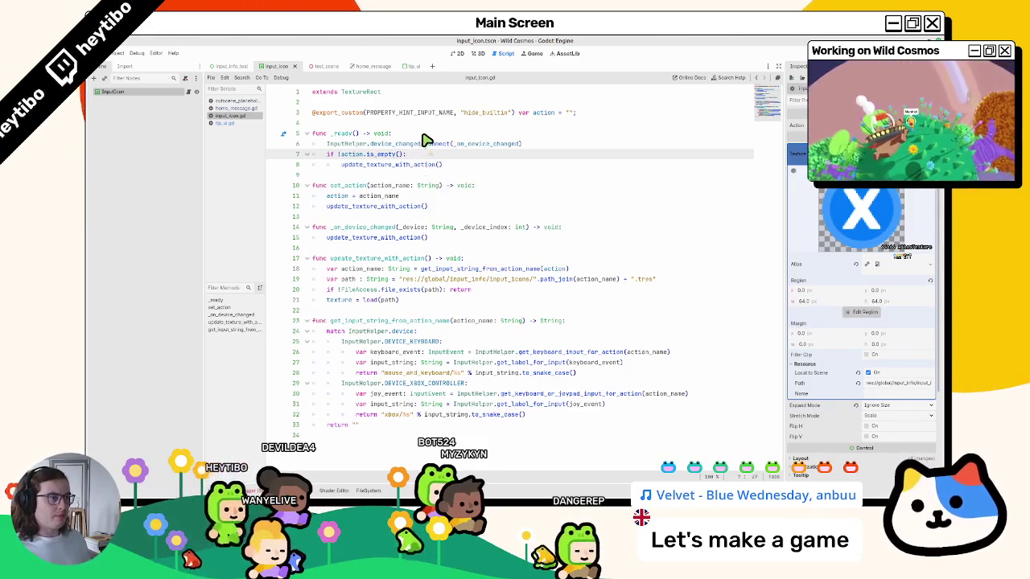
left_click(555, 147)
key("Return")
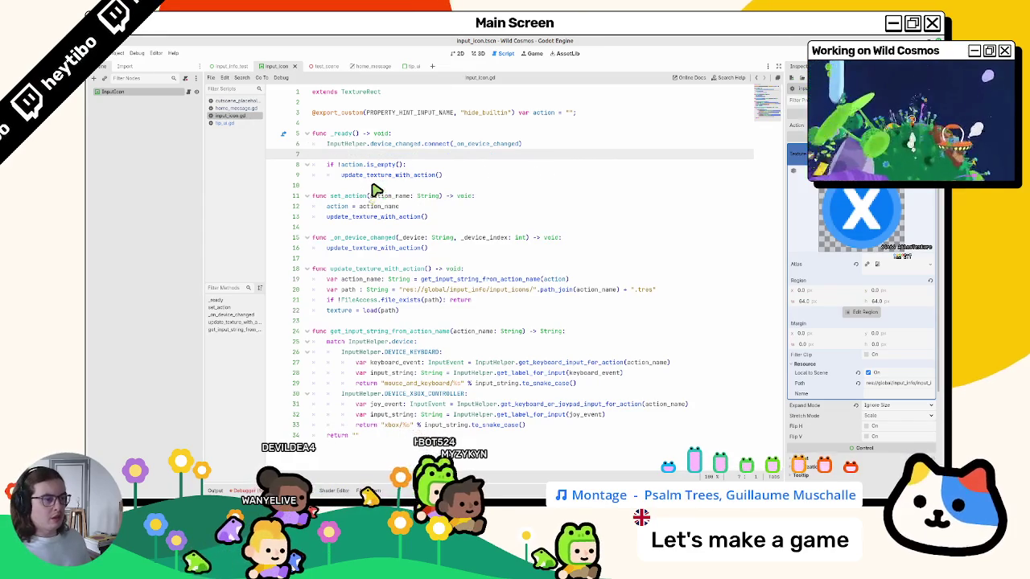
- Review the update_texture_with_action usages and remove the if-guard from _ready
mouse_move(360, 219)
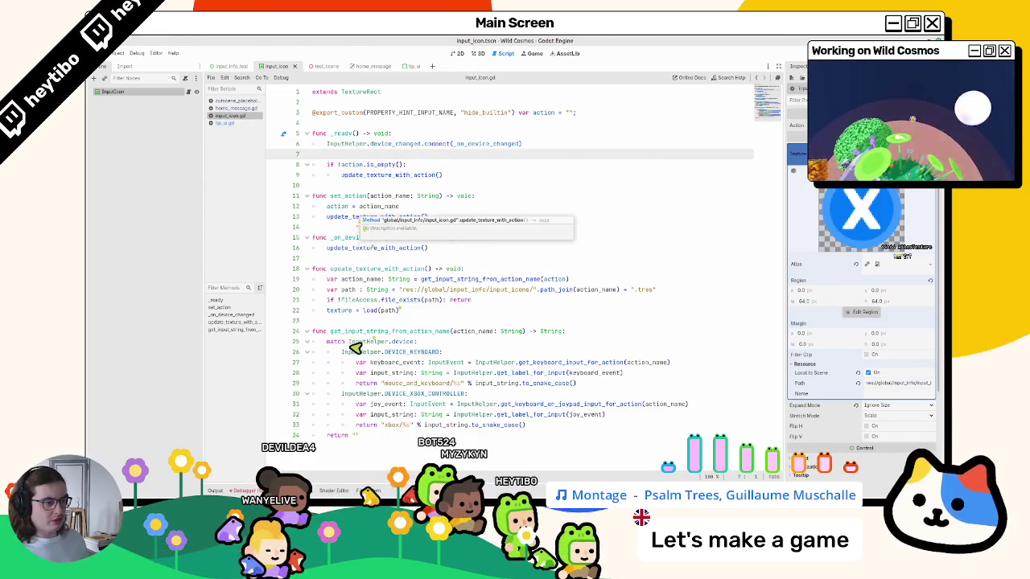
mouse_move(362, 304)
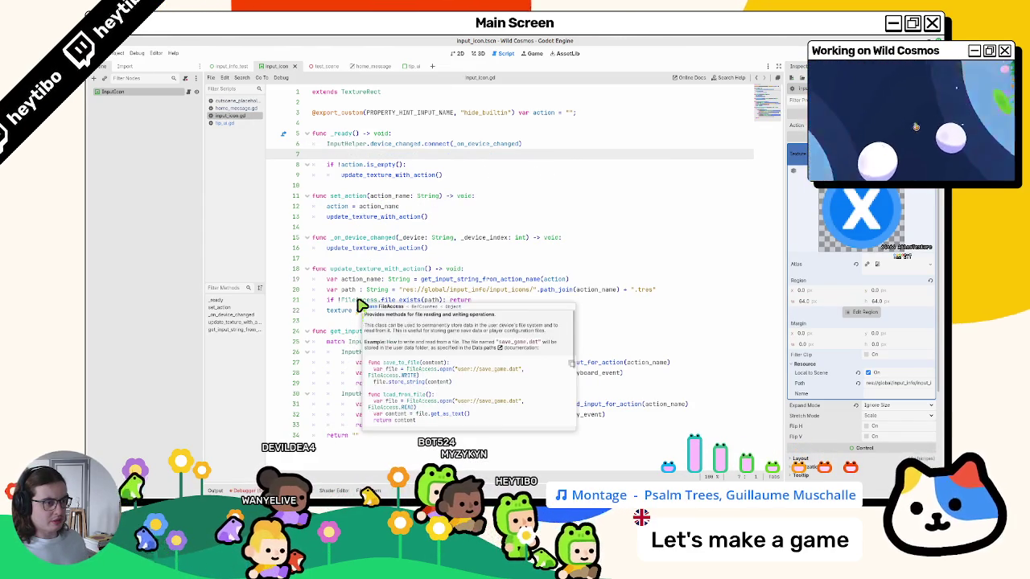
double_click(357, 238)
double_click(357, 248)
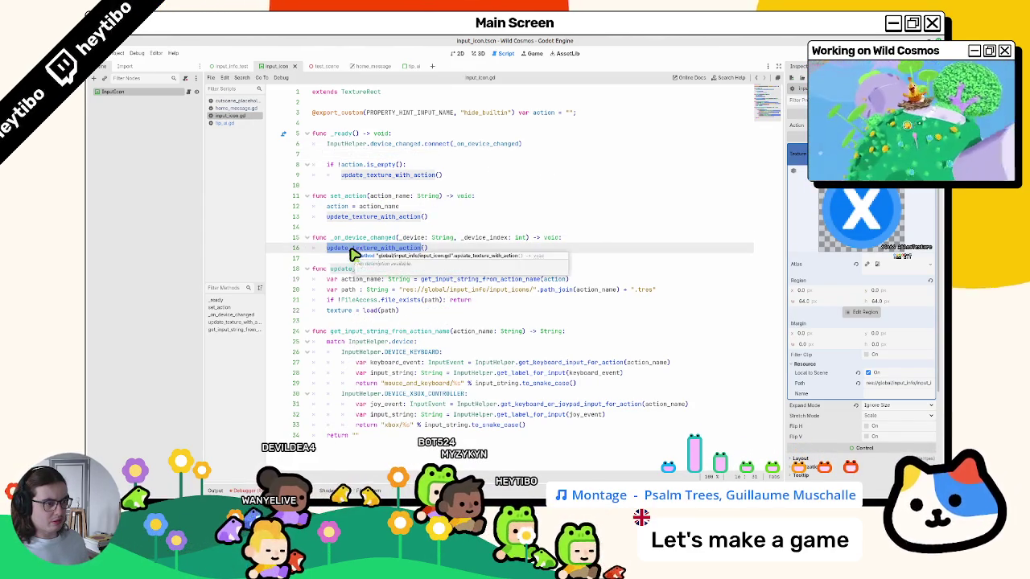
double_click(352, 269)
left_click(473, 270)
mouse_move(342, 174)
left_mouse_down()
mouse_move(443, 175)
mouse_move(304, 173)
left_mouse_up()
key("ctrl+v")
- Start update_texture_with_action with 'if action.is_empty(): return' and delete _ready's blank line
left_click(490, 260)
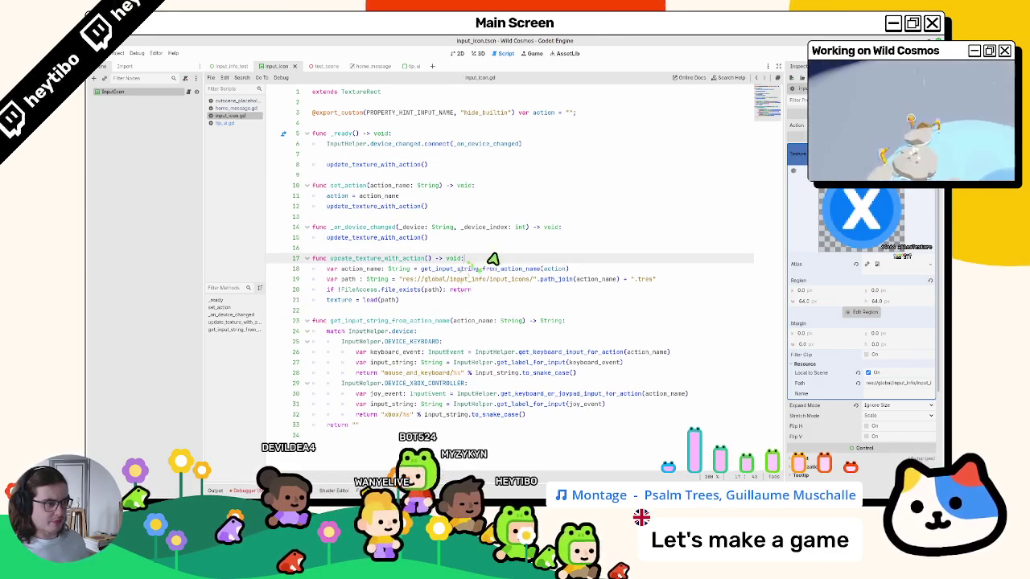
key("Return")
type("if action.")
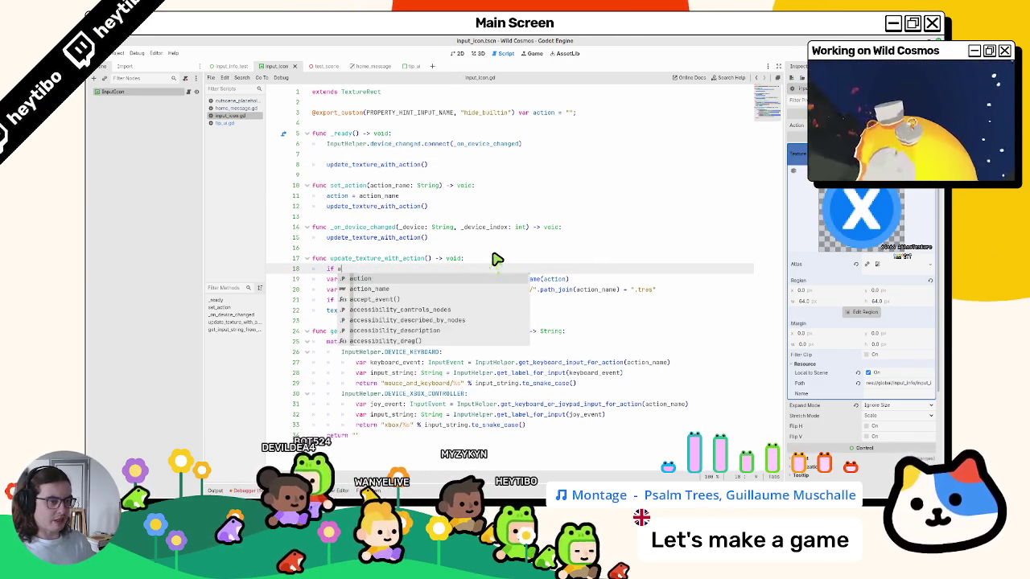
type("is")
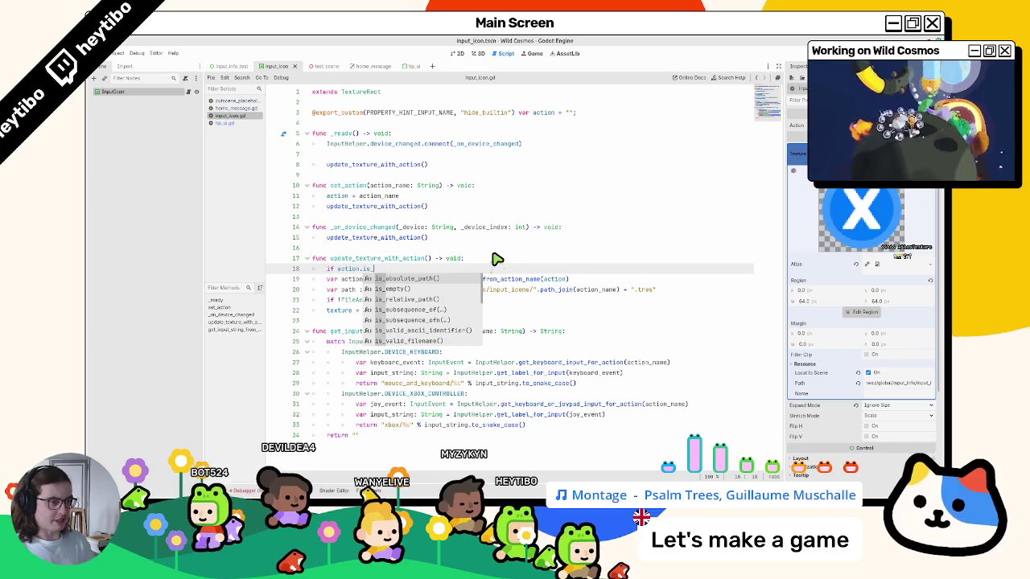
type("_e")
key("Return")
type(": return")
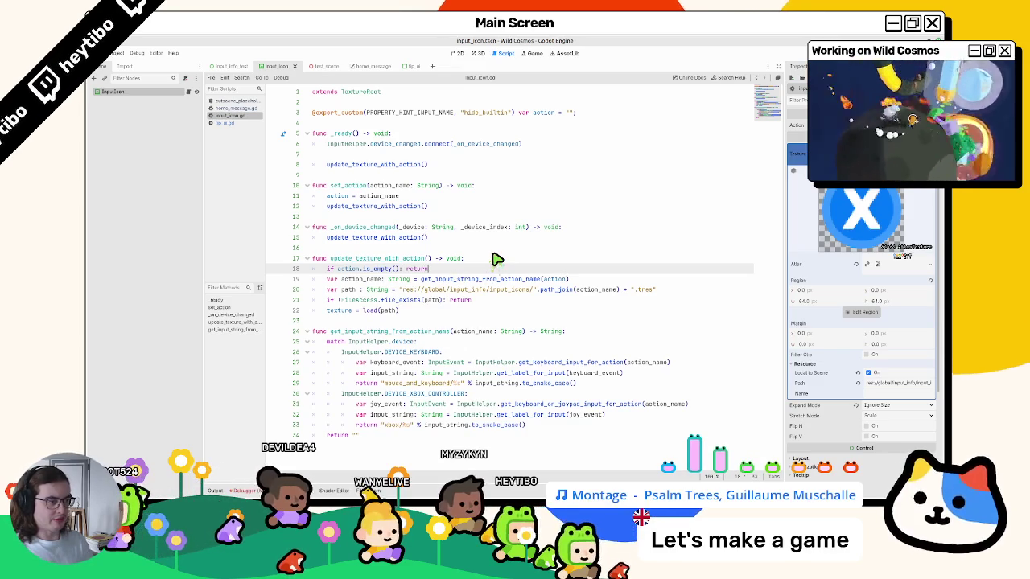
left_click(331, 158)
key("BackSpace")
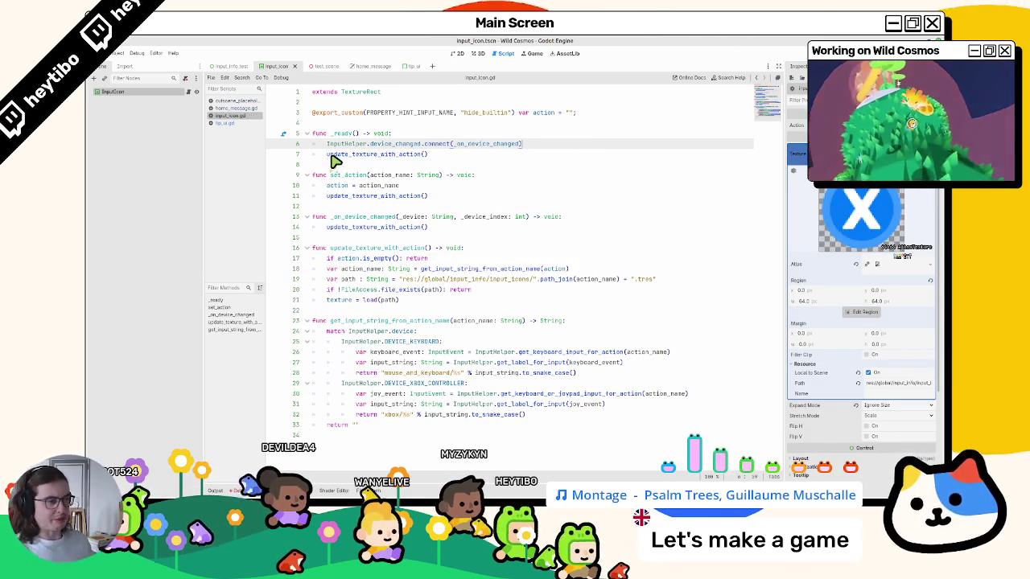
left_click(455, 54)
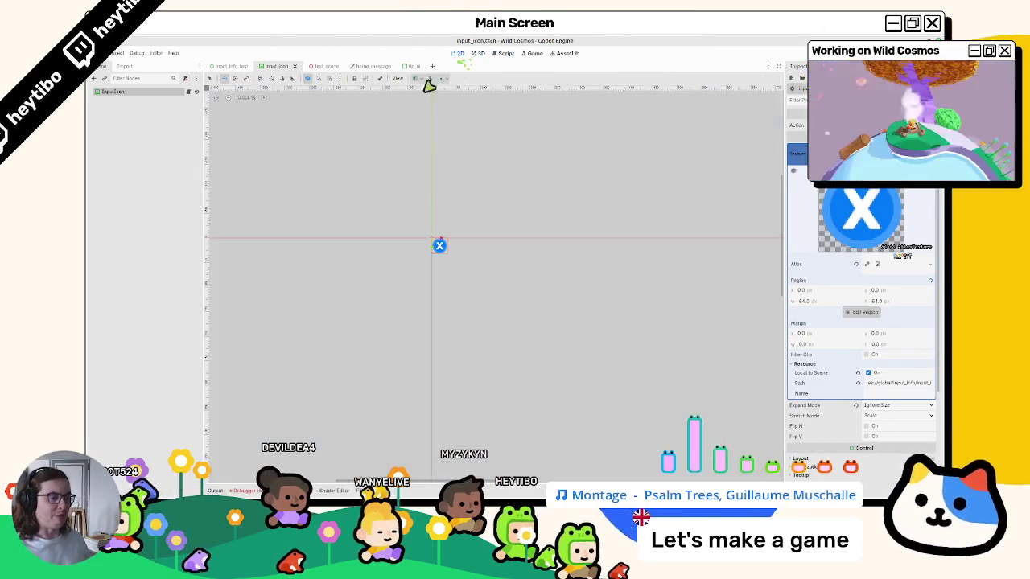
- Cycle through the bottom dock panels, ending on the project file browser
left_click(366, 491)
left_click(340, 491)
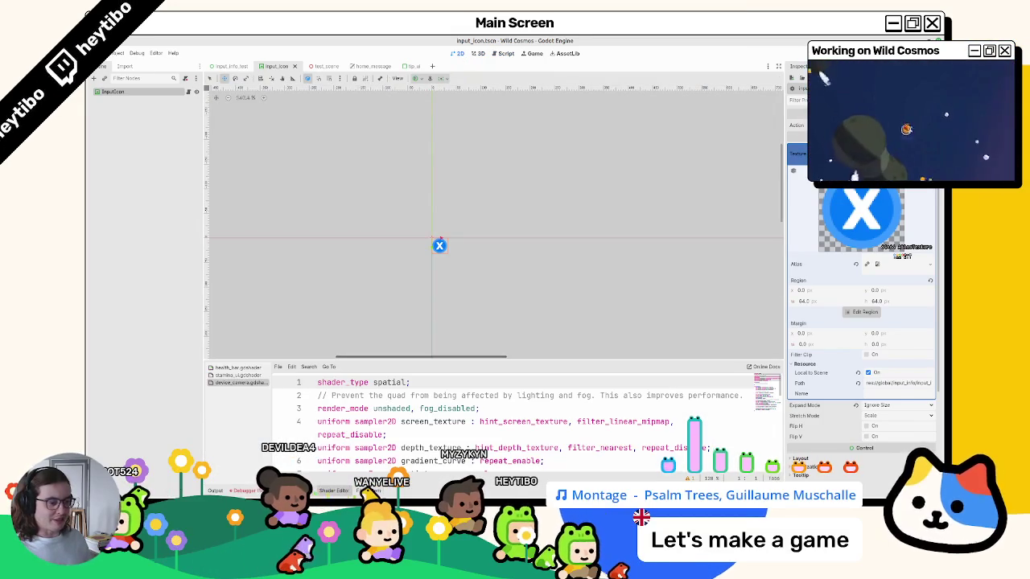
left_click(215, 491)
left_click(239, 491)
left_click(302, 491)
left_click(366, 491)
- Search the project for set_icon, enlarge the results, and open the cutscene_placeholder.gd match
key("ctrl+shift+f")
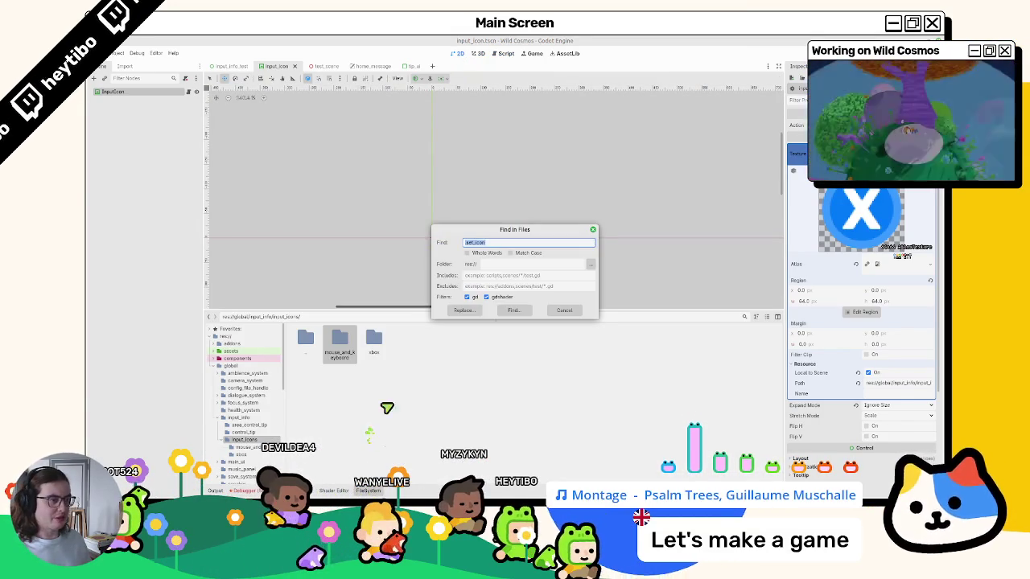
key("Return")
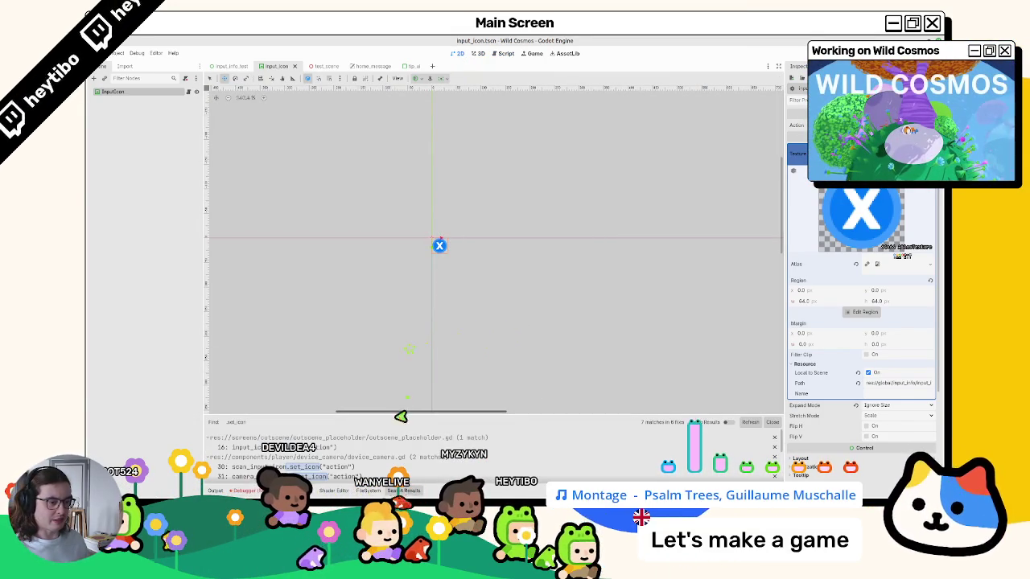
left_click_drag(395, 416, 396, 320)
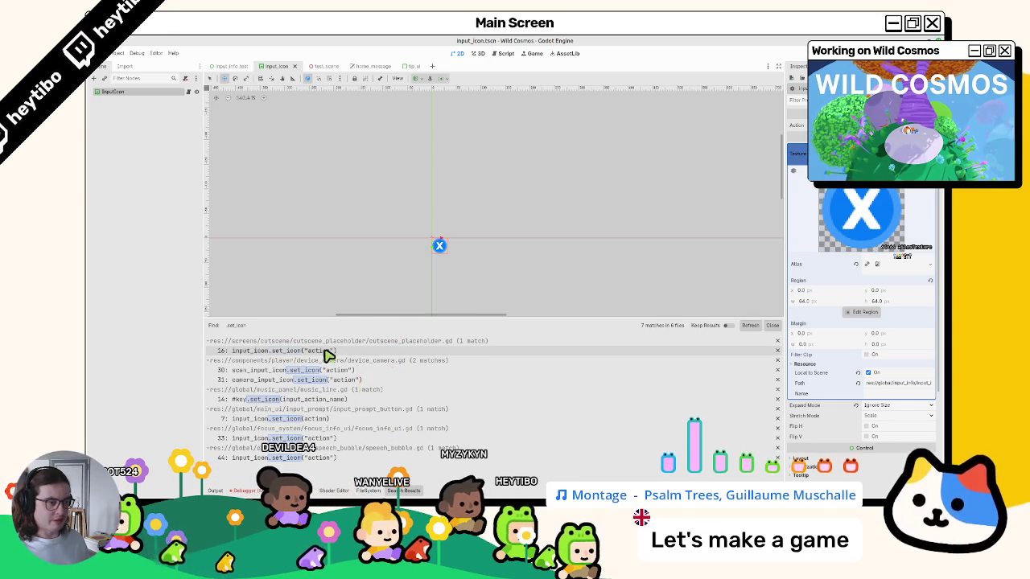
left_click(328, 356)
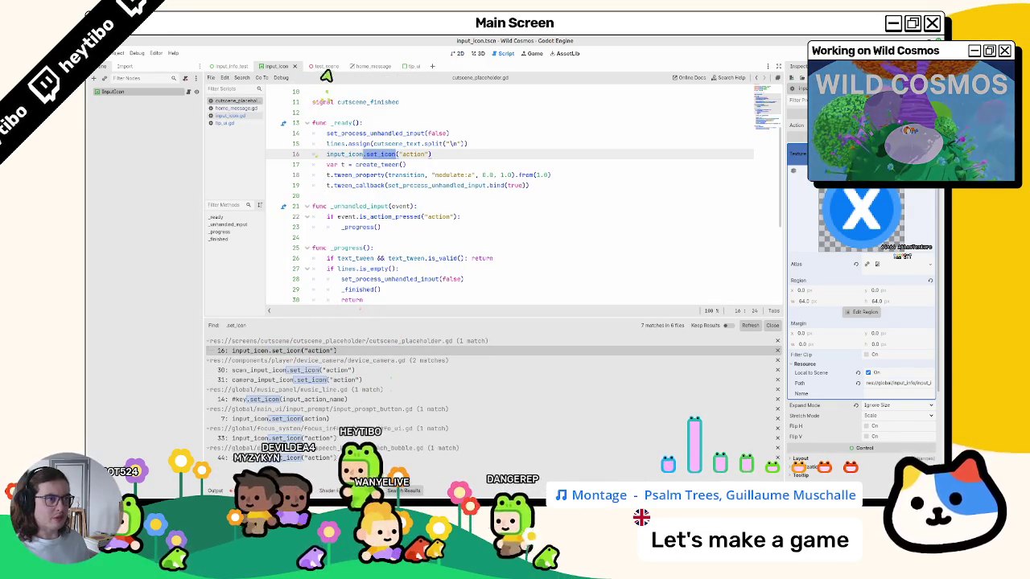
- Add a class_name declaration on a new first line of input_icon.gd
left_click(406, 67)
double_click(374, 185)
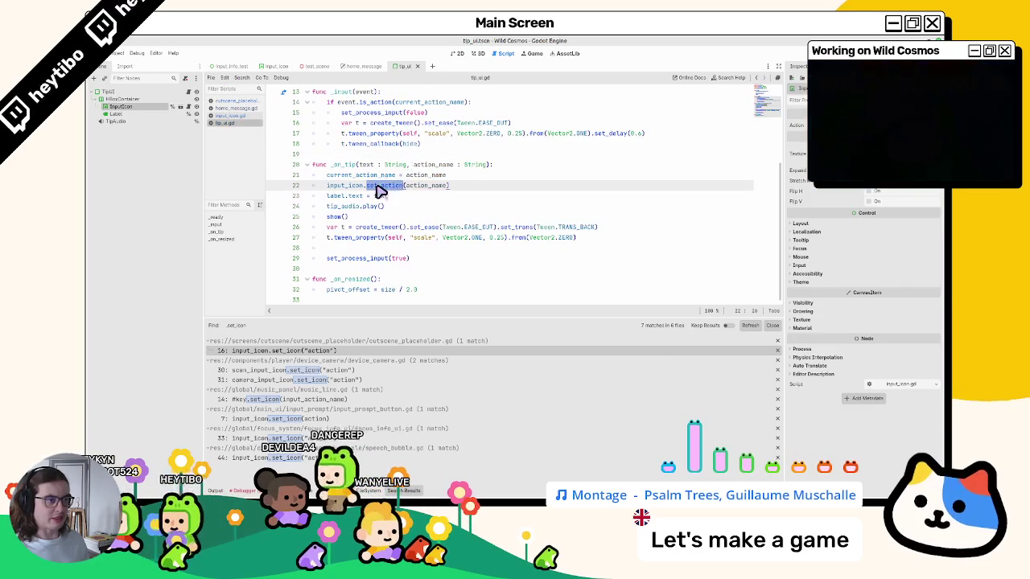
left_click(233, 116)
double_click(347, 175)
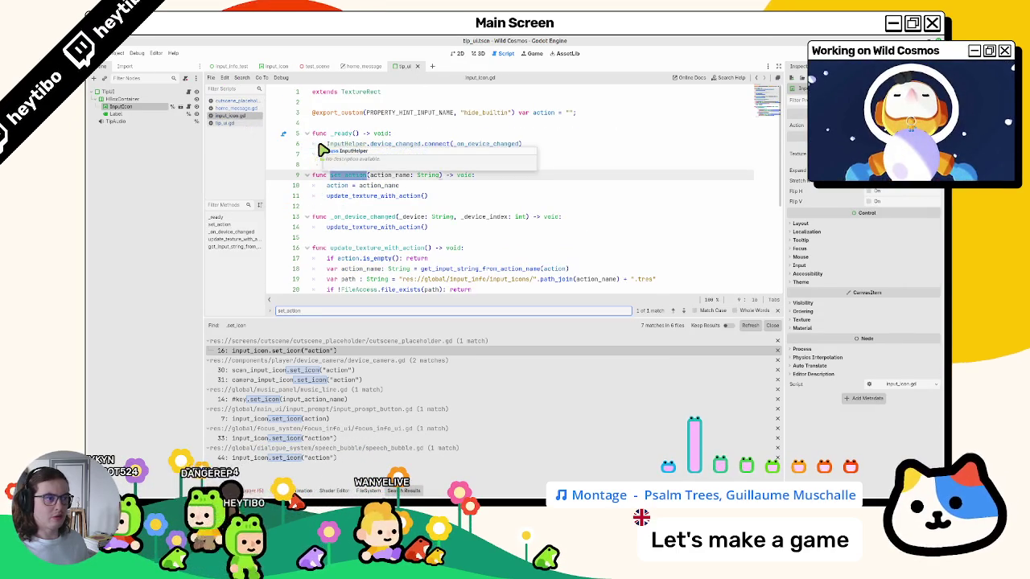
key("ctrl+Home")
key("Return")
key("Up")
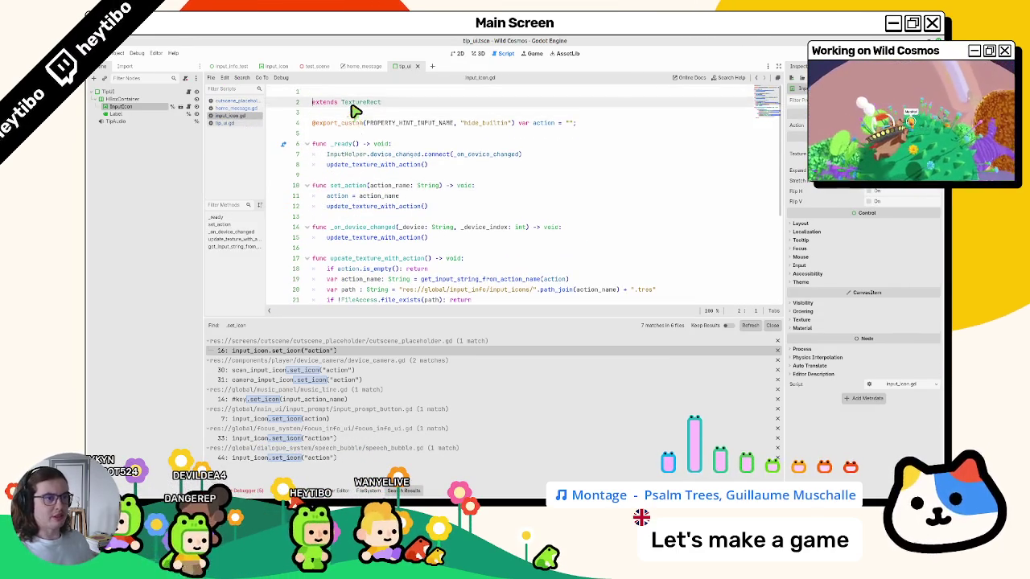
type("class_name Input")
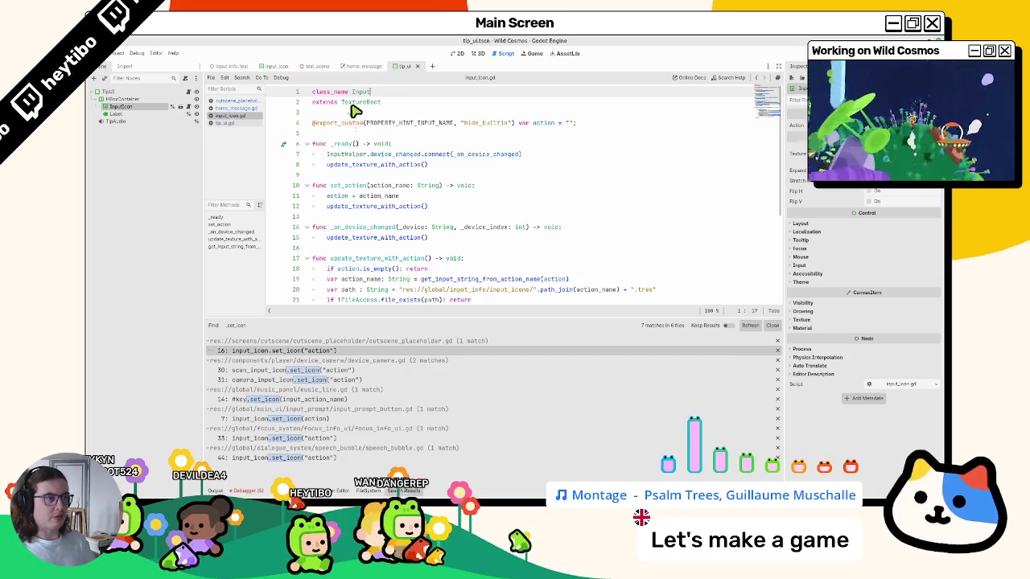
- Type tip_ui.gd's input_icon variable as InputIcon on line 4
left_click(242, 127)
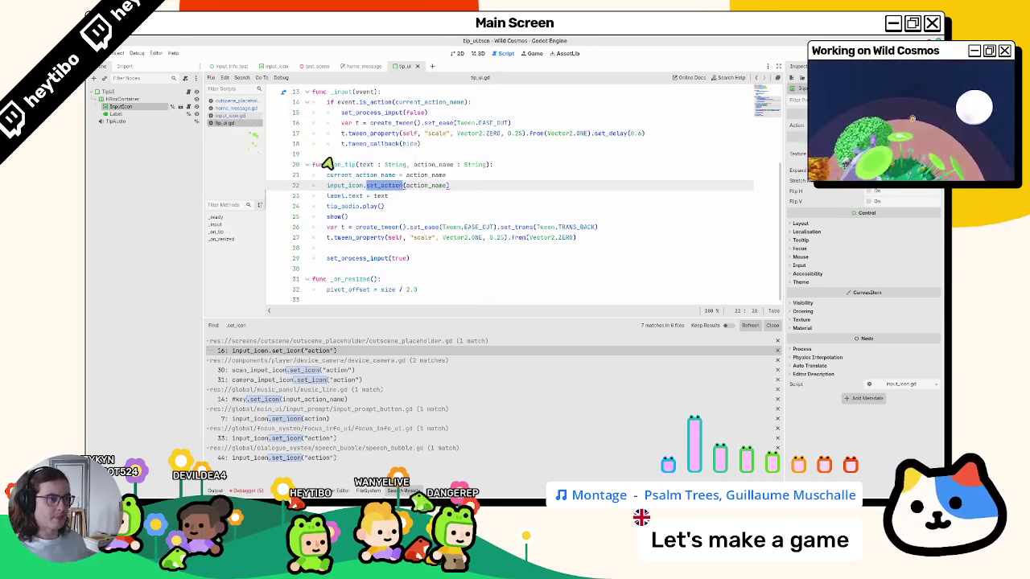
scroll(395, 200, "up", 4)
left_click(394, 123)
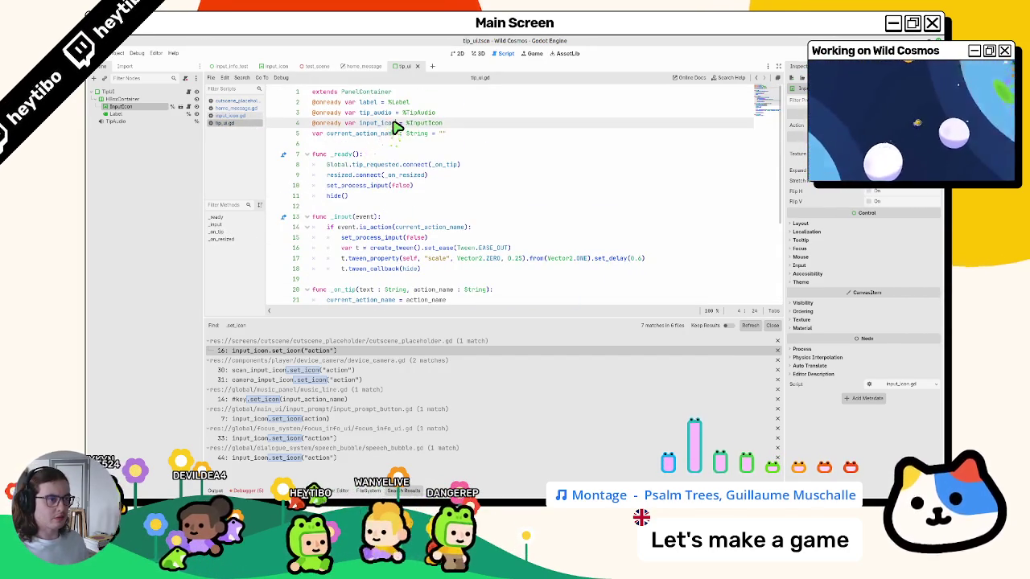
type(": InputIc")
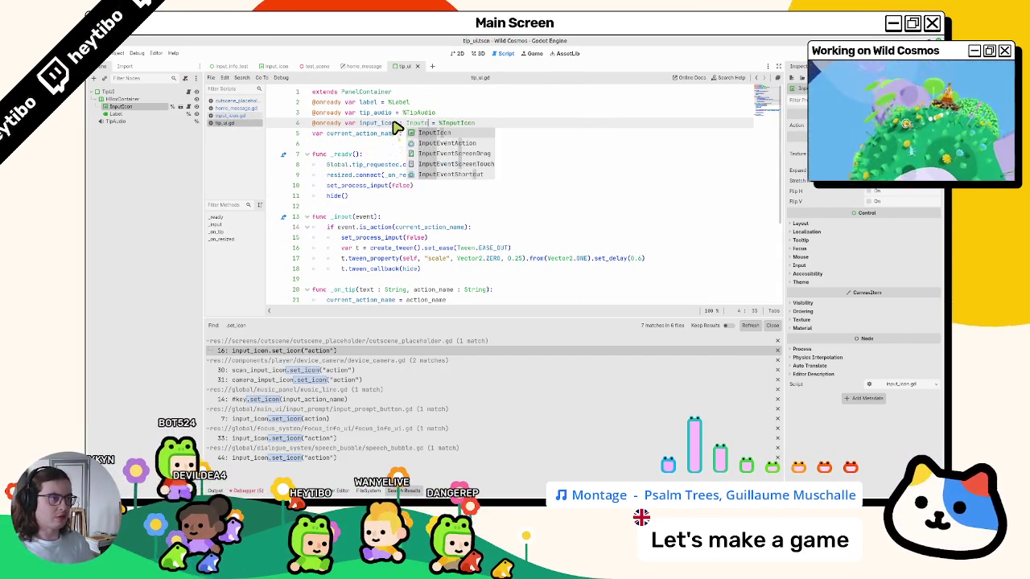
key("Return")
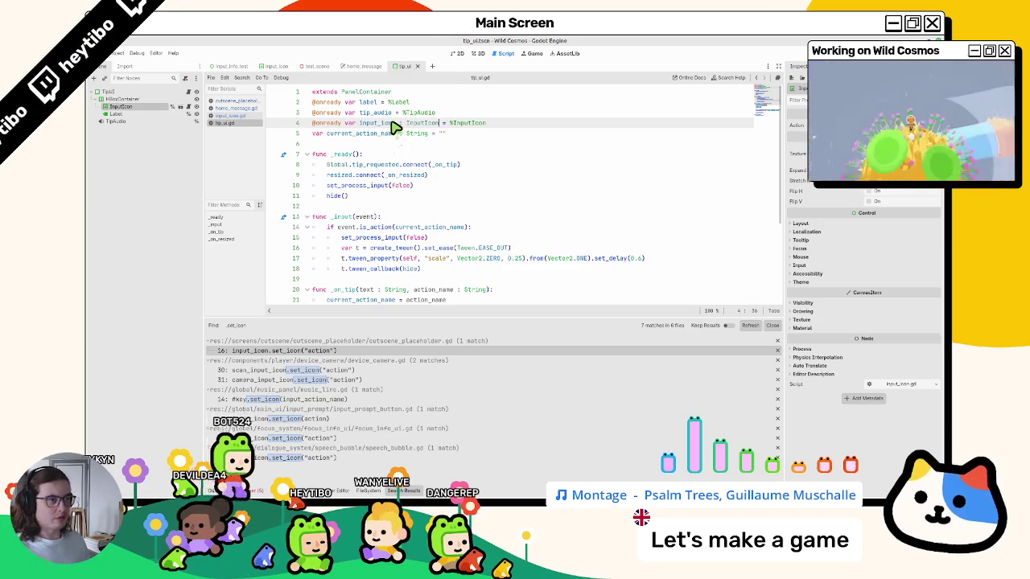
- Replace line 22's set_icon with set_action, then open device_camera.gd's scan icon call
scroll(394, 161, "down", 4)
double_click(379, 186)
type("s")
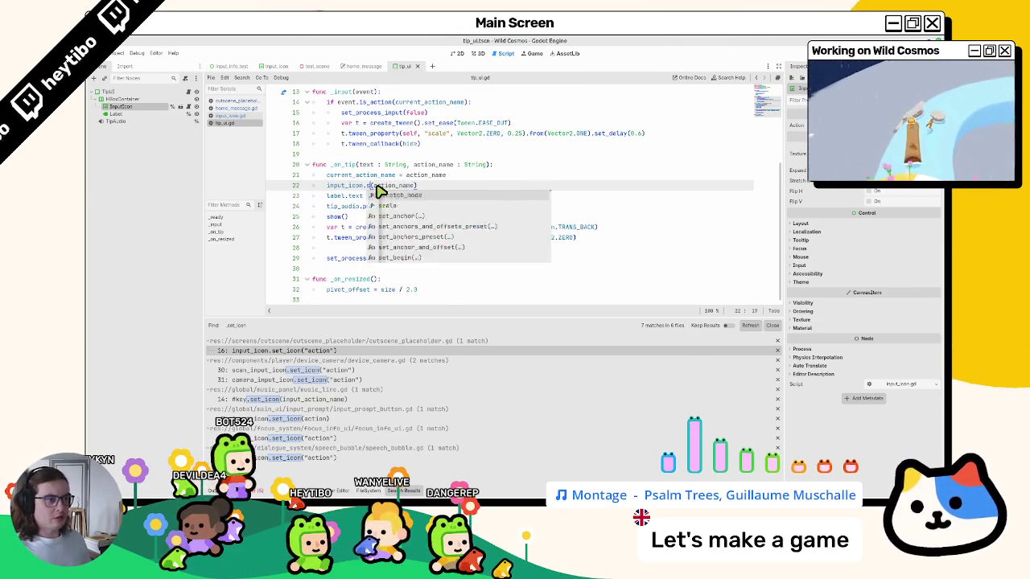
type("et")
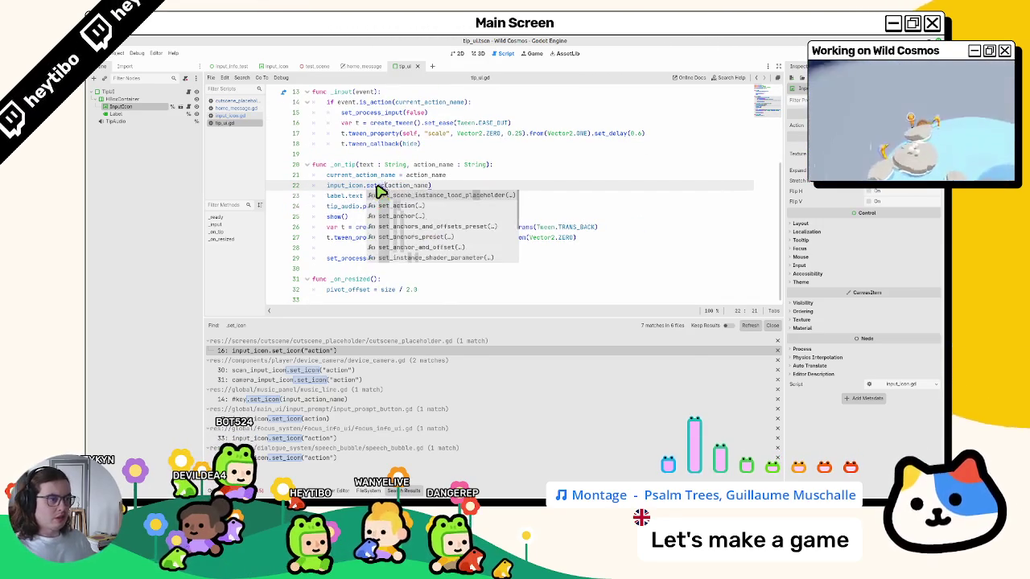
type("_a")
key("Return")
key("Escape")
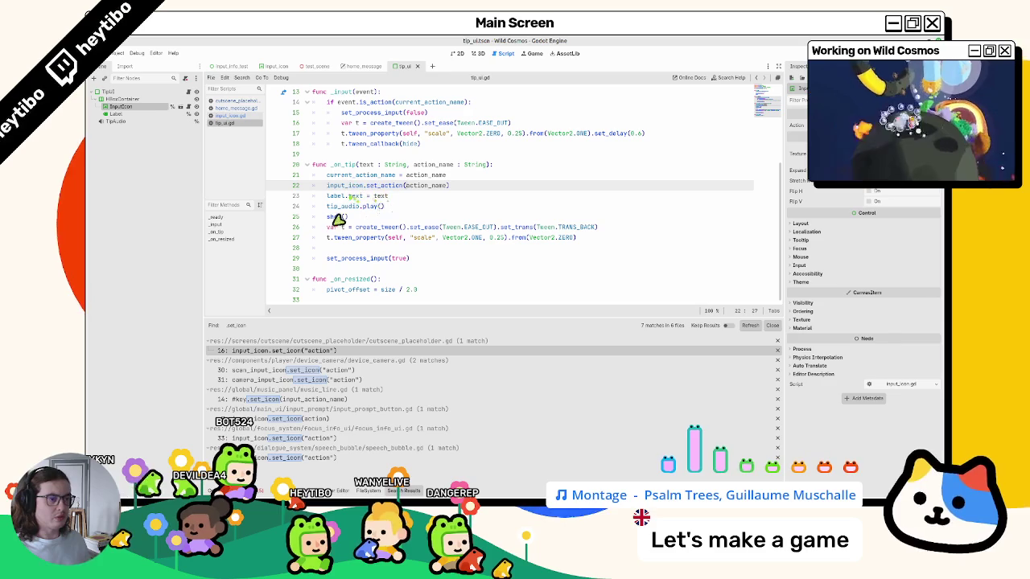
left_click(309, 371)
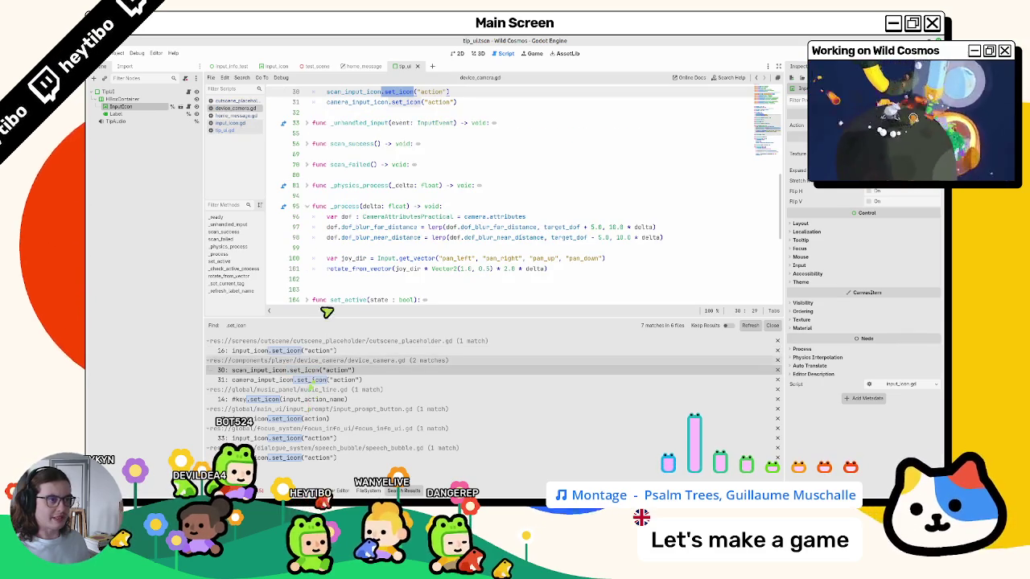
scroll(359, 223, "up", 3)
left_click(322, 380)
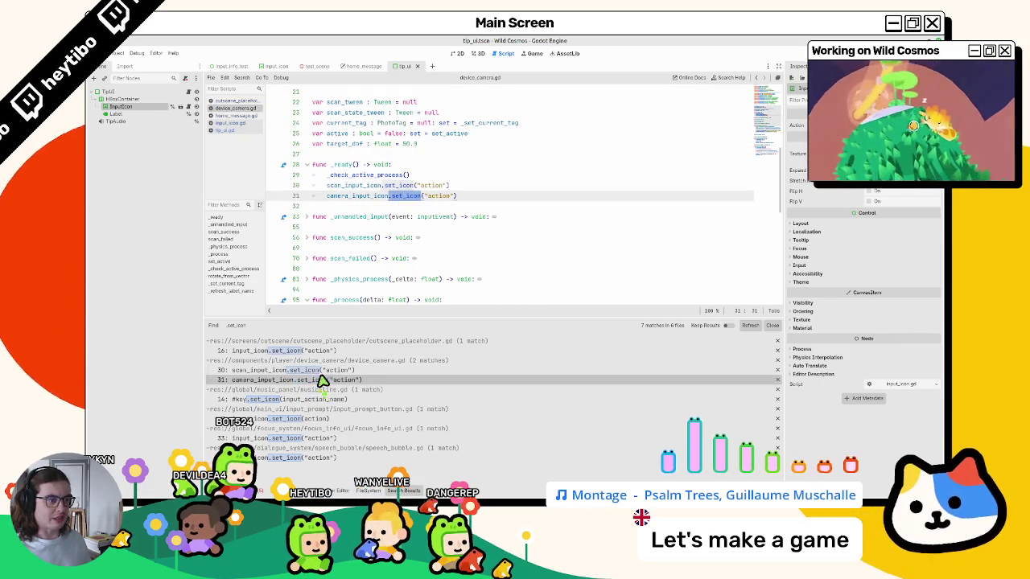
left_click(322, 370)
scroll(357, 196, "up", 2)
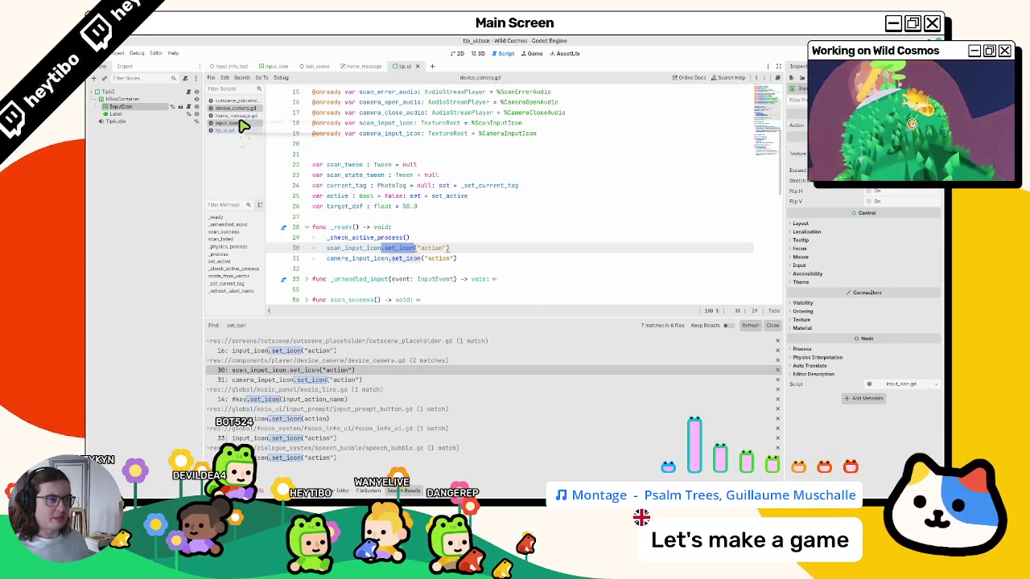
mouse_move(384, 269)
left_mouse_down()
mouse_move(391, 239)
mouse_move(380, 254)
left_mouse_up()
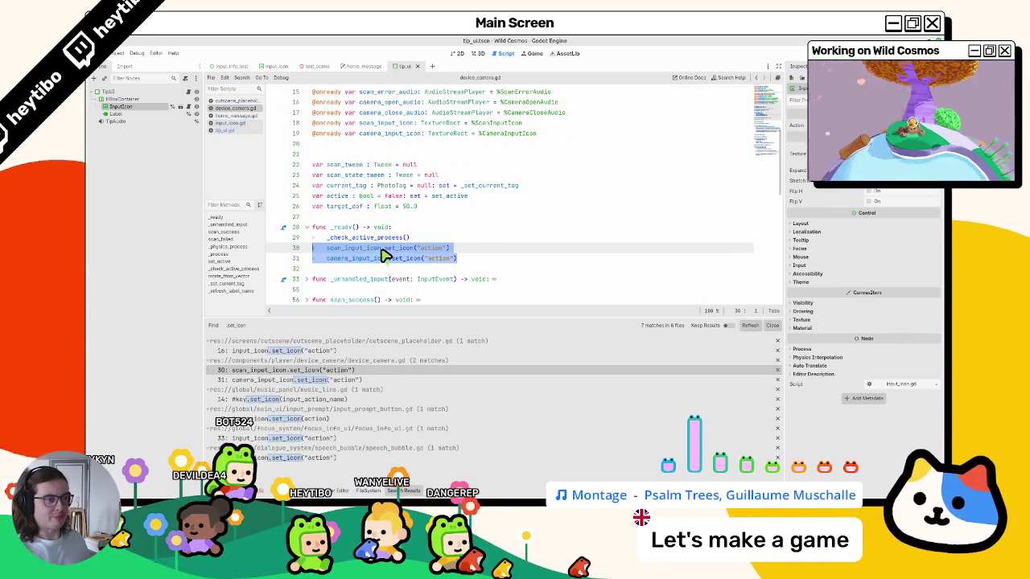
key("Delete")
left_click_drag(385, 147, 388, 129)
key("Delete")
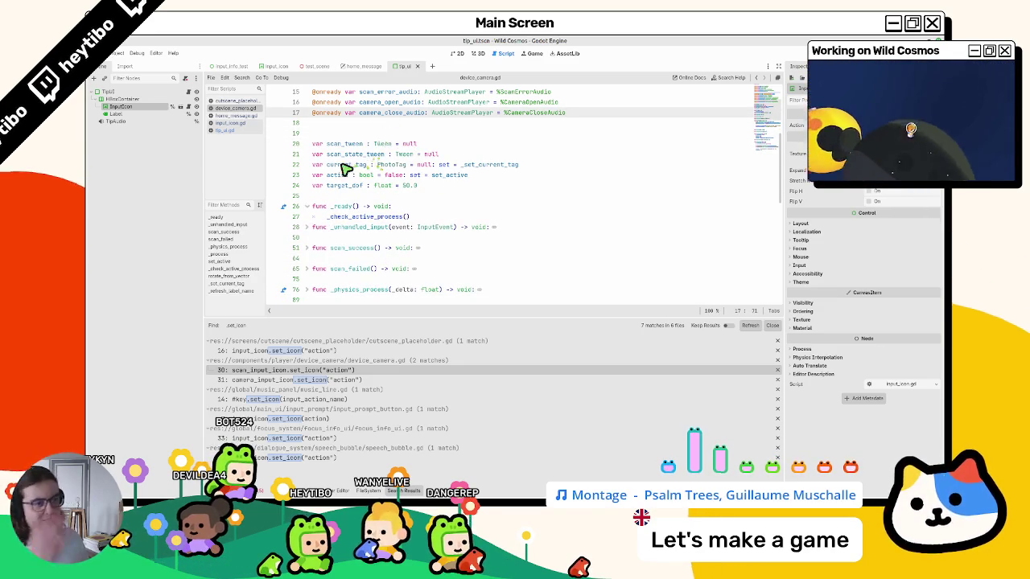
- Undo and redo the icon deletions, then remove the leftover blank line in device_camera.gd
left_click(246, 102)
left_click(244, 107)
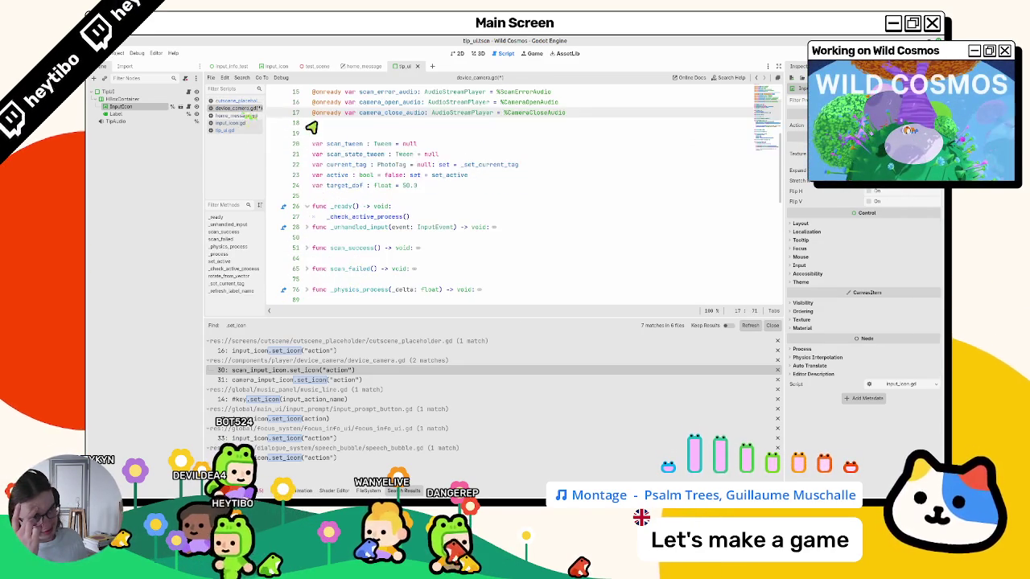
key("ctrl+z")
key("ctrl+z")
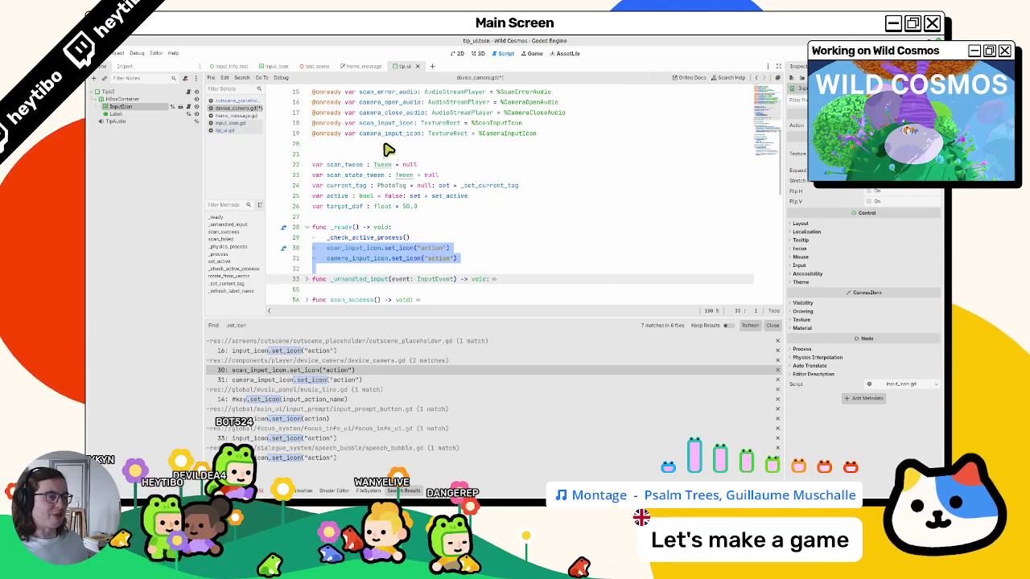
key("ctrl+shift+z")
key("ctrl+shift+z")
key("Delete")
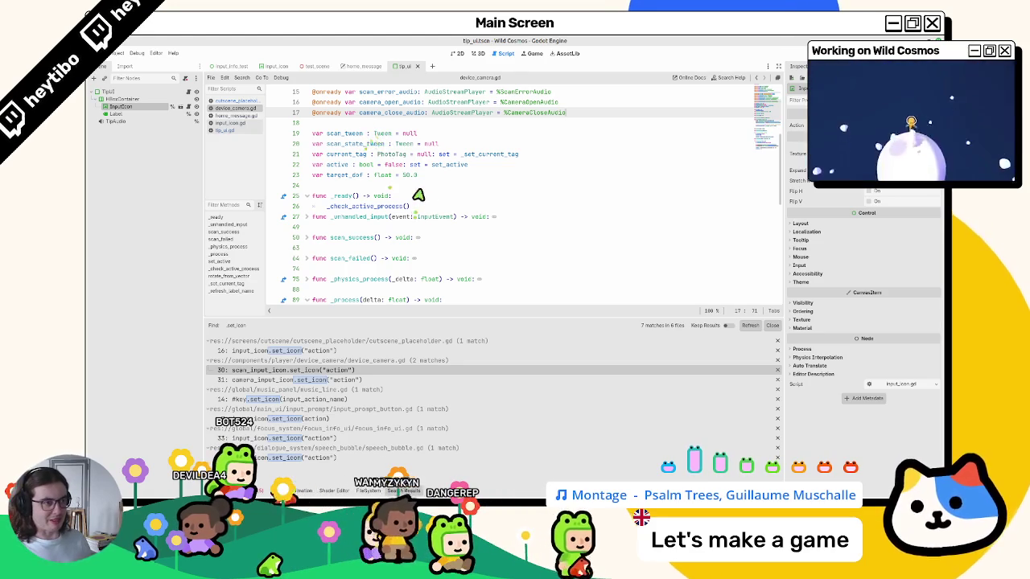
left_click(354, 185)
- In home_message.gd, remove the jump icon set_icon line and select the jump_input_icon declaration
left_click(359, 67)
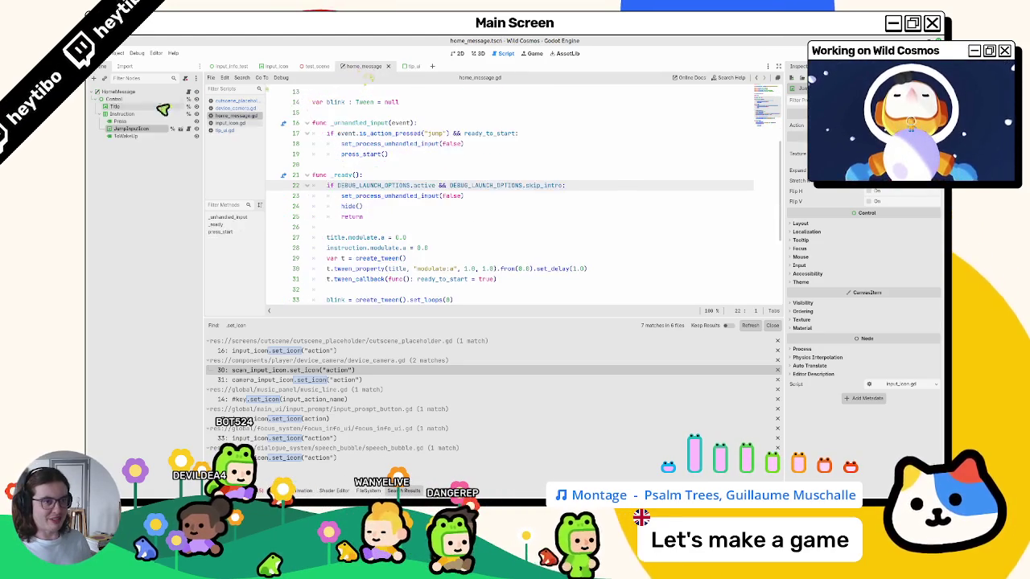
left_click(417, 210)
key("ctrl+z")
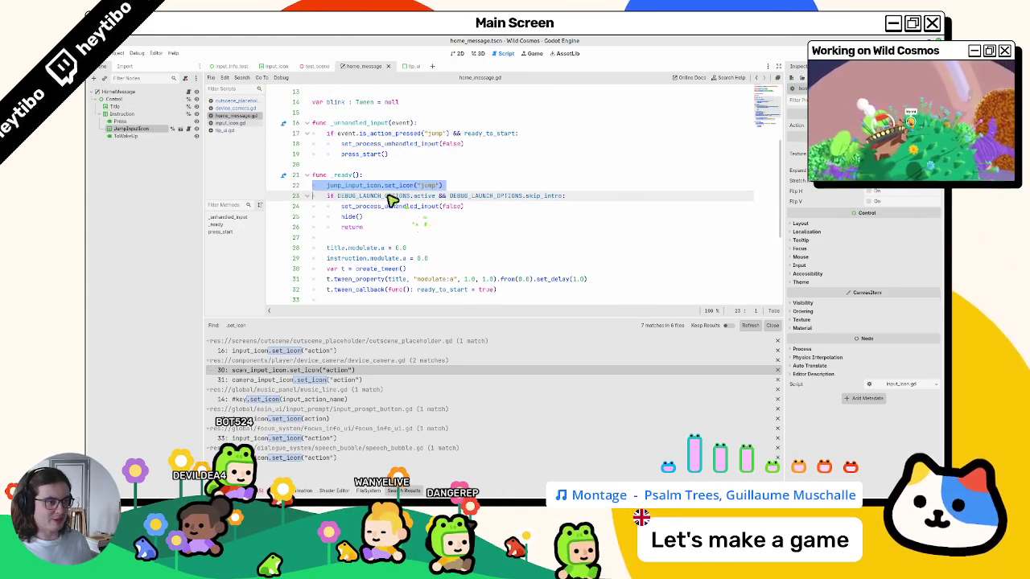
double_click(363, 192)
scroll(372, 197, "up", 3)
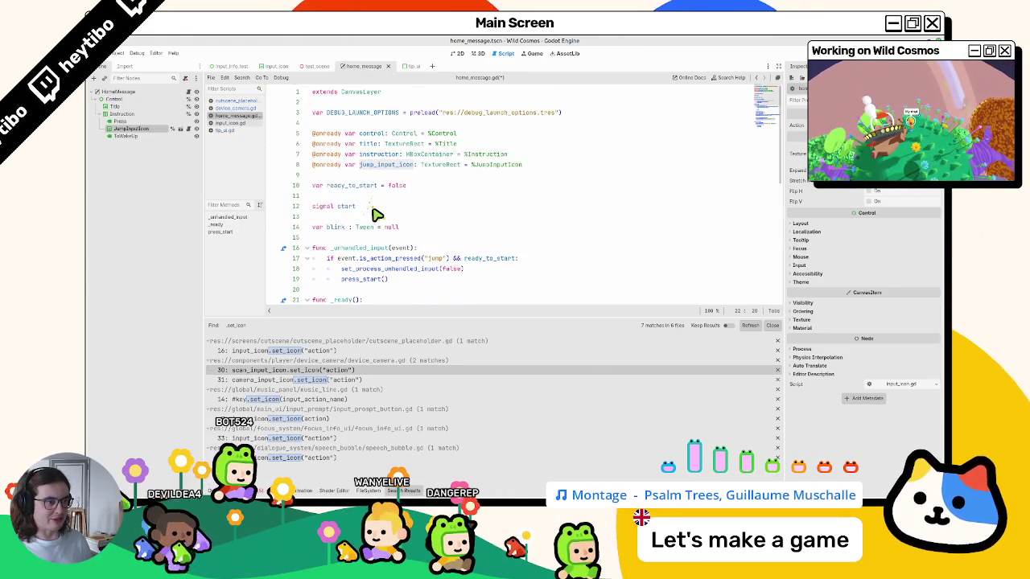
key("ctrl+y")
key("ctrl+z")
key("ctrl+y")
triple_click(375, 145)
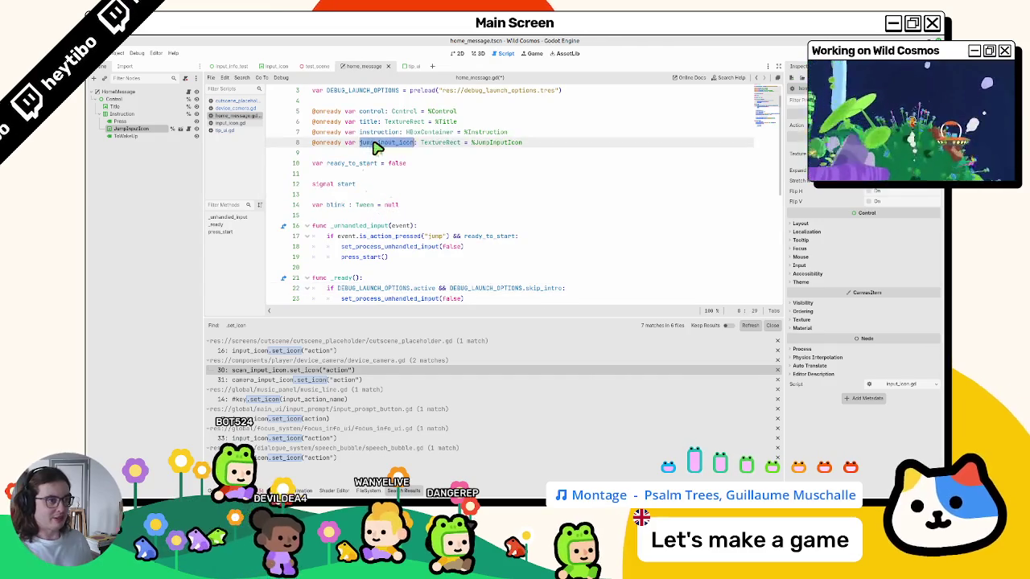
- Delete the jump_input_icon declaration, save home_message.gd, and open the tip_ui scene
key("BackSpace")
key("ctrl+s")
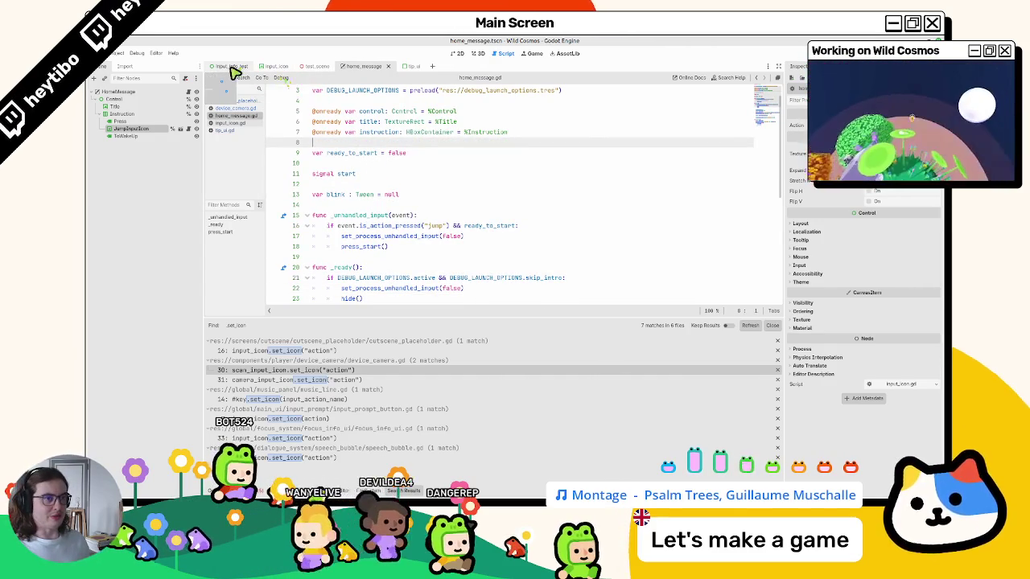
key("ctrl+shift+o")
type("ti")
key("Return")
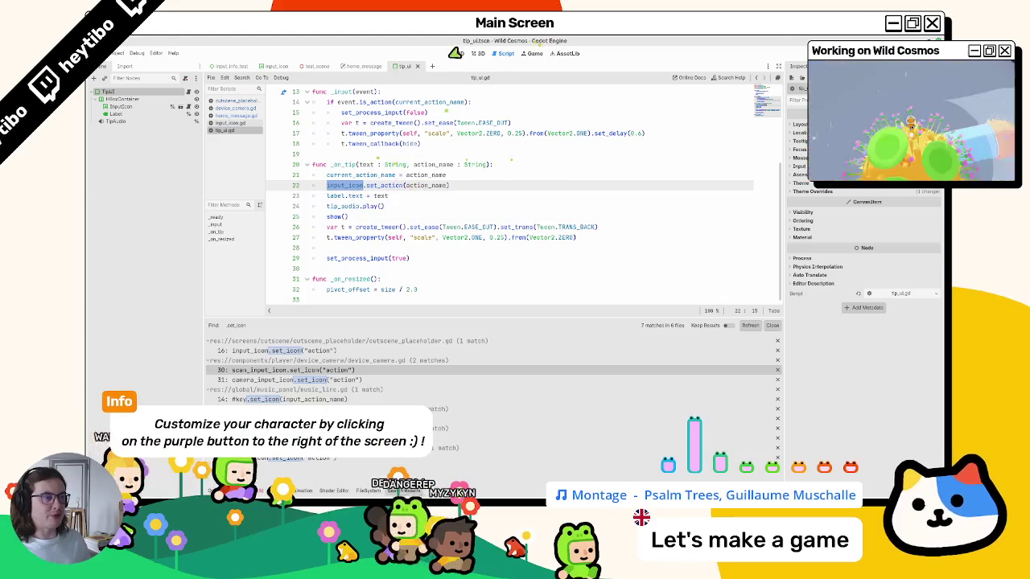
- Close the tip_ui and home_message scripts and return to the 3D view
left_click(417, 67)
left_click(383, 68)
left_click(481, 53)
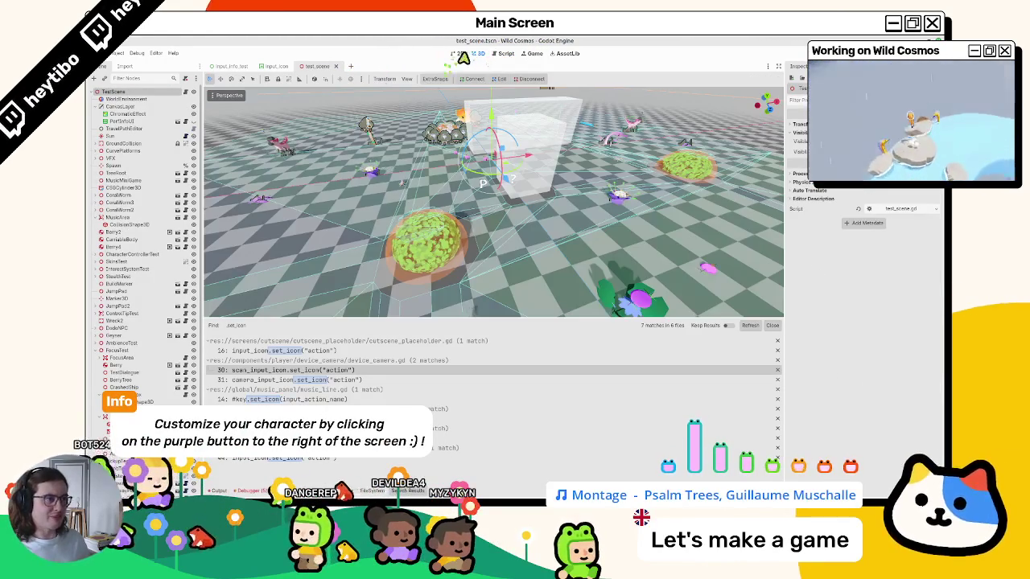
left_click(460, 56)
left_click(478, 53)
- Delete the commented set_icon line 14 in music_line.gd, then open input_prompt_button.gd
left_click(322, 373)
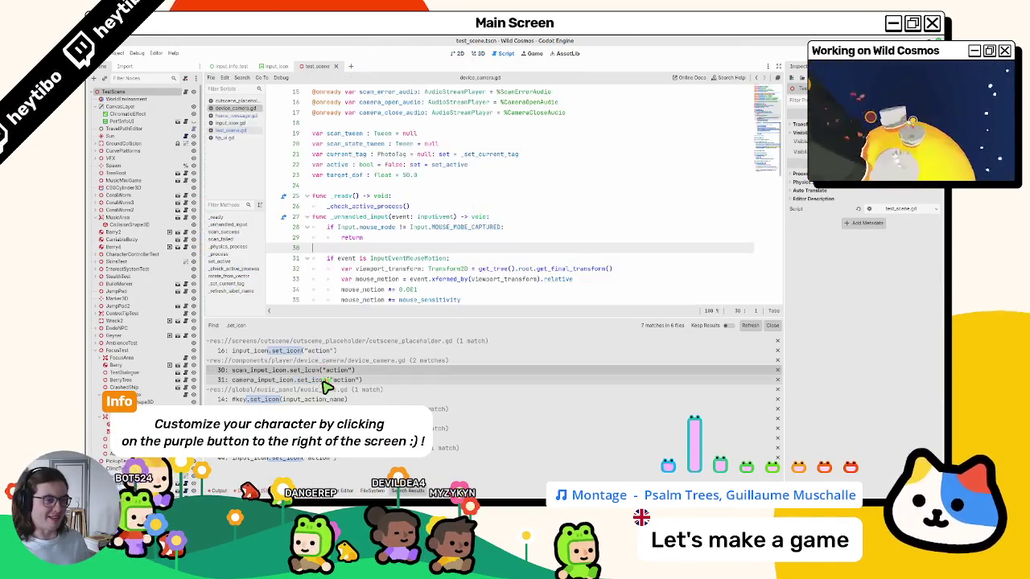
left_click(323, 380)
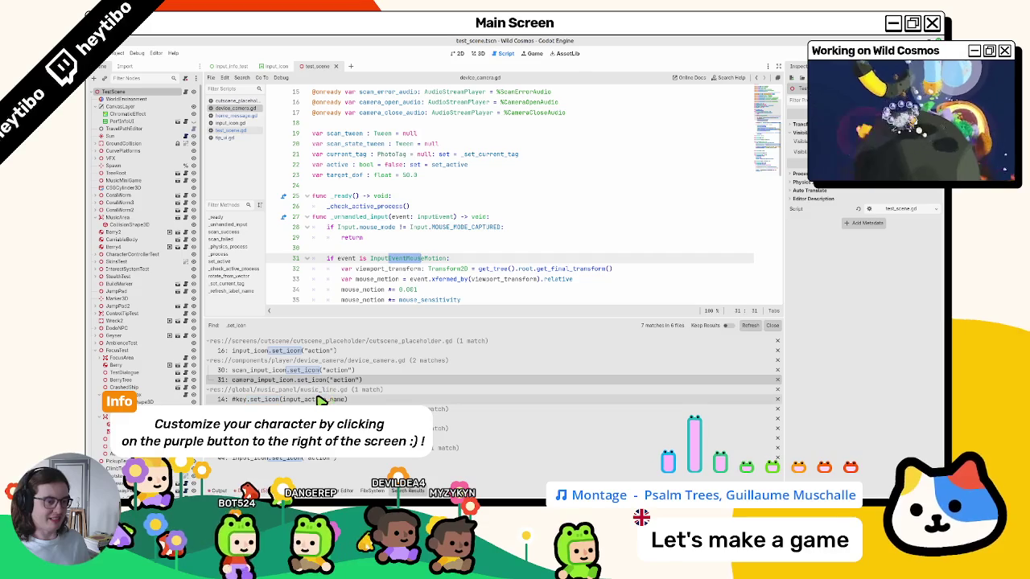
left_click(322, 400)
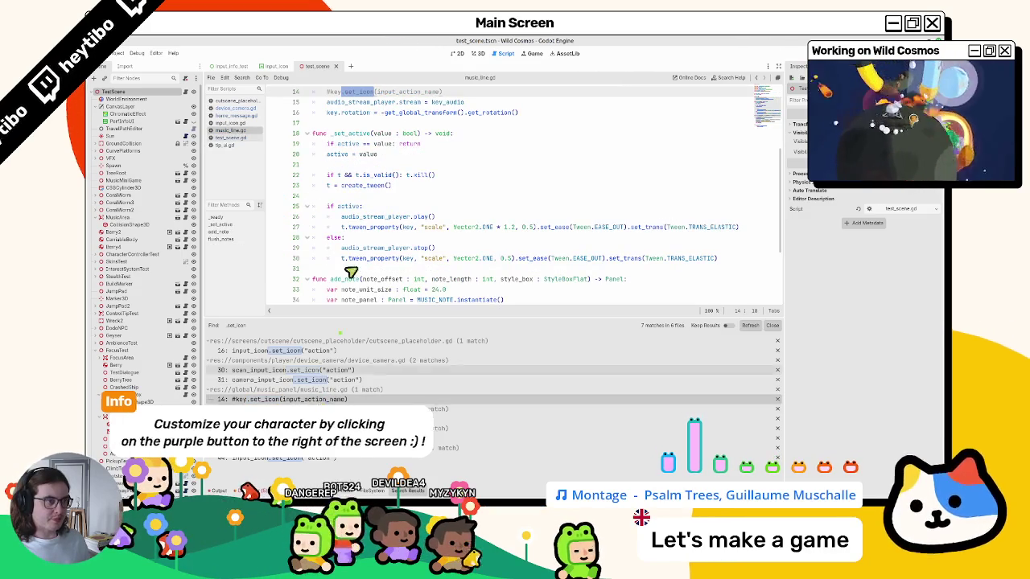
scroll(356, 265, "up", 3)
key("ctrl+shift+k")
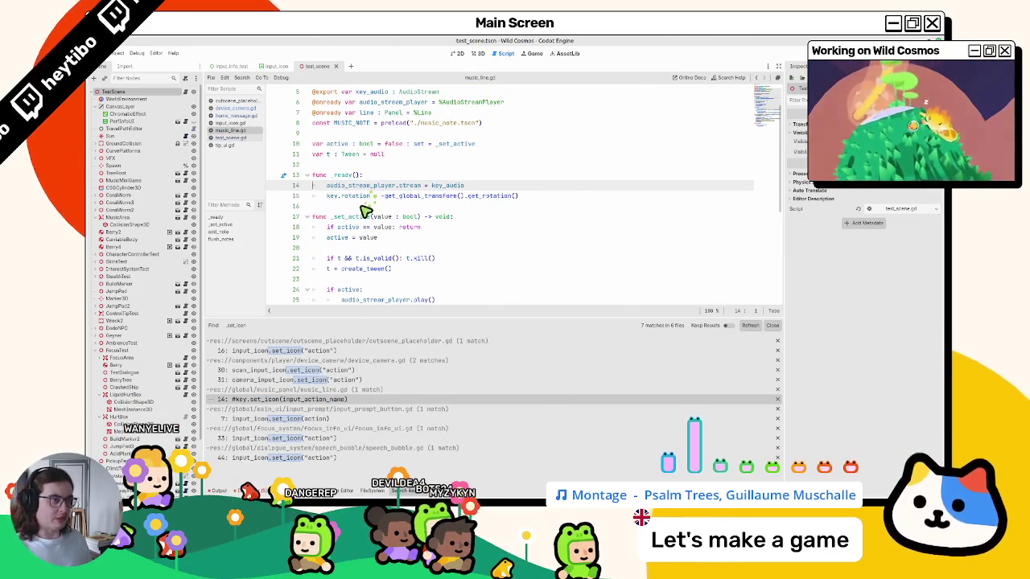
left_click(293, 420)
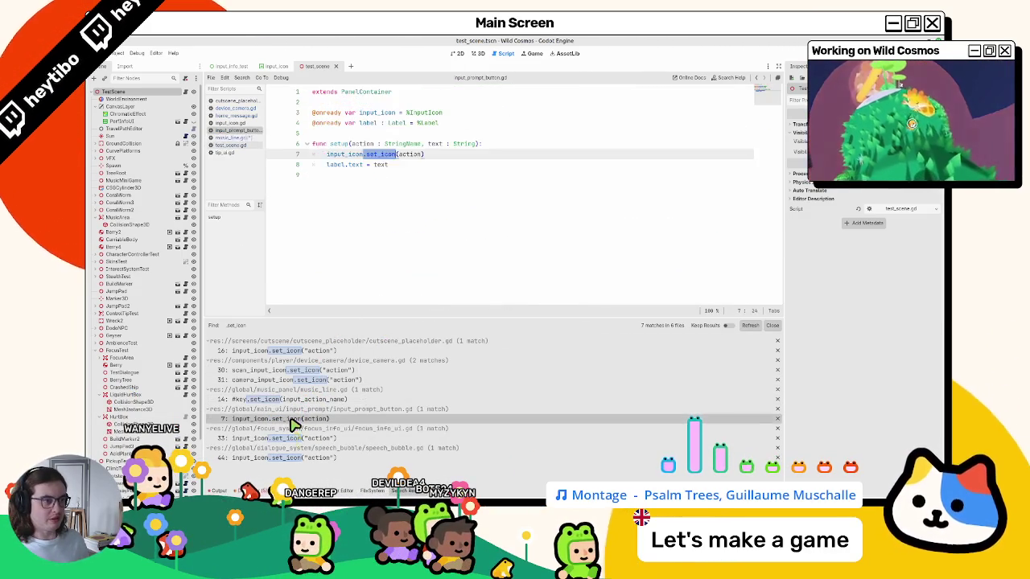
- Change set_icon to set_action and type input_icon as InputIcon in input_prompt_button.gd, then save
left_click(330, 228)
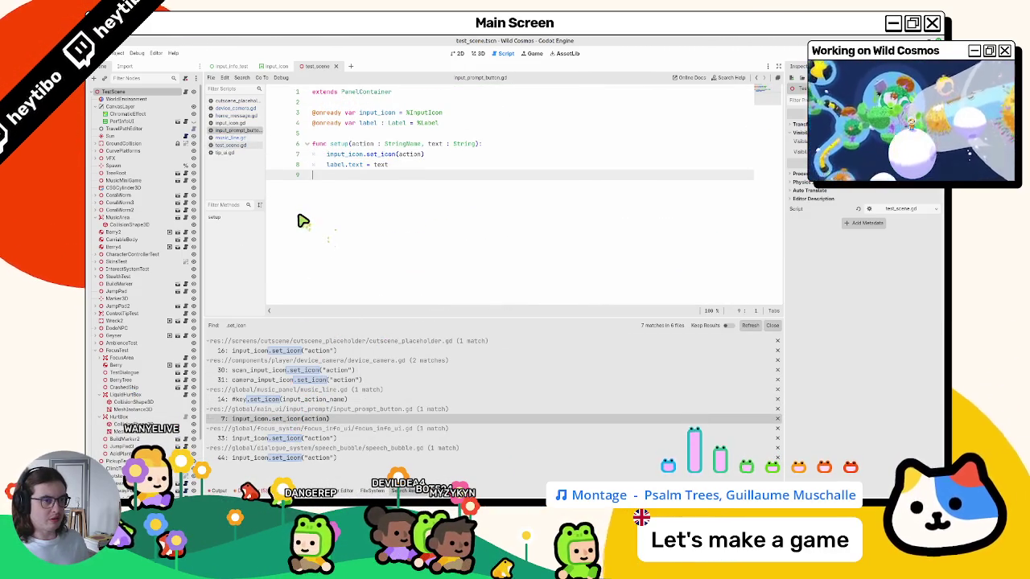
left_click(304, 420)
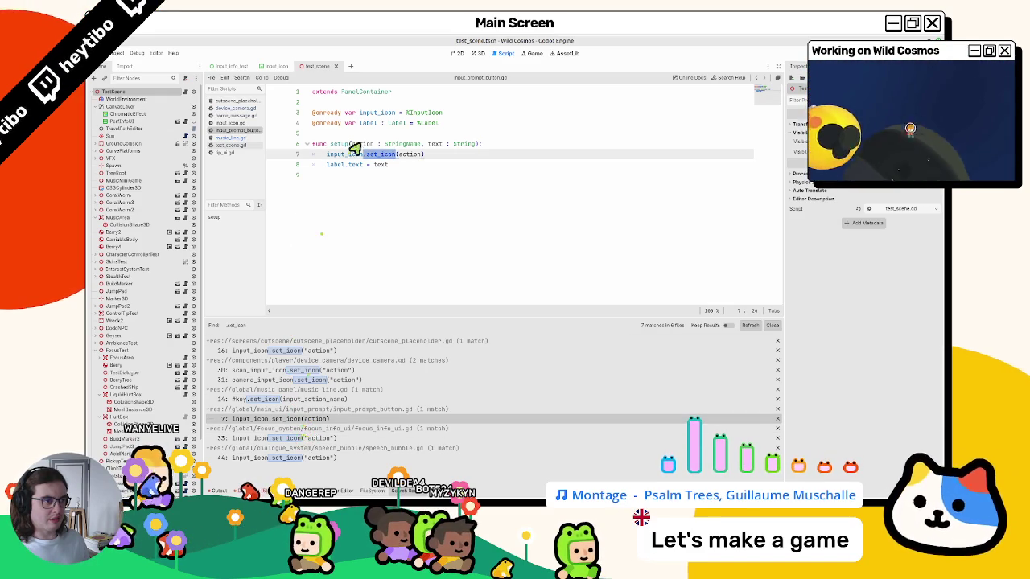
type("st")
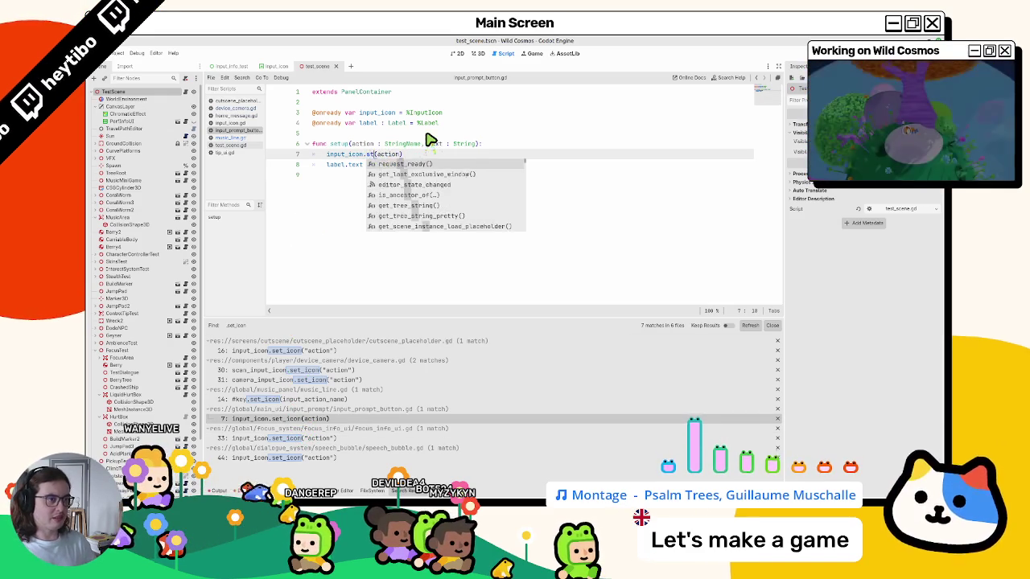
type("t_cction")
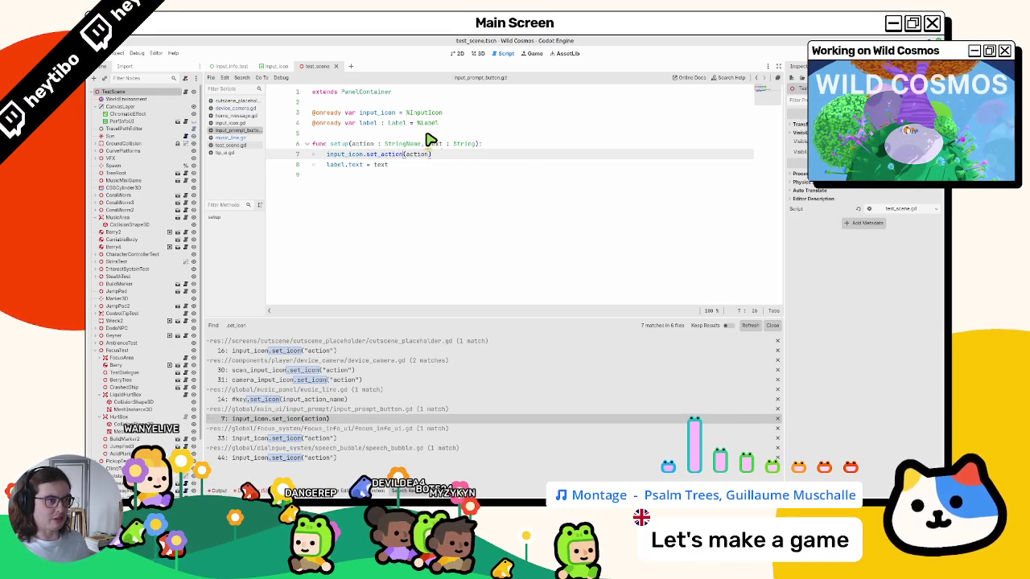
left_click(400, 113)
type(": ")
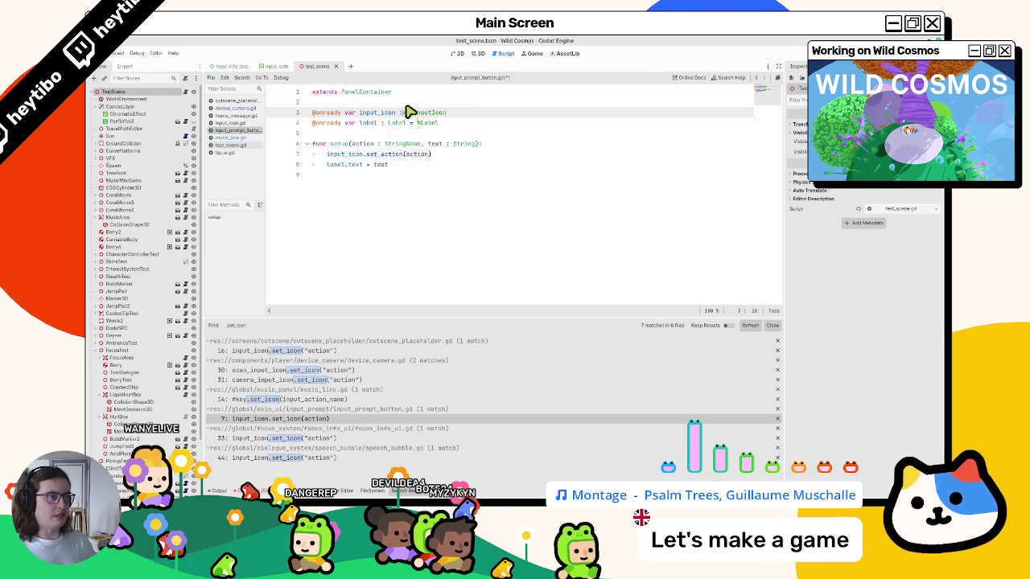
type("Input ")
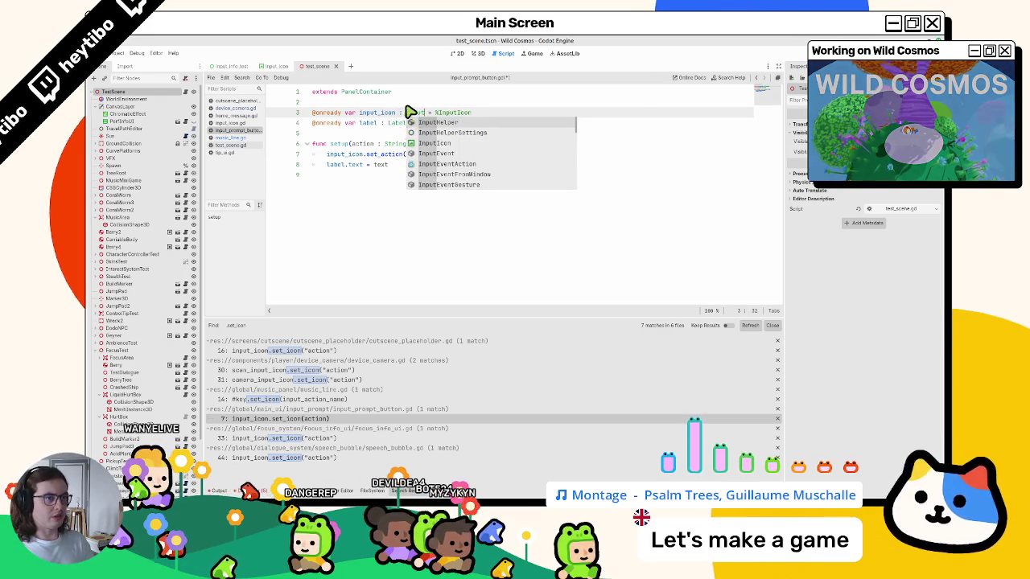
type("I")
key("Return")
key("ctrl+s")
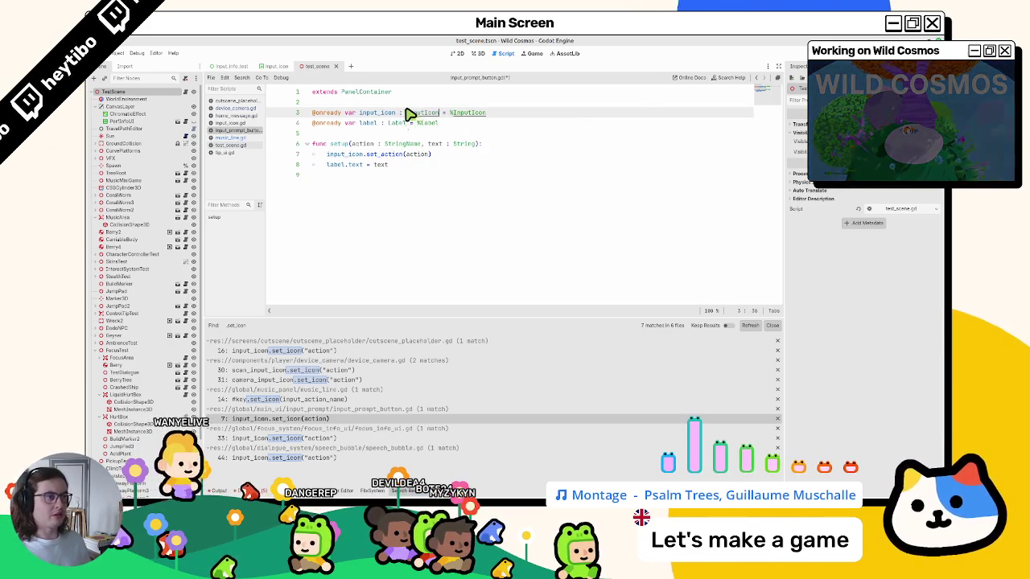
- Rename the action parameter to action_name in every occurrence
double_click(418, 155)
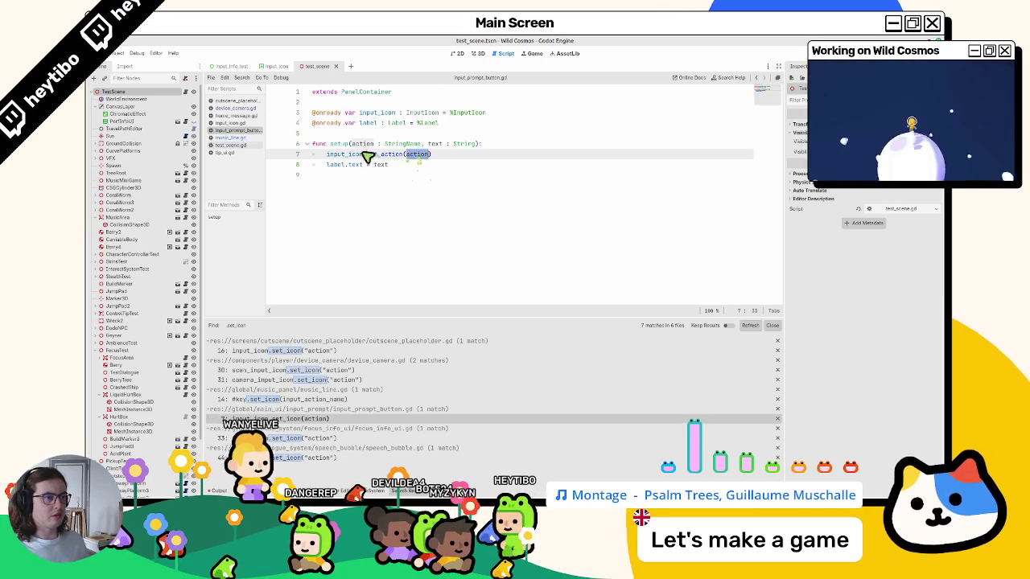
key("ctrl+d")
type("_name")
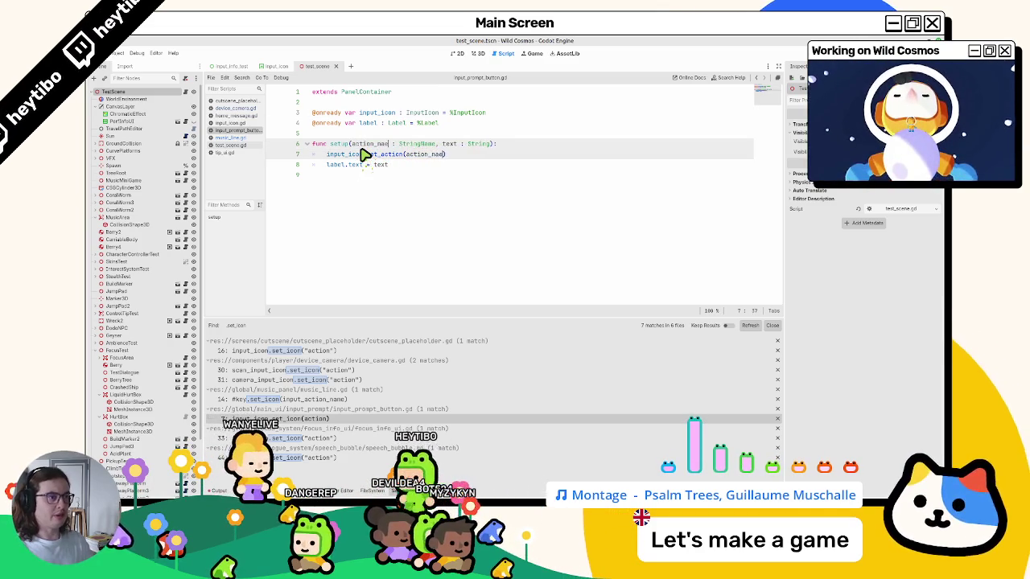
left_click(330, 439)
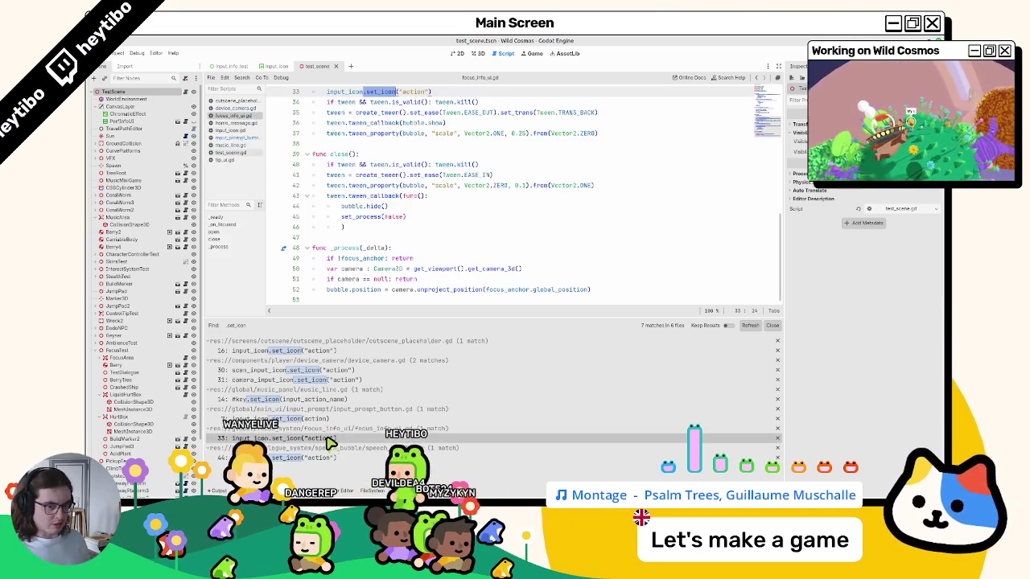
- Check the set_icon matches in focus_info_ui.gd line 33 and in speech_bubble.gd
scroll(427, 179, "up", 3)
scroll(404, 197, "up", 1)
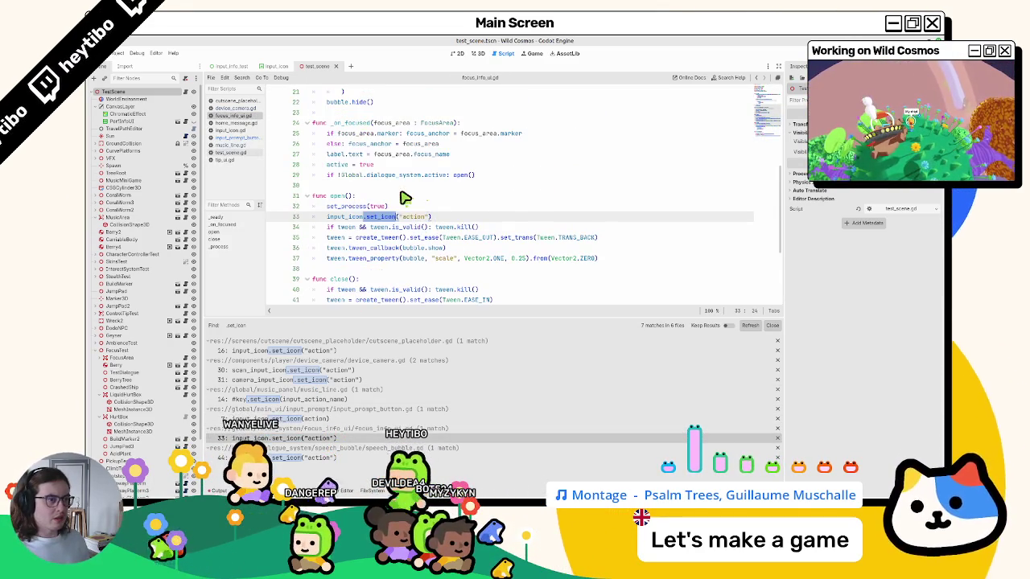
left_click(371, 217)
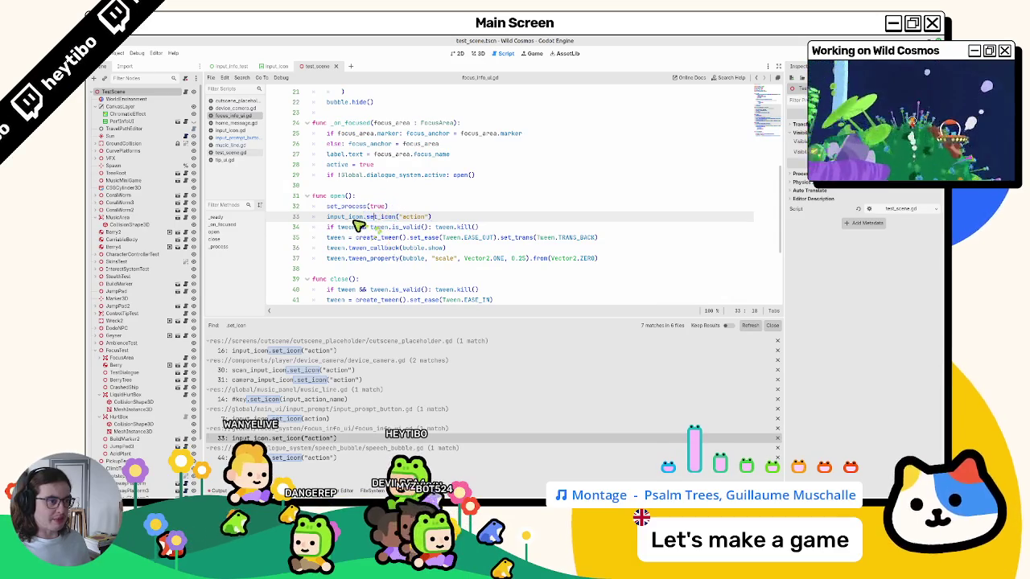
left_click(307, 439)
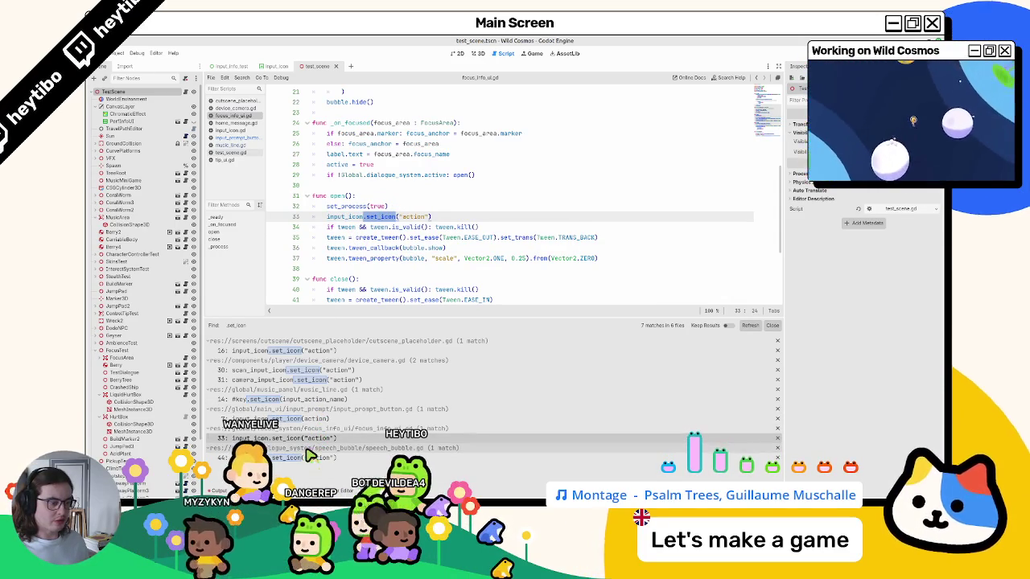
left_click(309, 456)
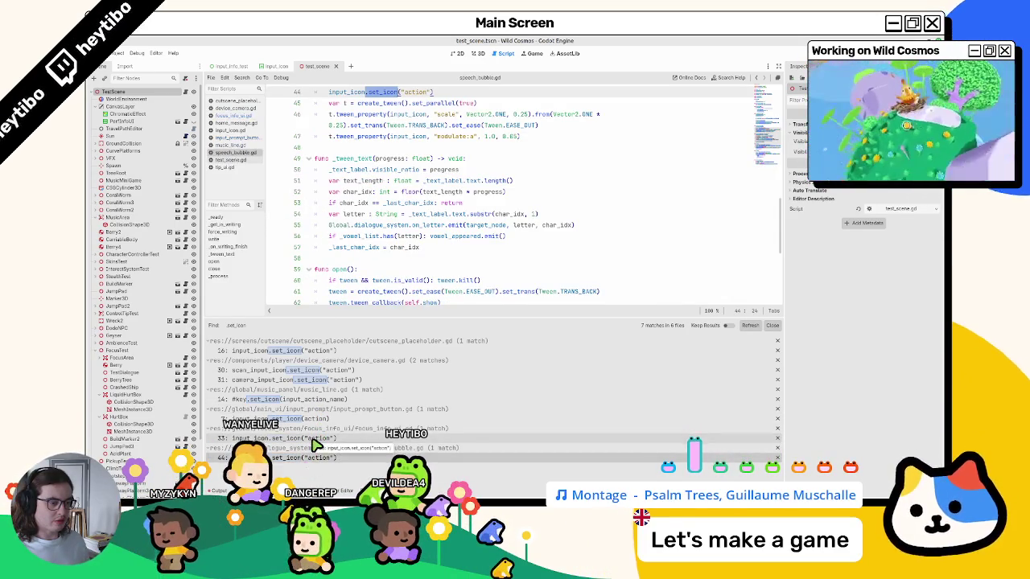
key("alt+Left")
- Close cutscene_placeholder, device_camera and the other open scripts, plus the test_scene tab
middle_click(233, 101)
middle_click(241, 102)
middle_click(245, 101)
middle_click(246, 101)
middle_click(242, 100)
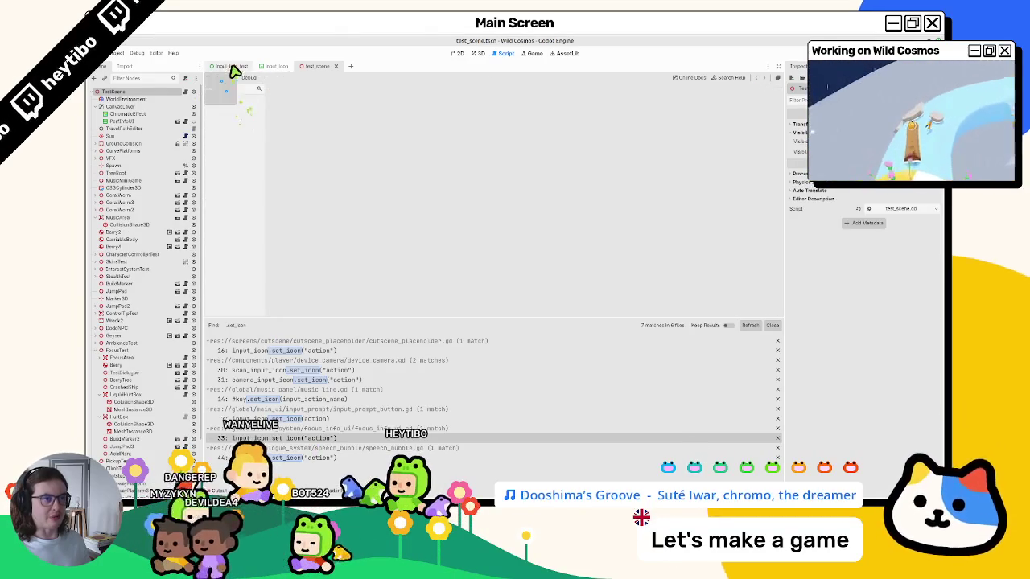
middle_click(228, 68)
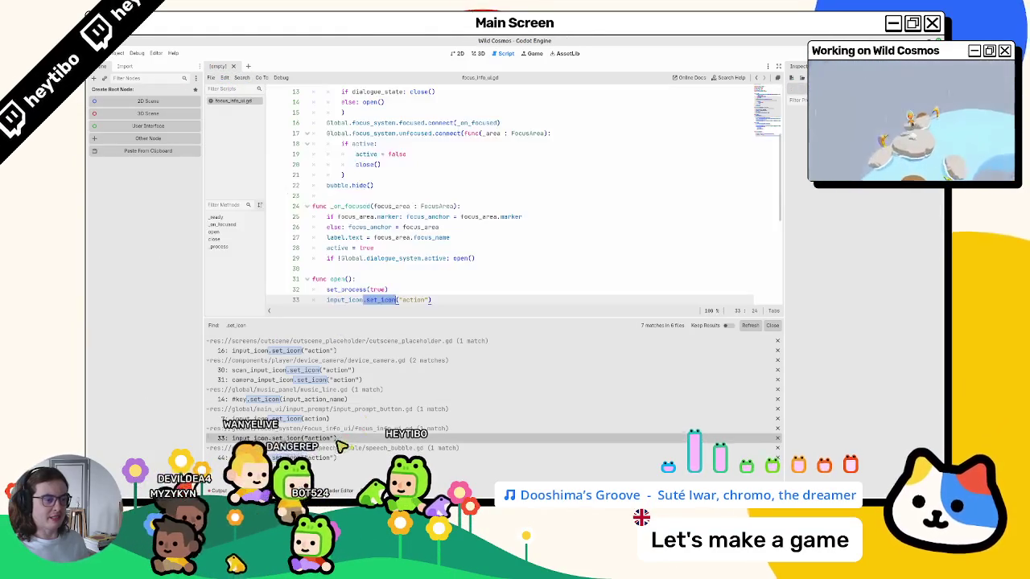
- Reopen focus_info_ui.gd and speech_bubble.gd from the Find results and return to focus_info_ui.gd line 32
left_click(326, 438)
left_click(328, 451)
key("alt+Left")
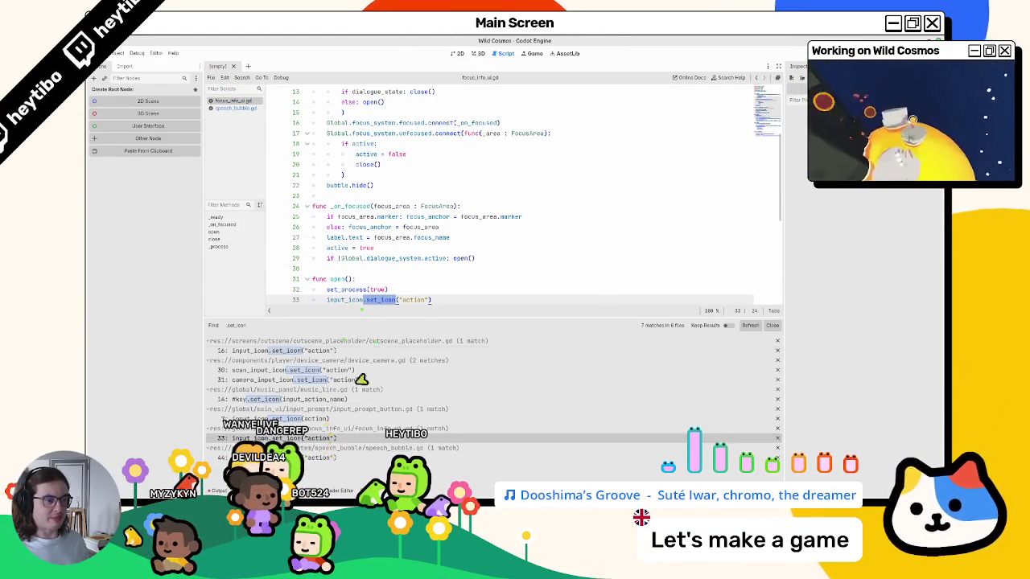
scroll(398, 227, "down", 5)
scroll(398, 227, "up", 5)
scroll(398, 227, "down", 3)
scroll(398, 227, "down", 1)
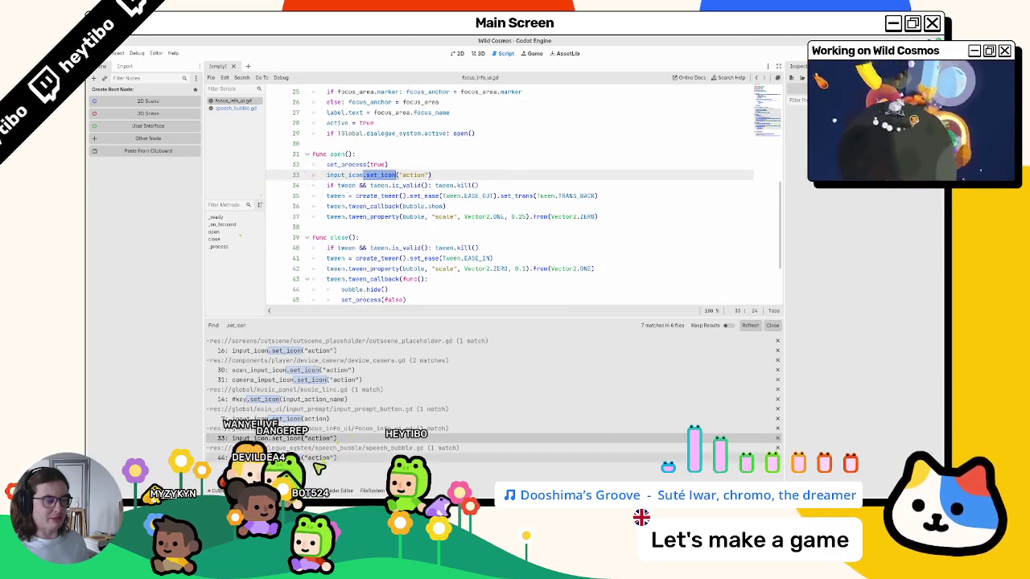
scroll(306, 164, "down", 3)
scroll(359, 236, "up", 3)
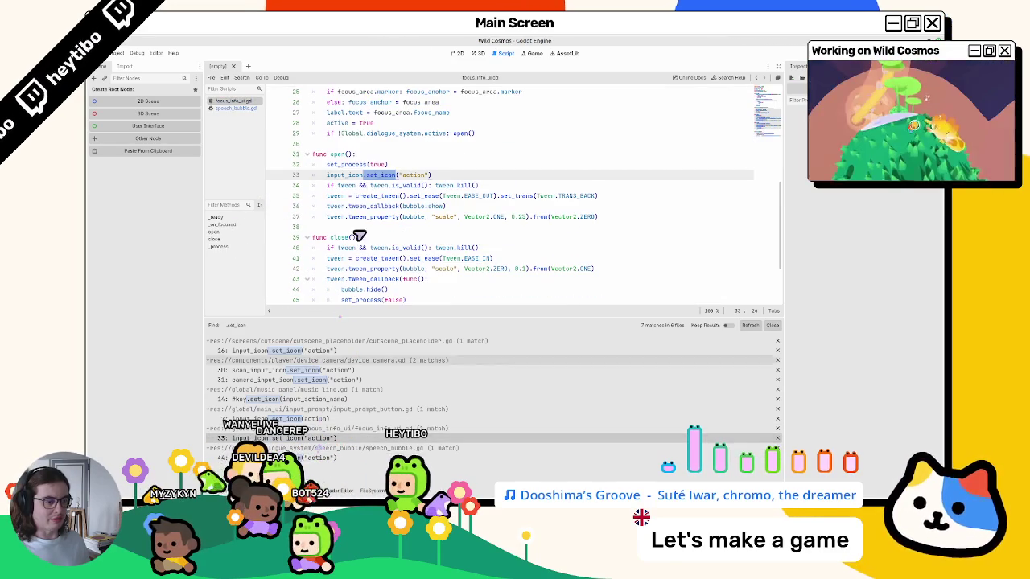
left_click(374, 165)
key("ctrl+shift+o")
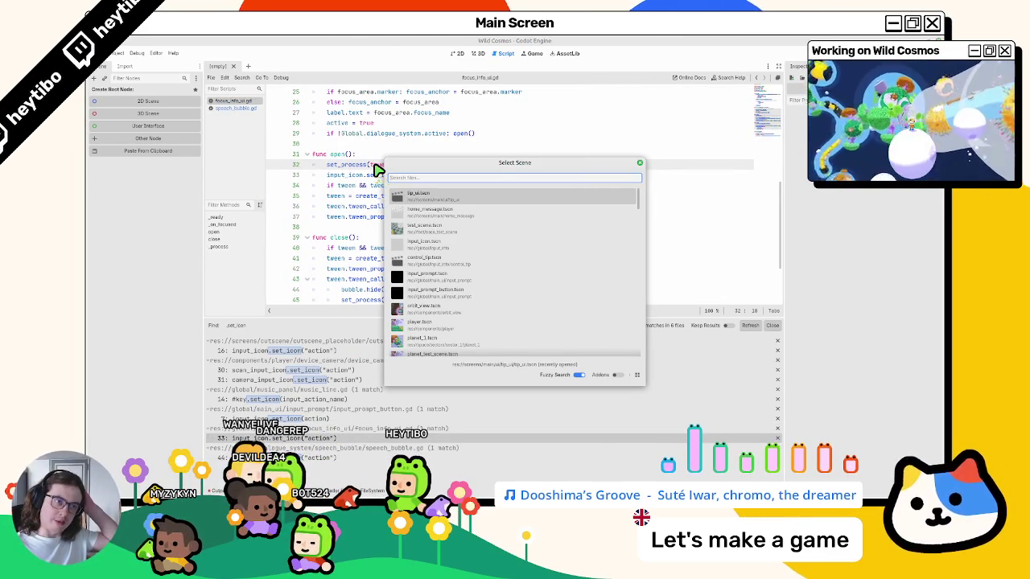
- Open focus_info_ui.tscn, assign an input action to its InputIcon node, and save
type("focus_info")
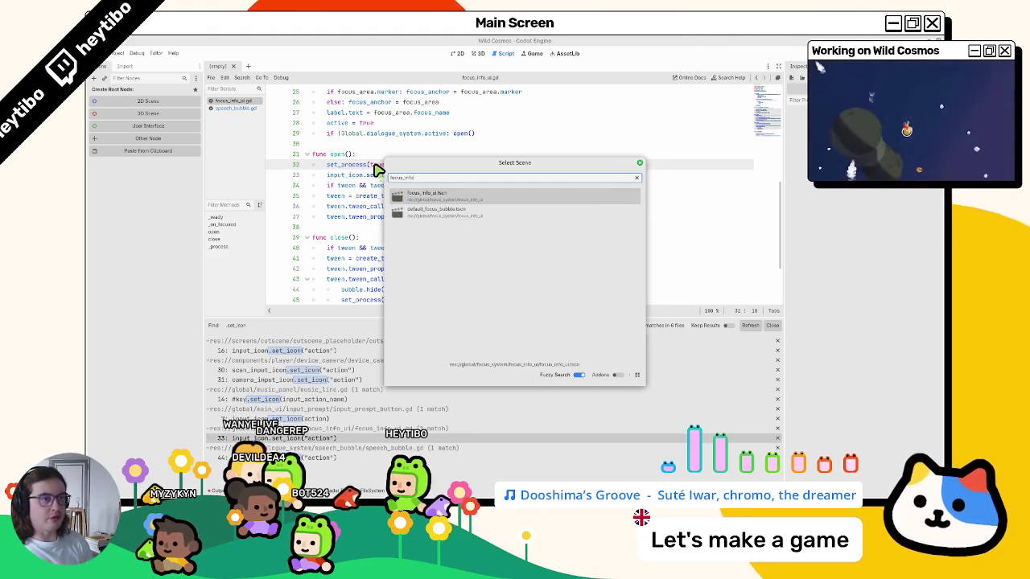
key("Return")
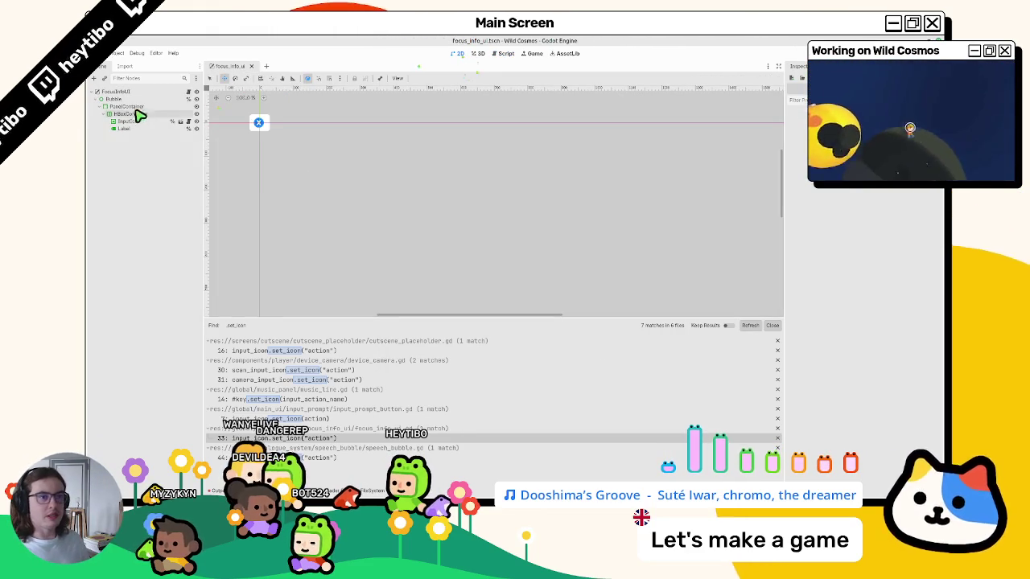
left_click(127, 128)
left_click(129, 120)
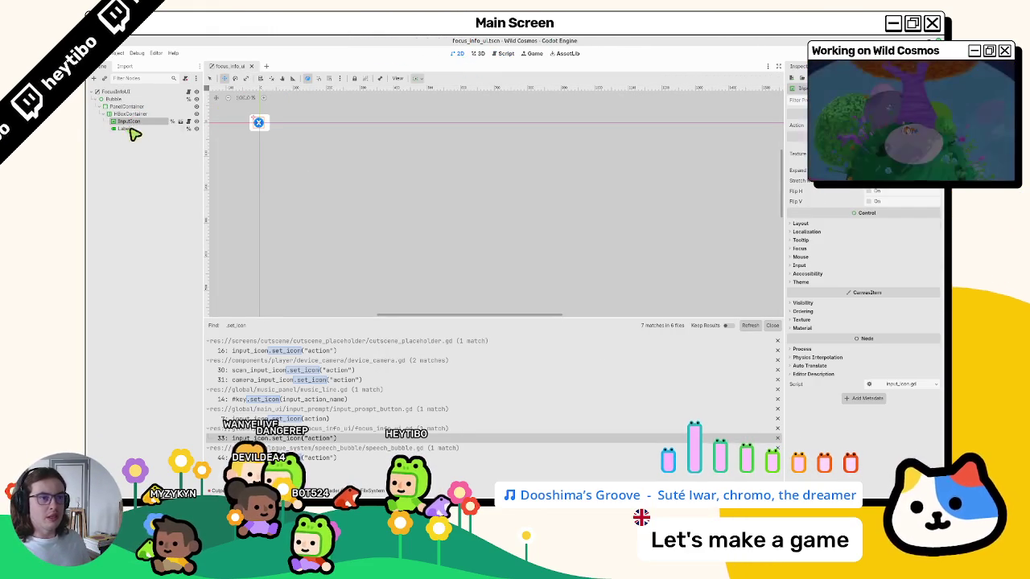
left_click(901, 125)
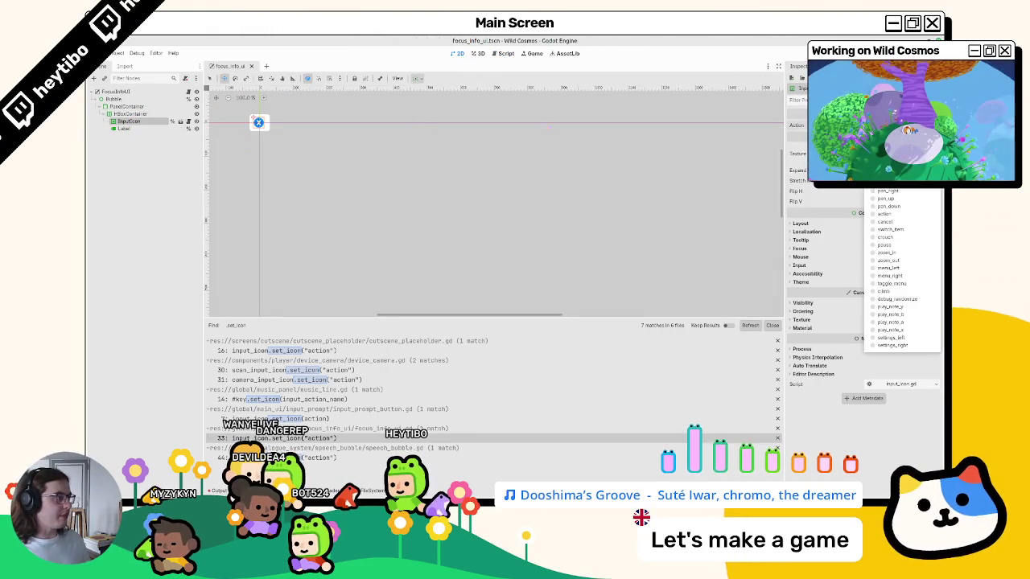
left_click(929, 213)
key("ctrl+s")
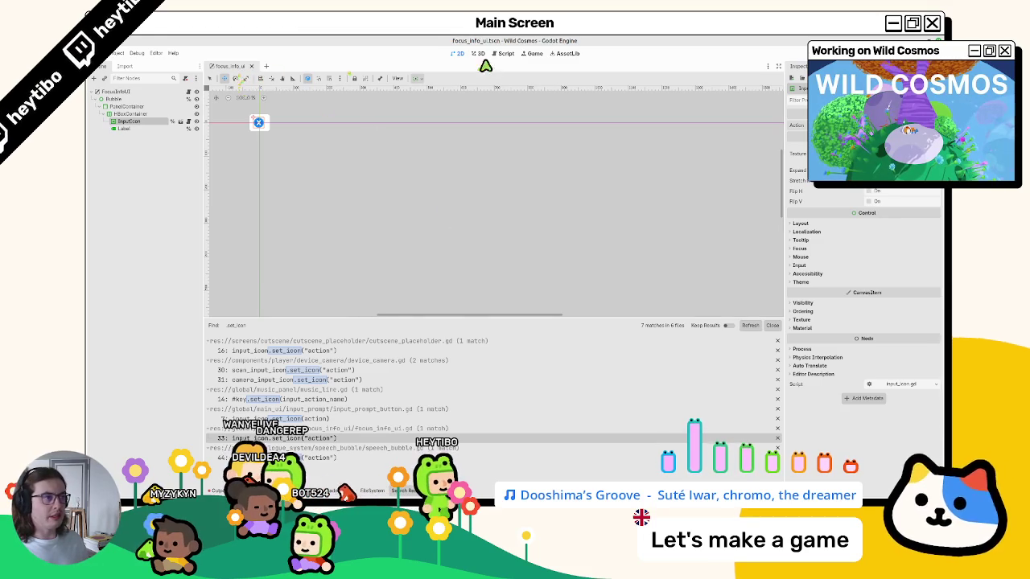
- Delete the line 33 set_icon call and input_icon variable, turn off InputIcon's unique name, and save
left_click(498, 54)
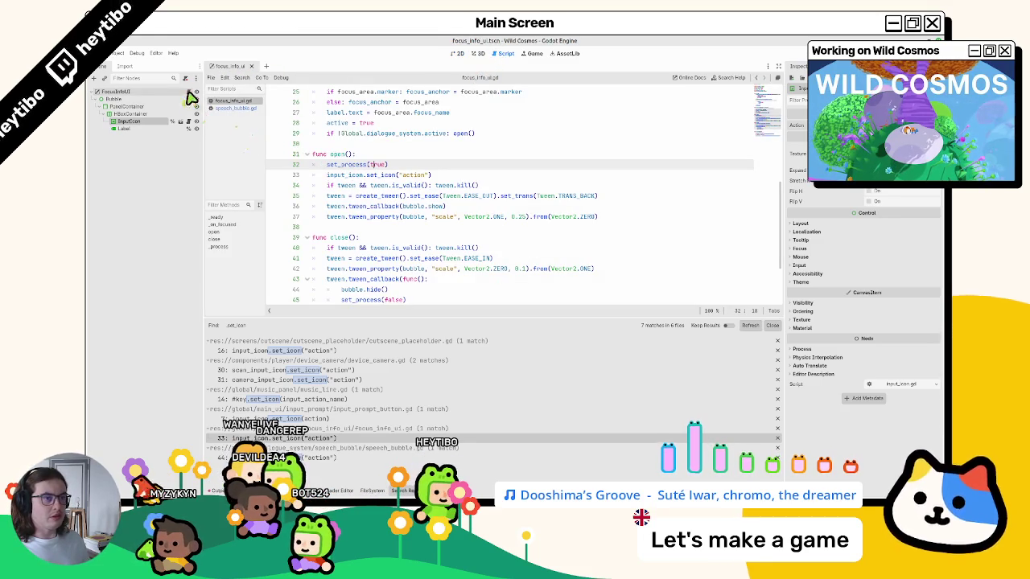
double_click(372, 175)
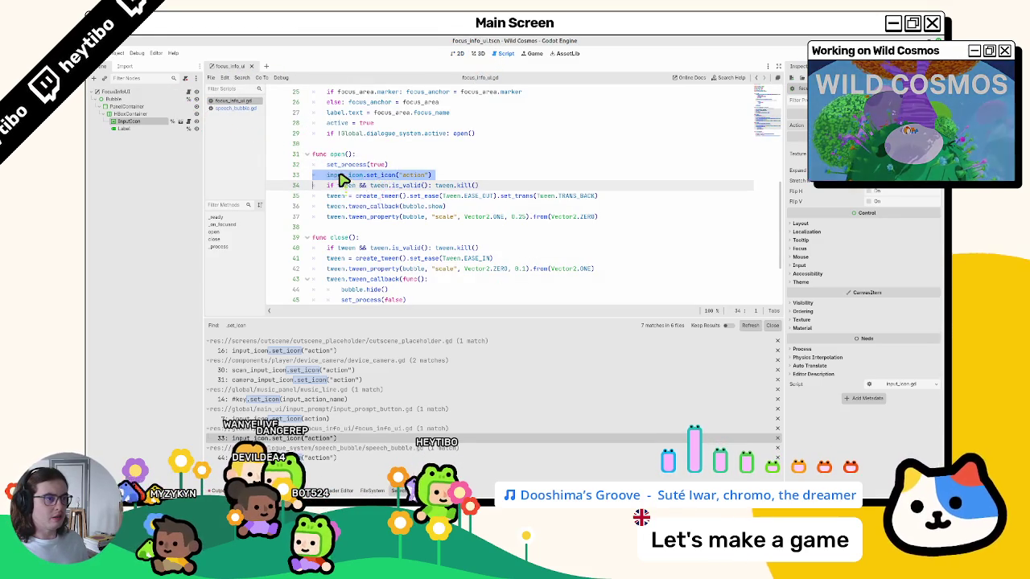
key("ctrl+shift+k")
scroll(341, 177, "up", 8)
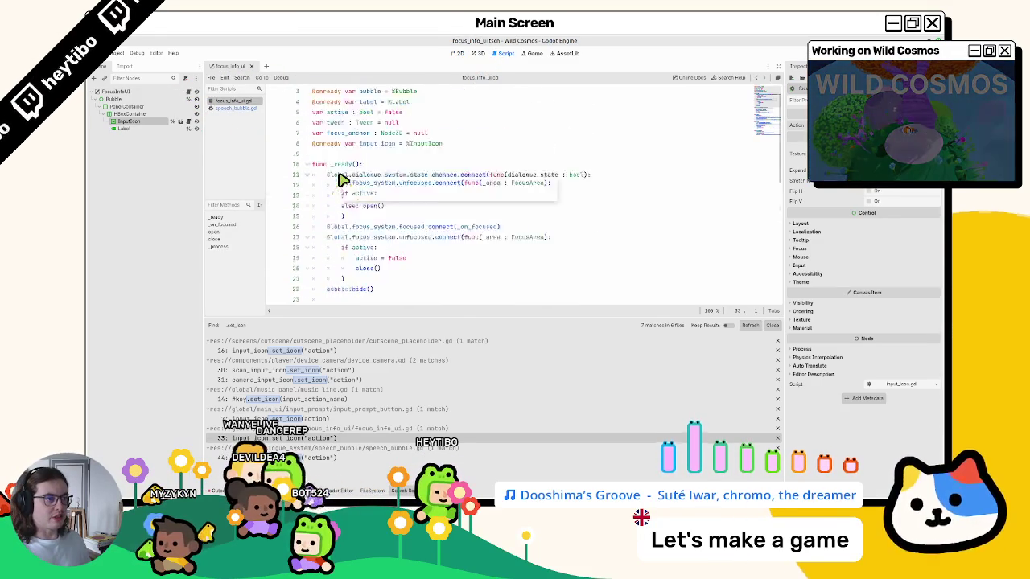
left_click(377, 165)
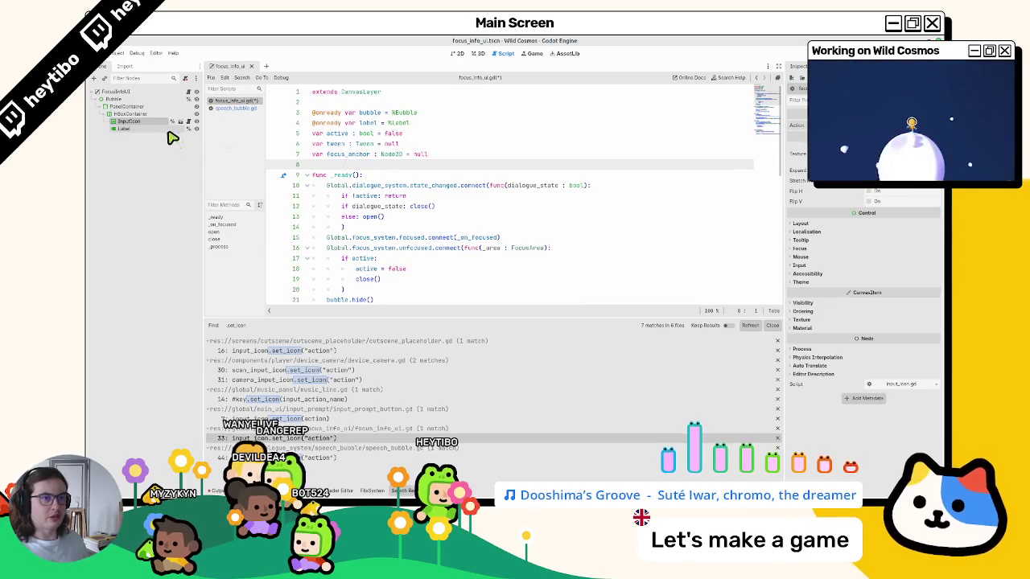
left_click(170, 123)
left_click(536, 291)
left_click(385, 196)
key("ctrl+s")
- Open speech_bubble.gd at its set_icon match and search the script for input_icon
scroll(304, 184, "down", 3)
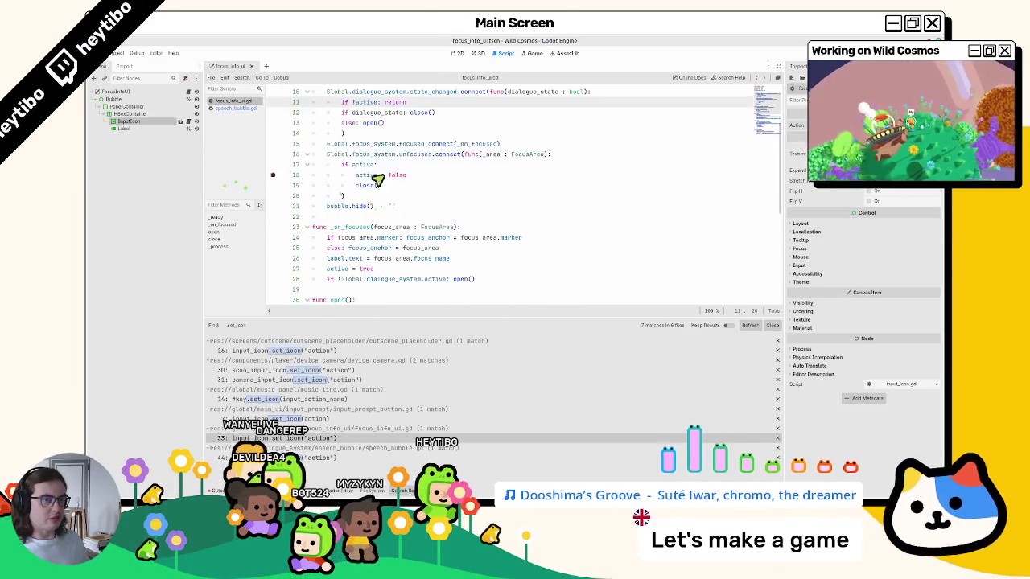
key("ctrl+f")
type("IN")
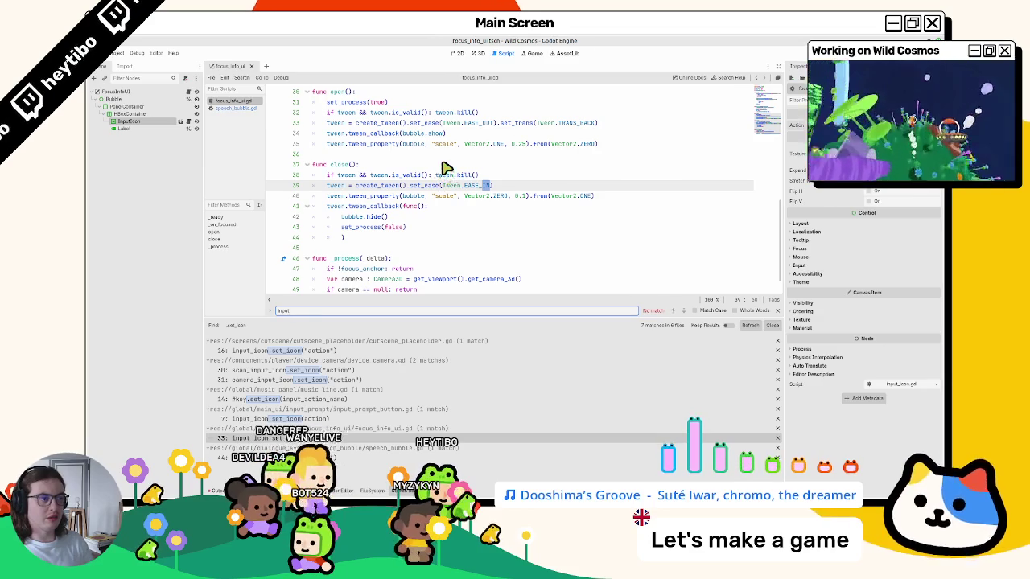
key("Escape")
left_click(354, 457)
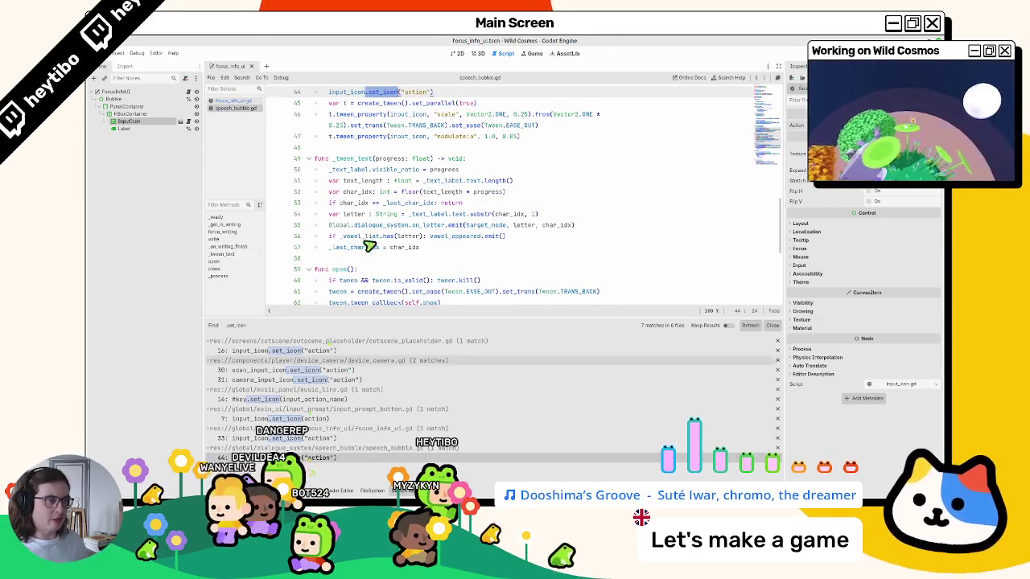
left_click(352, 93)
double_click(354, 103)
key("ctrl+f")
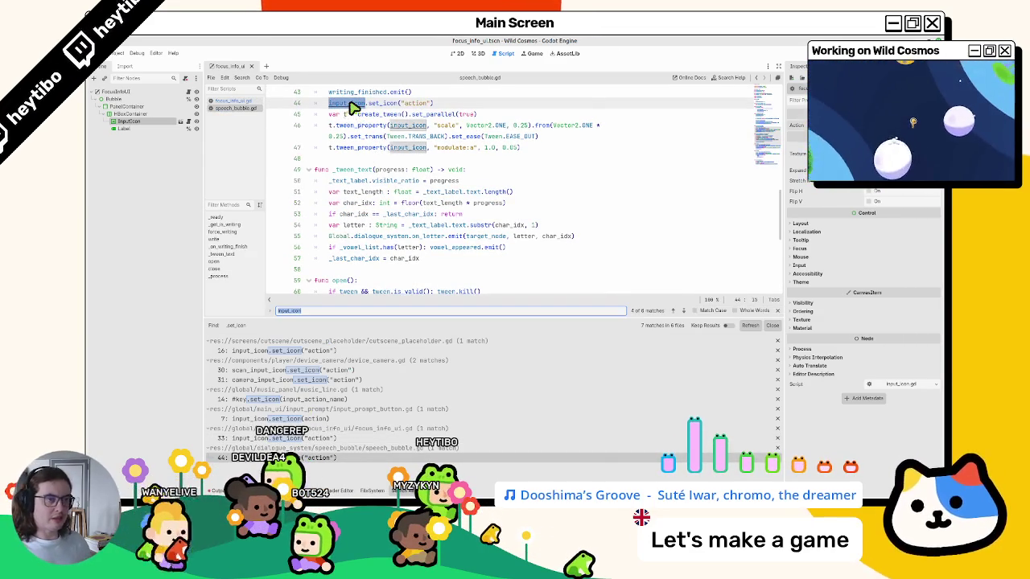
- Step through the input_icon matches and cut the line 44 set_icon("action") call in speech_bubble.gd
key("shift+Return")
key("Return")
key("Return")
key("Return")
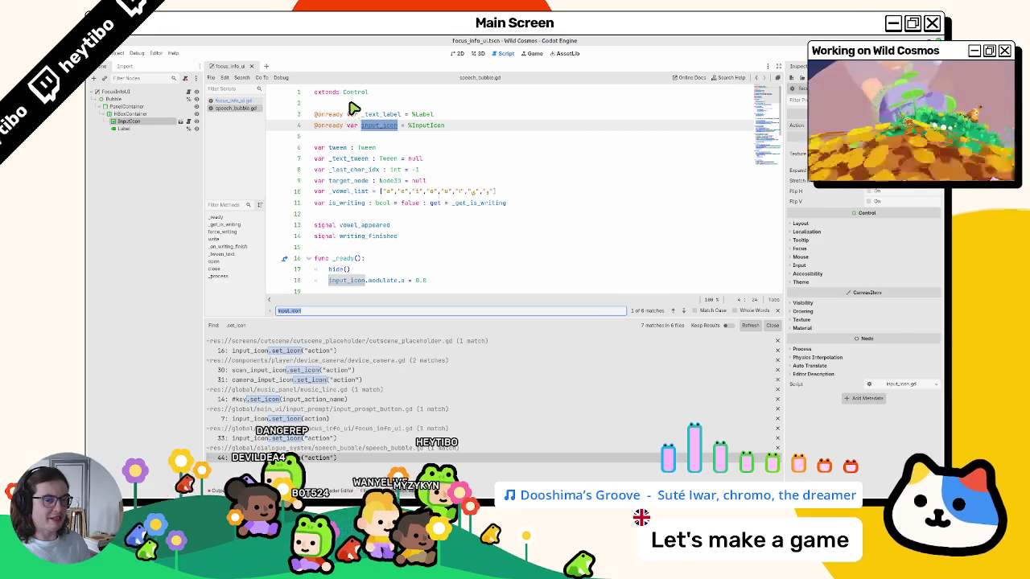
key("Return")
key("Return")
key("Return")
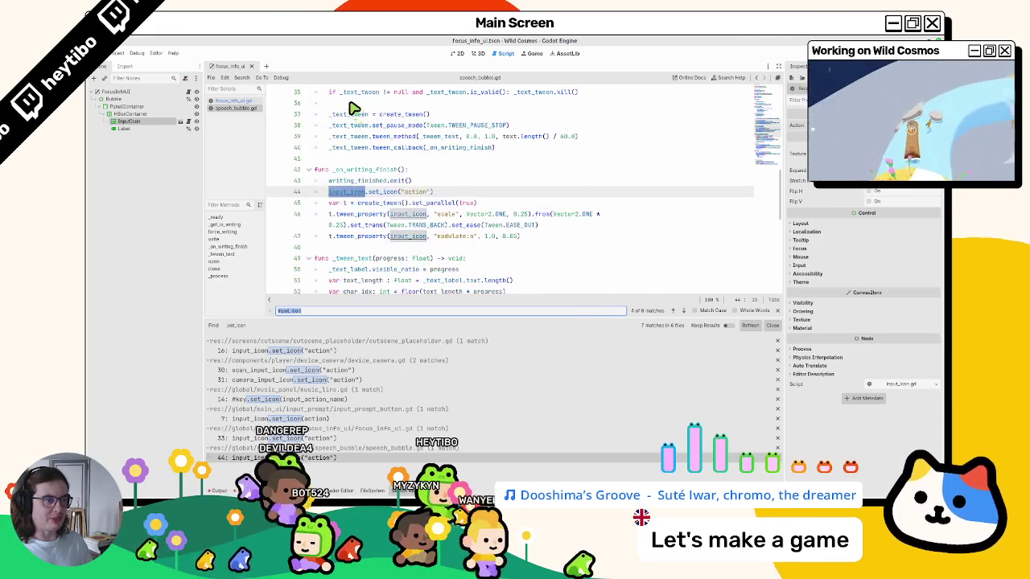
key("Return")
key("Escape")
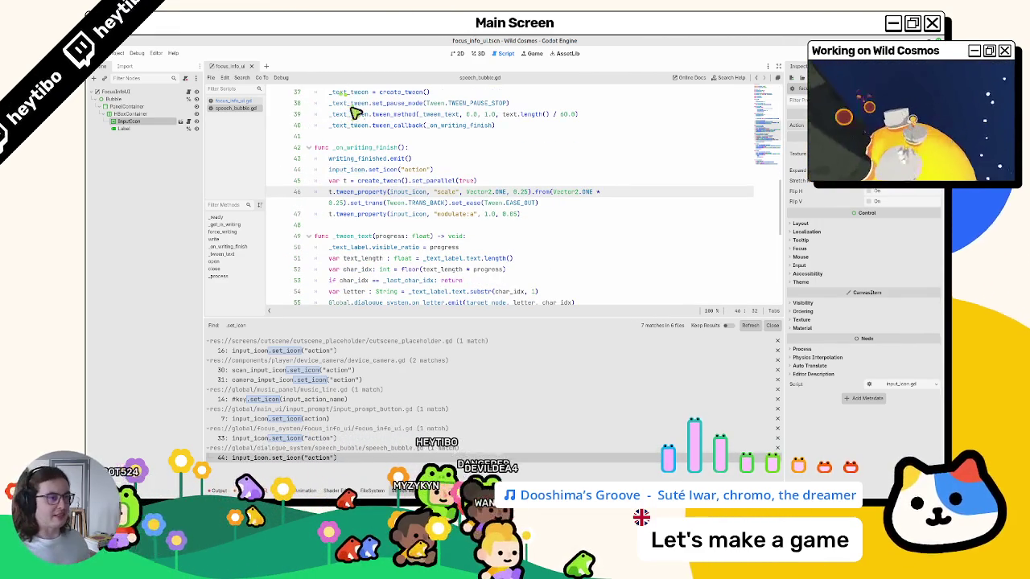
left_click(371, 172)
key("ctrl+x")
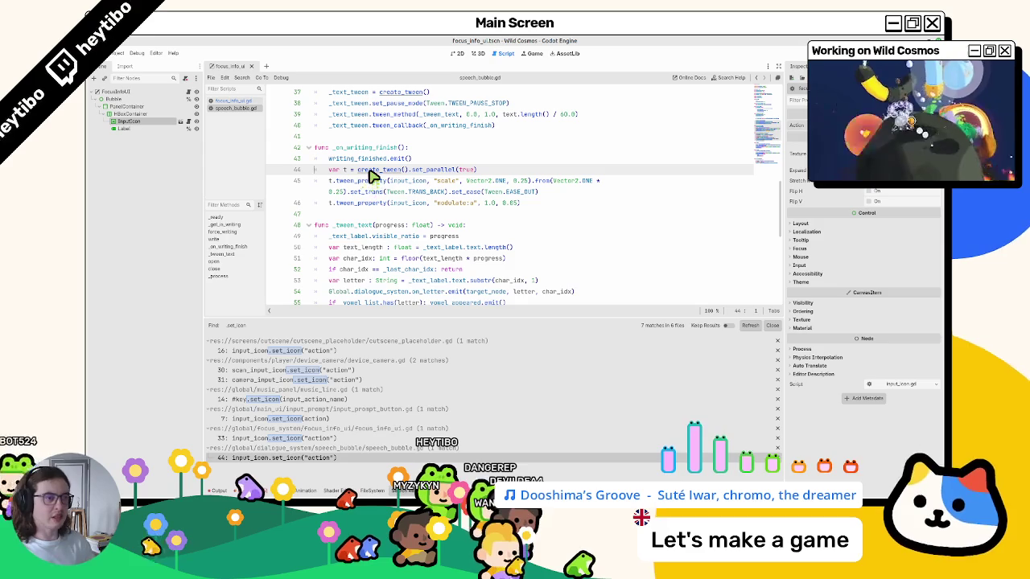
key("ctrl+shift+o")
- Open speech_bubble.tscn in 2D and set its InputIcon node's Action to action
type("speech_bubble")
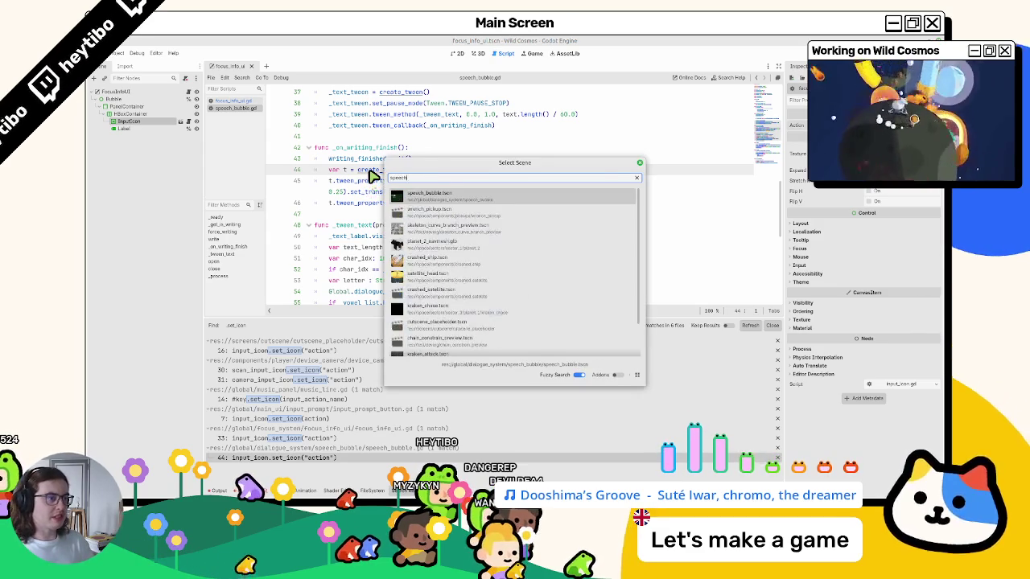
key("Return")
left_click(456, 54)
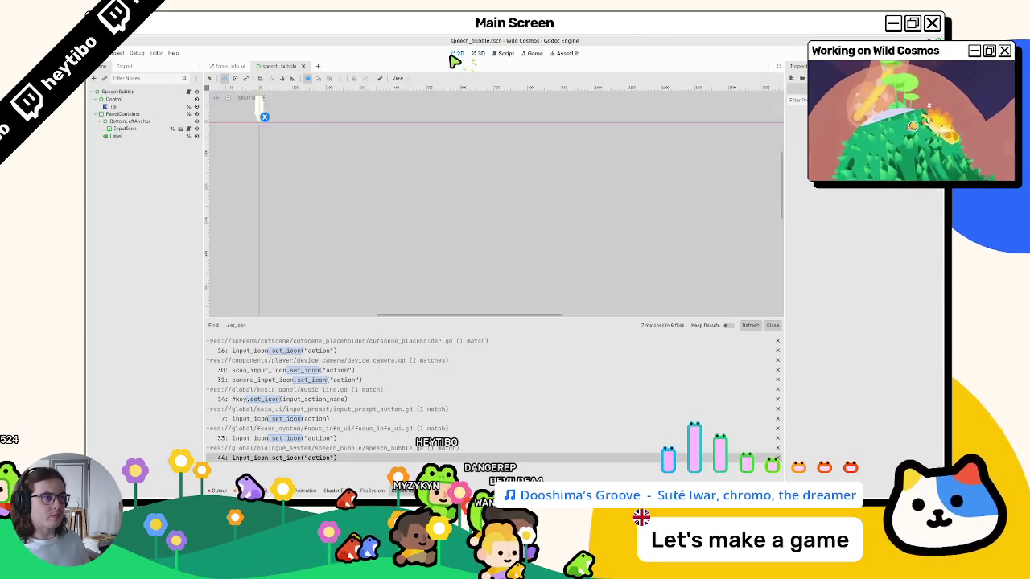
left_click(125, 128)
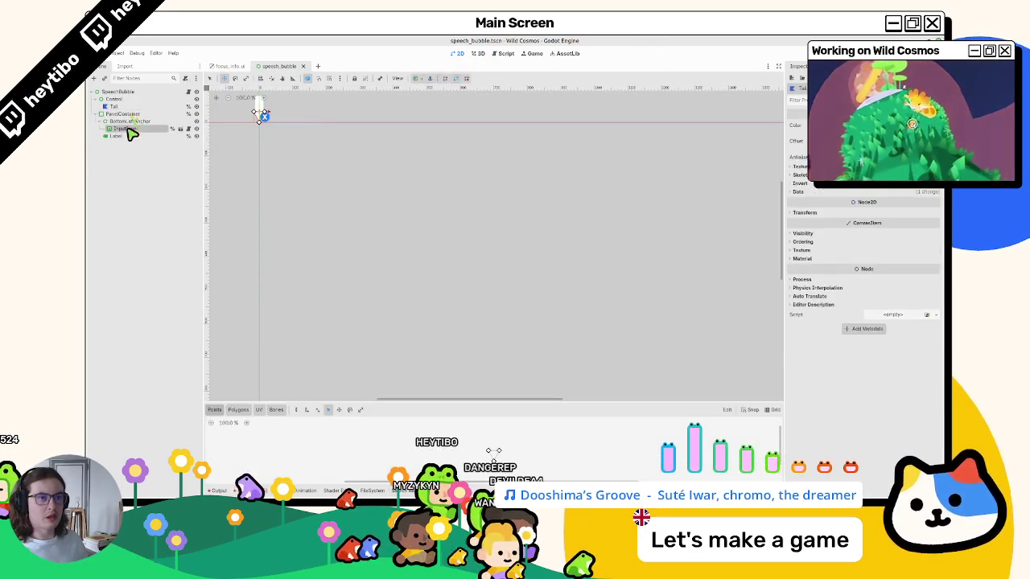
left_click(901, 133)
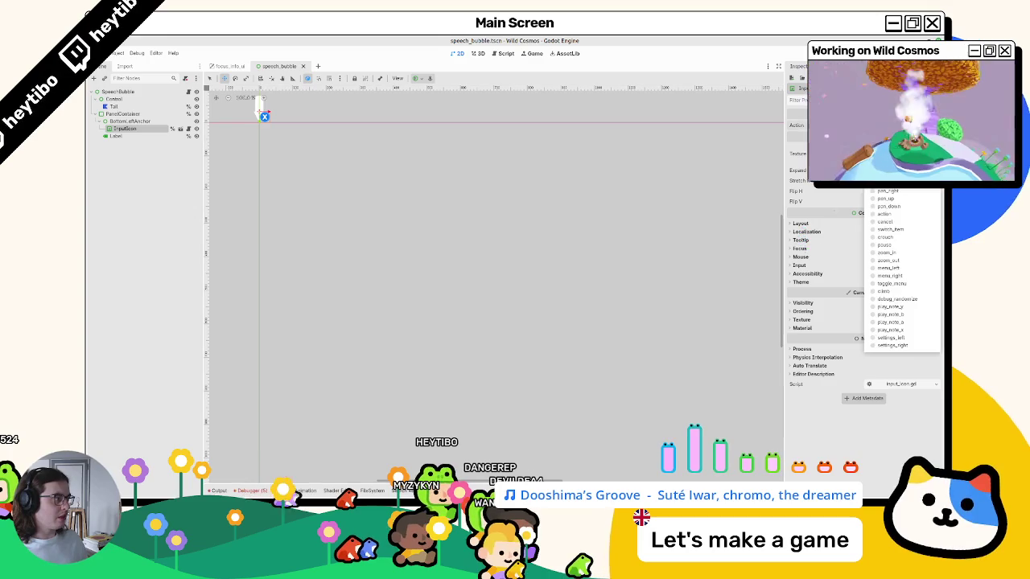
left_click(905, 216)
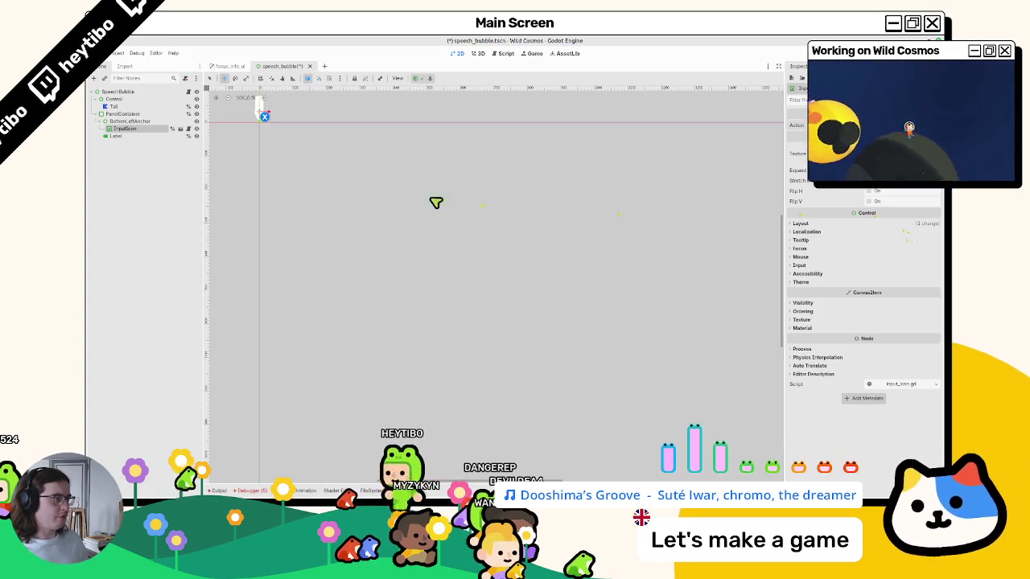
key("ctrl+shift+o")
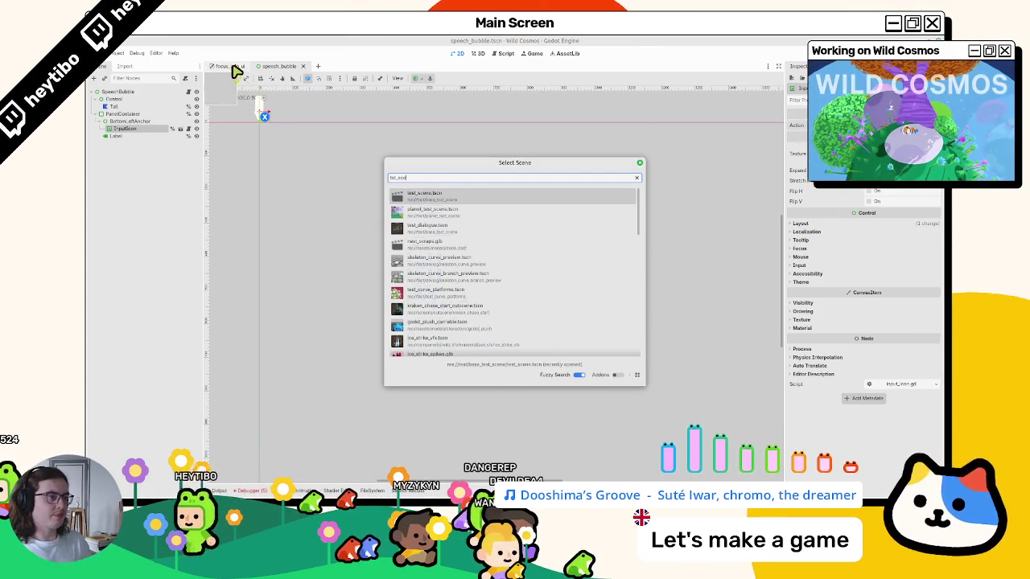
- Run test_scene.tscn with F6 and walk the player to the berry bush and dialogue test
key("Return")
key("F6")
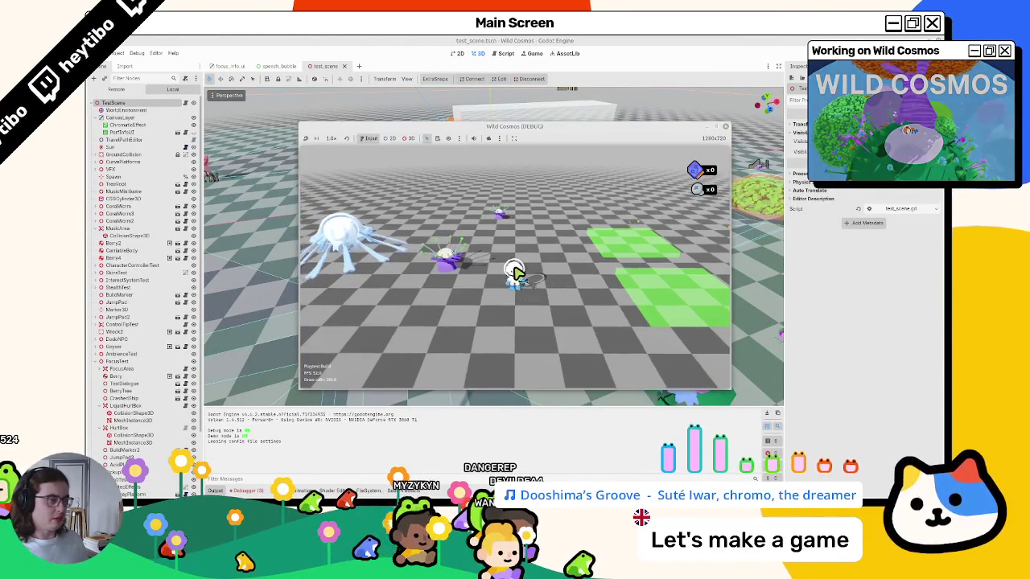
key("m")
key("d")
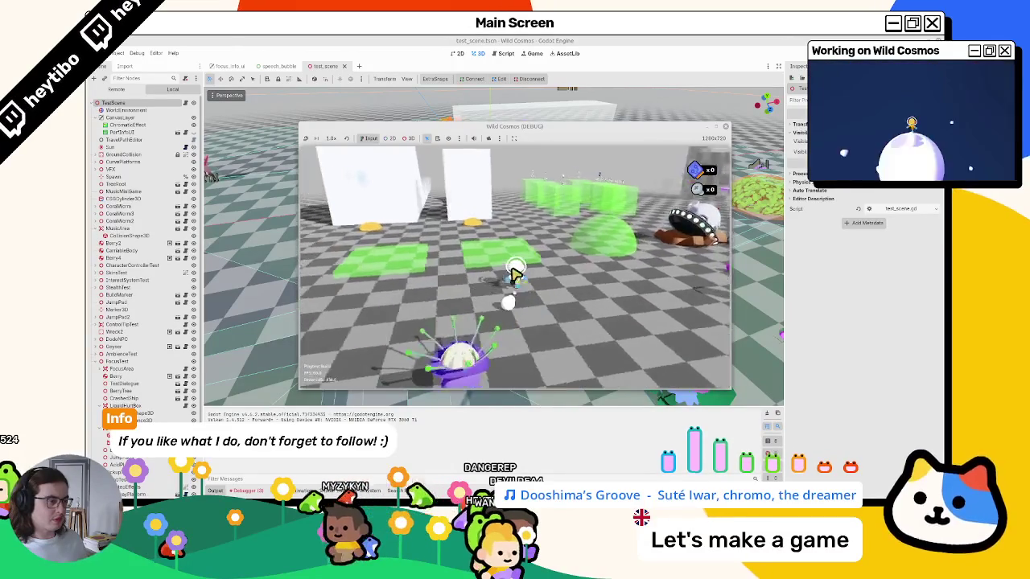
key("d")
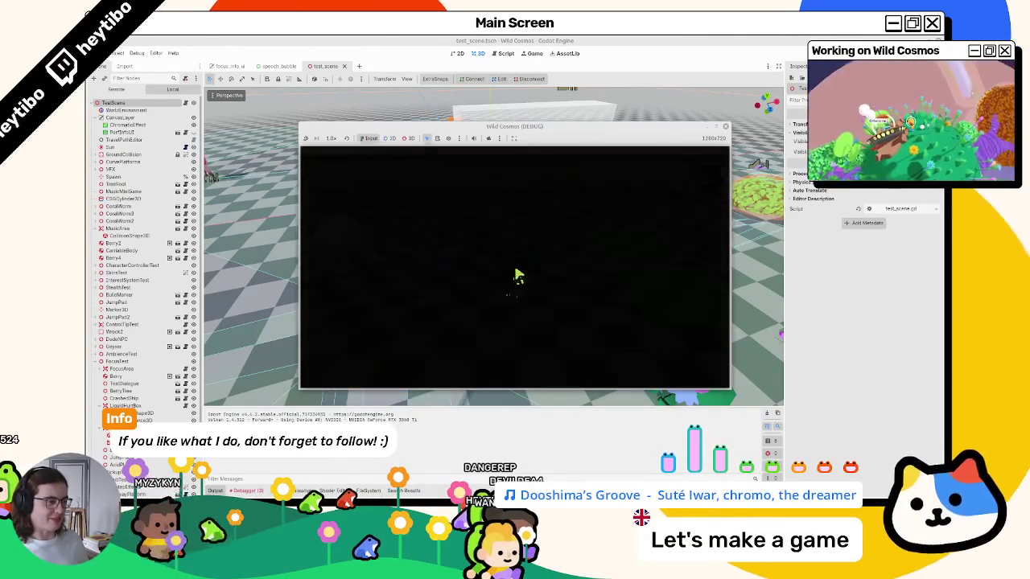
key("d")
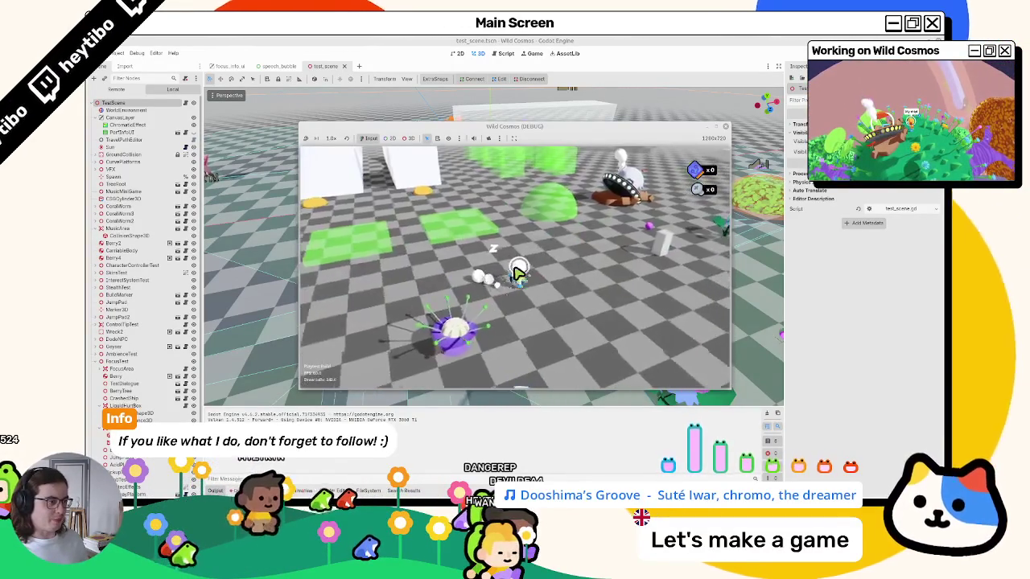
key("w")
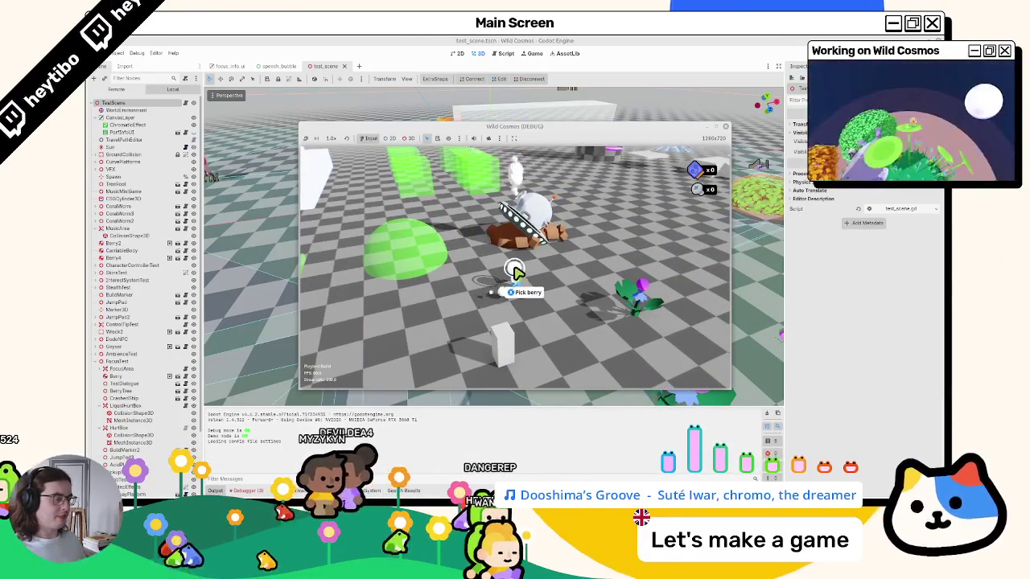
key("d")
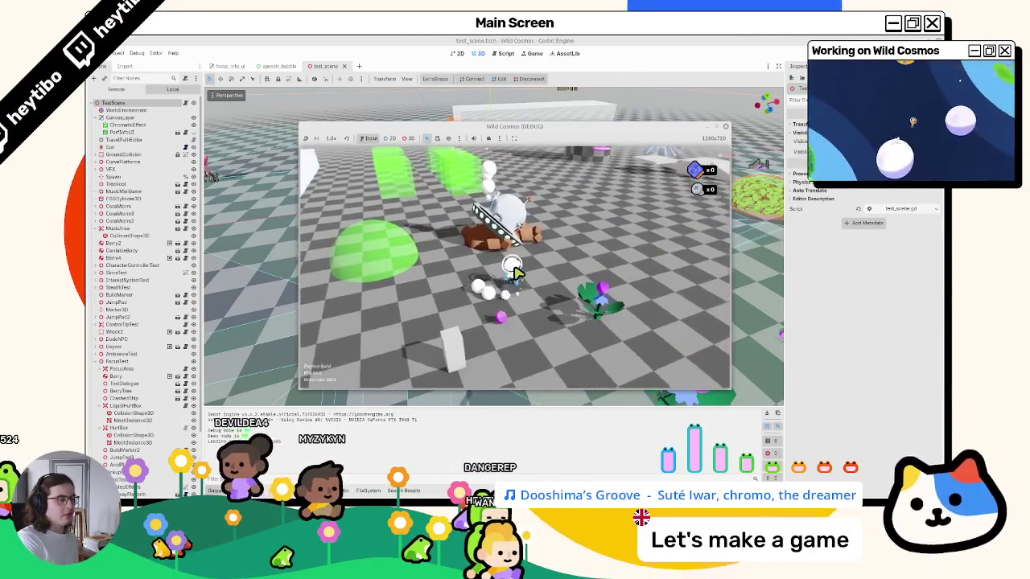
key("s")
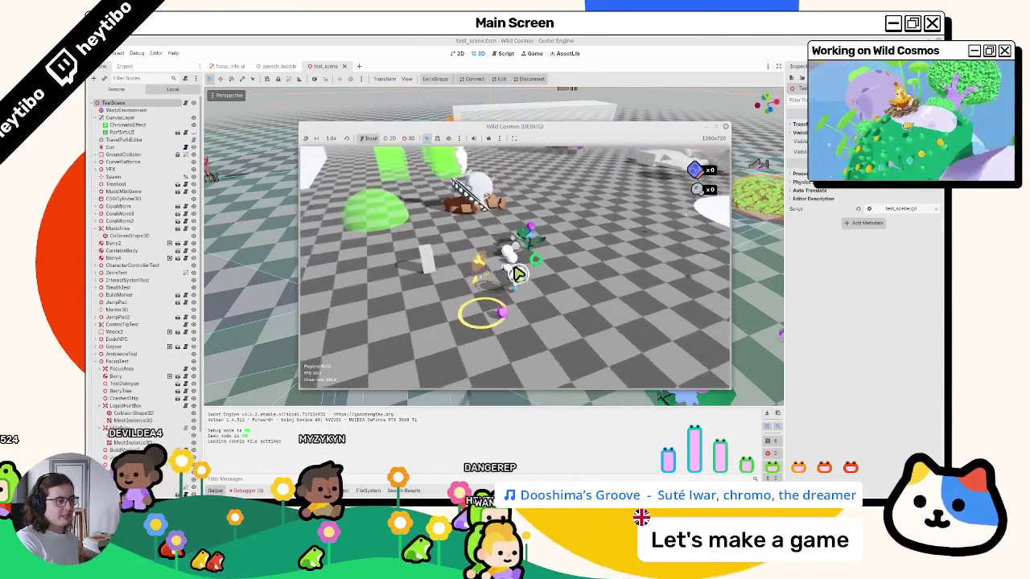
key("w")
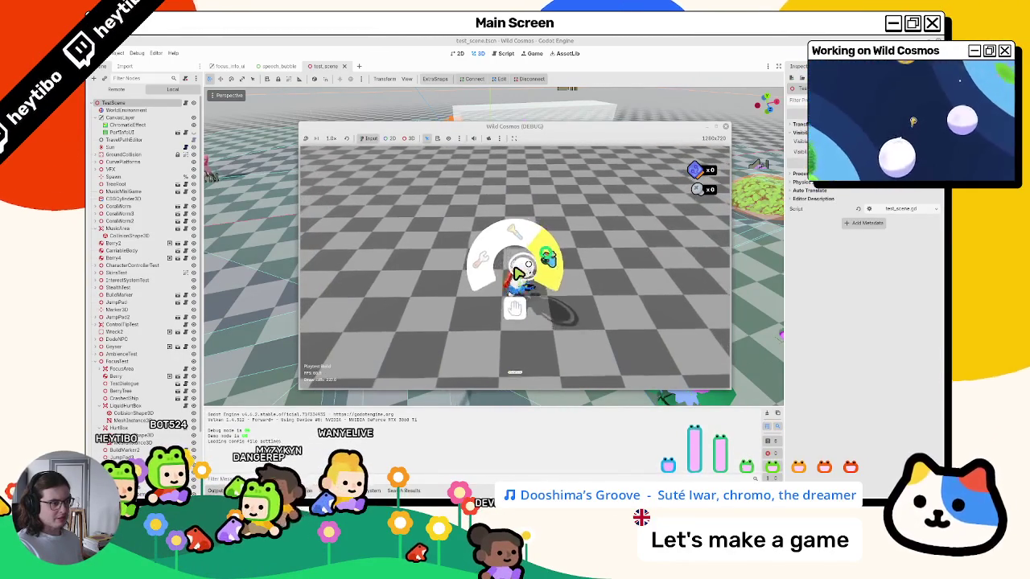
- Close the tool wheel to try camera mode, then quit the debug game with Escape
left_click(515, 272)
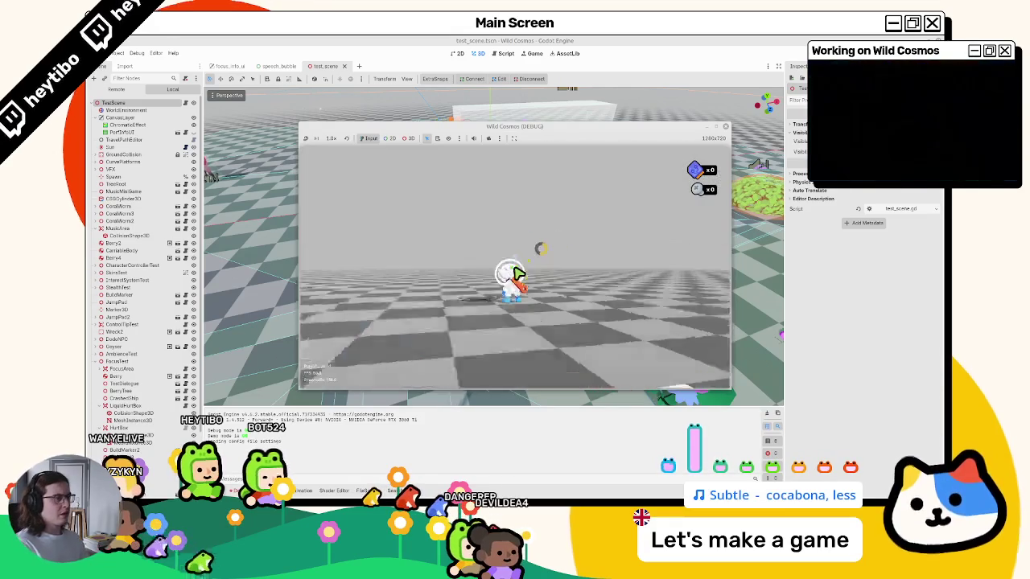
key("Escape")
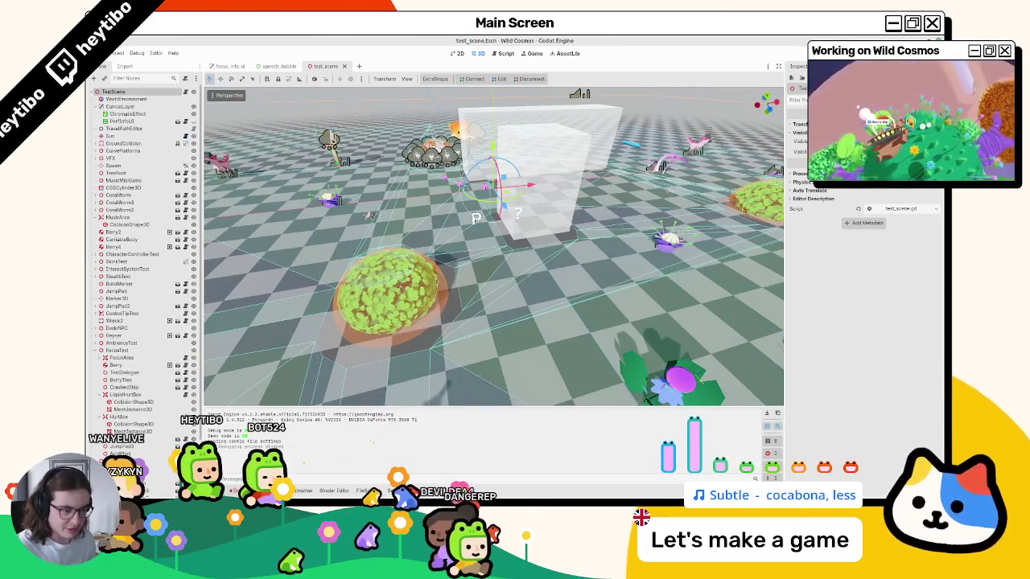
- Clear the three get_global_transform errors in the Debugger and collapse the bottom panel
left_click(235, 490)
left_click(277, 361)
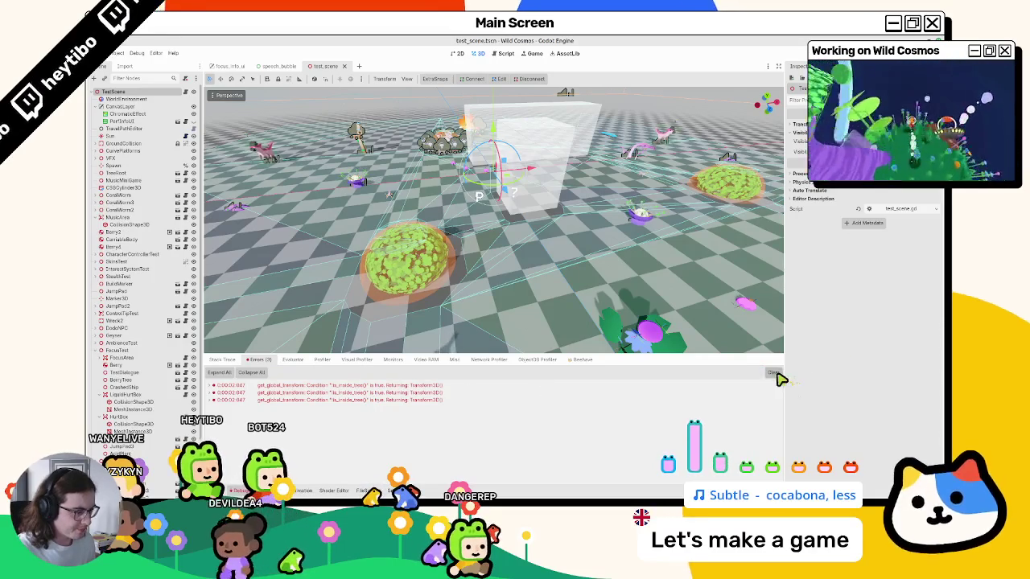
left_click(773, 373)
left_click_drag(724, 354, 636, 483)
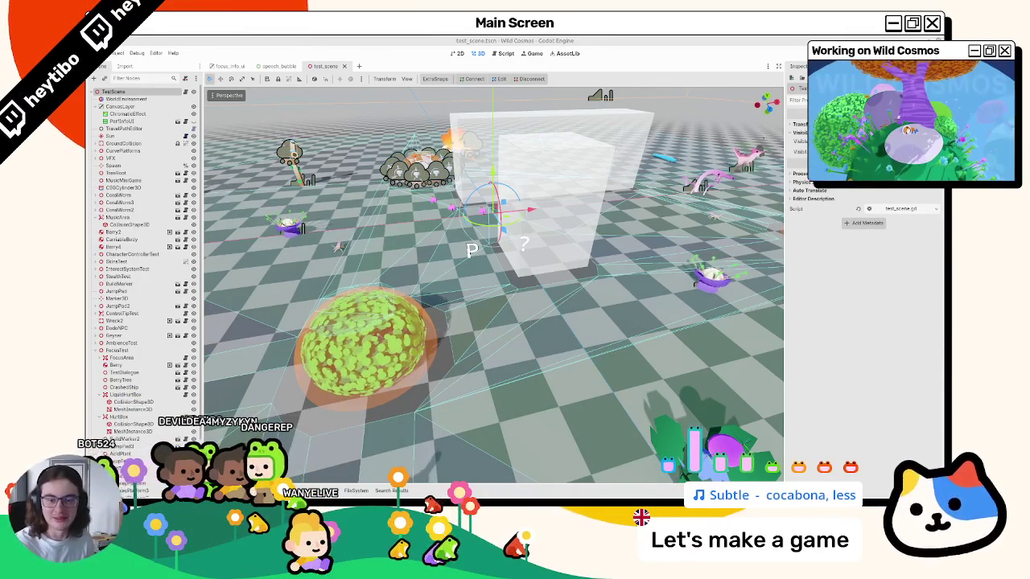
- Zoom the 3D view, then return to the speech_bubble scene tab
scroll(522, 289, "down", 6)
scroll(521, 290, "up", 5)
scroll(519, 287, "down", 2)
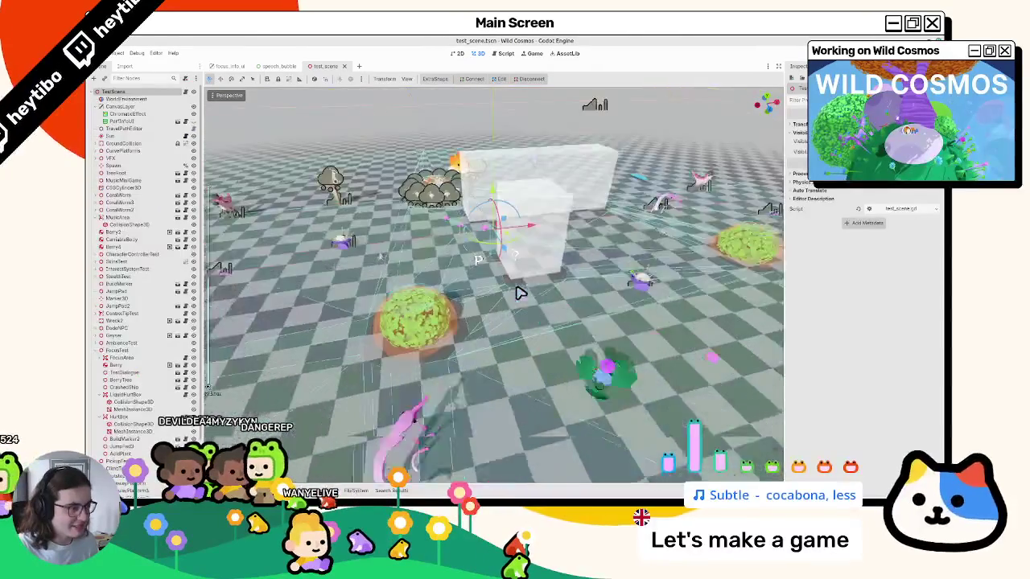
scroll(515, 283, "down", 4)
scroll(515, 283, "up", 2)
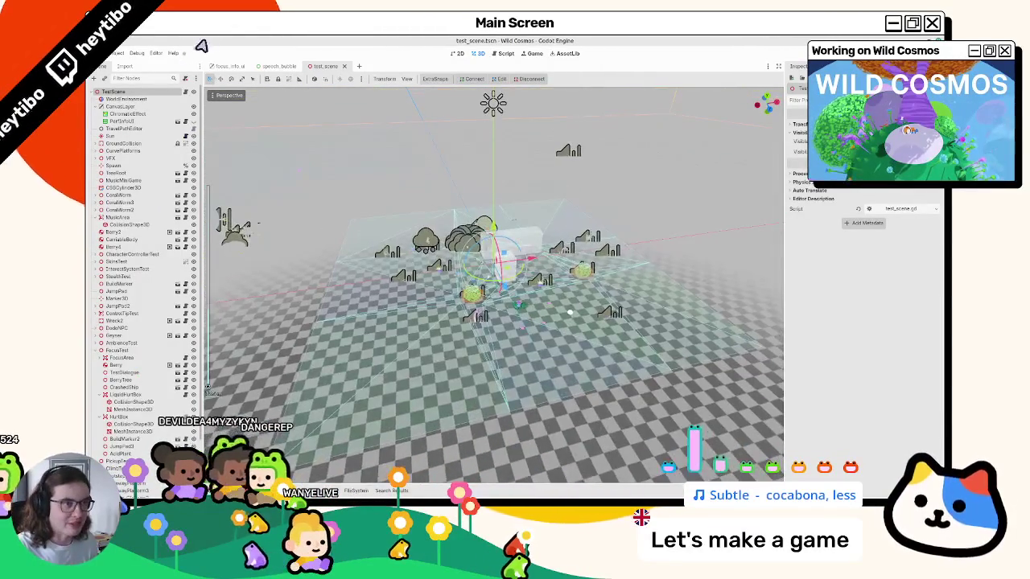
left_click(229, 66)
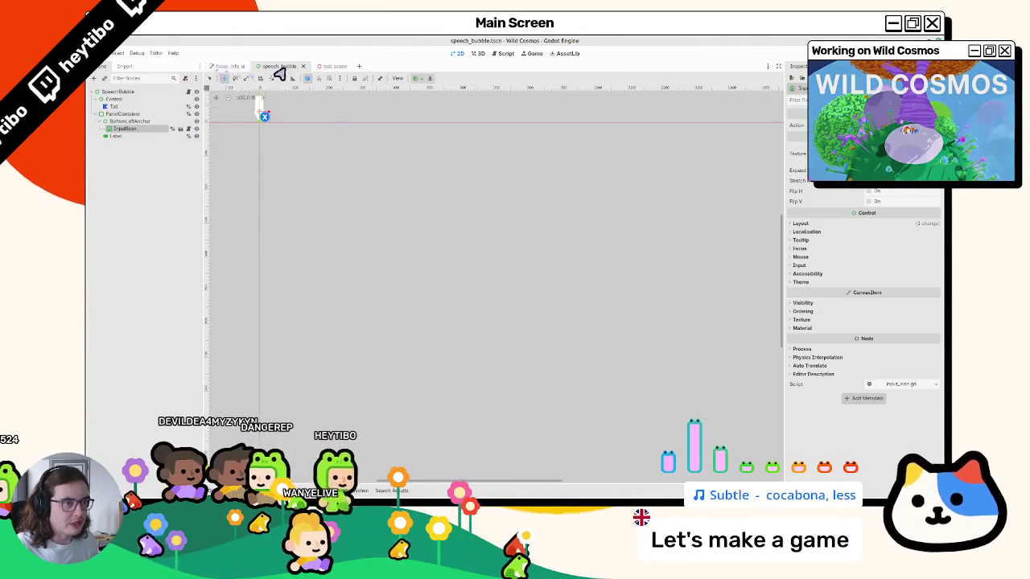
- Close the unneeded scene and open device_camera.tscn via quick scene search for 'camera'
left_click(251, 66)
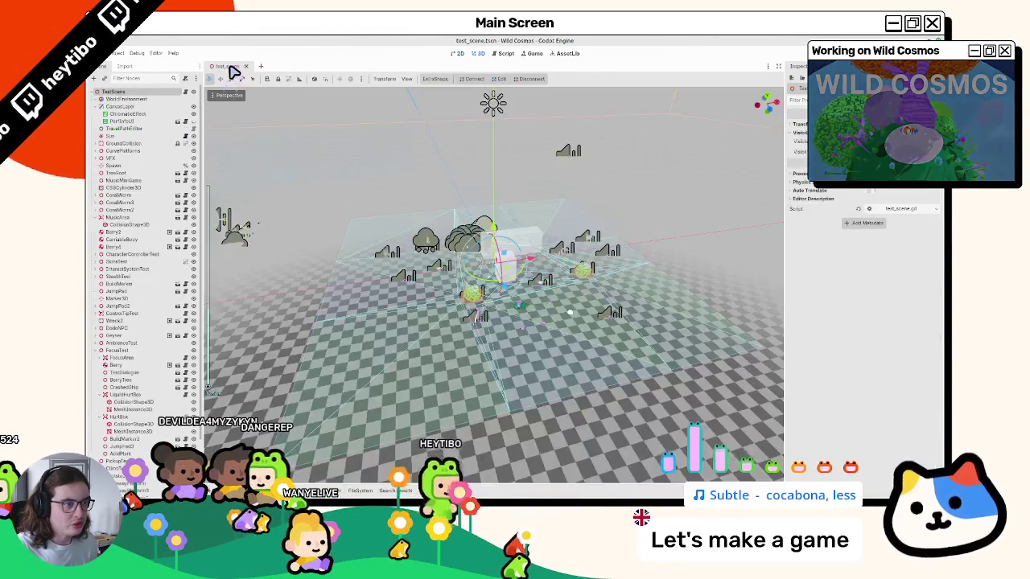
scroll(326, 219, "down", 2)
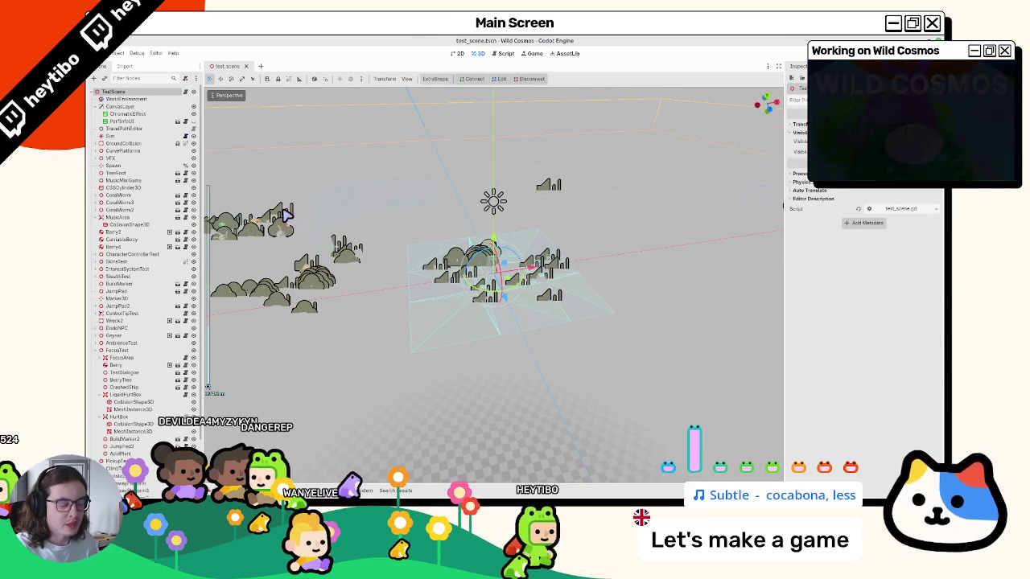
key("ctrl+shift+o")
type("c")
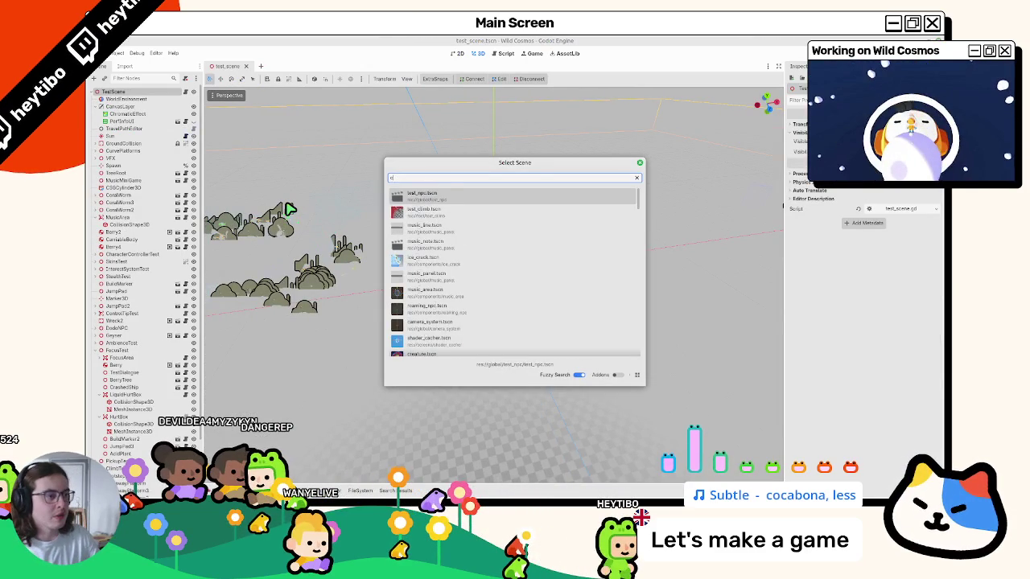
type("amera")
key("Down")
key("Return")
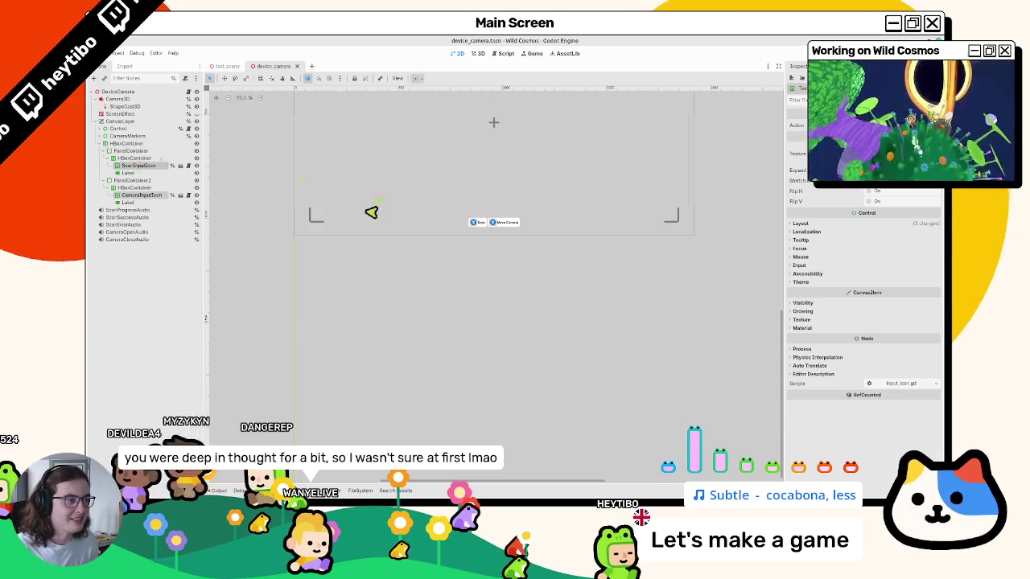
- Assign the crouch input action to the camera input icon and save the scene
left_click_drag(375, 200, 341, 253)
scroll(437, 250, "up", 4)
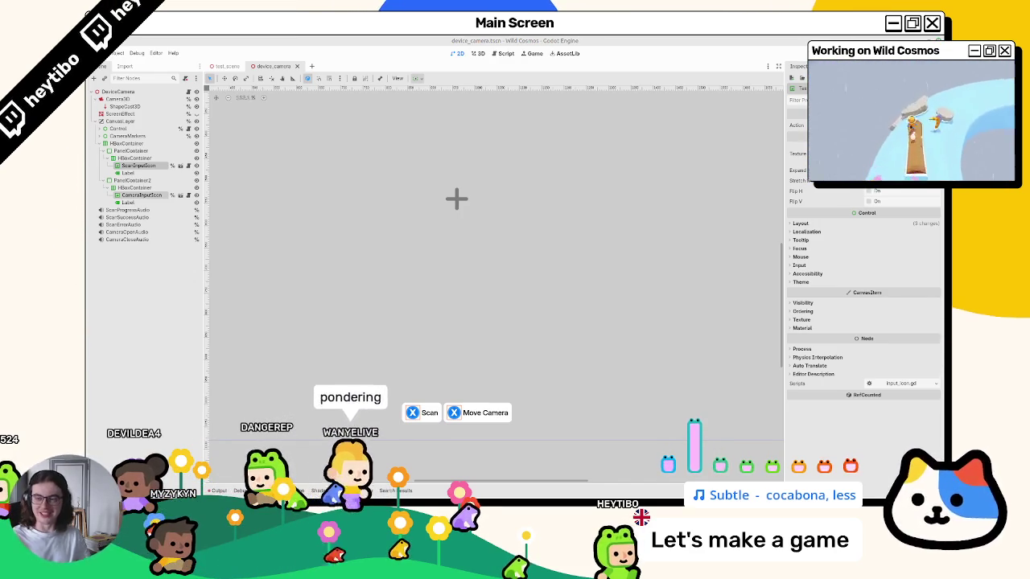
scroll(418, 191, "down", 2)
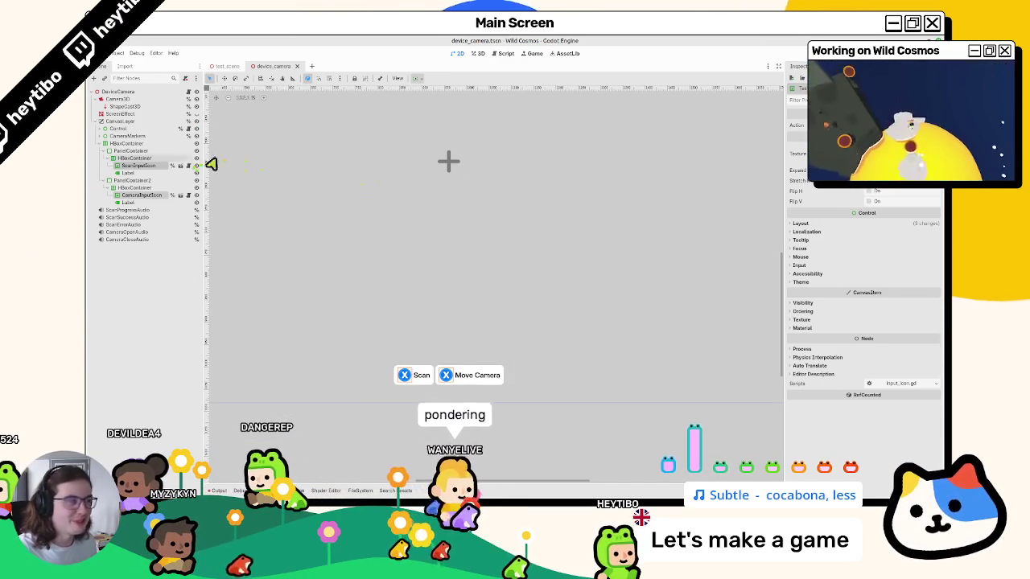
left_click(902, 126)
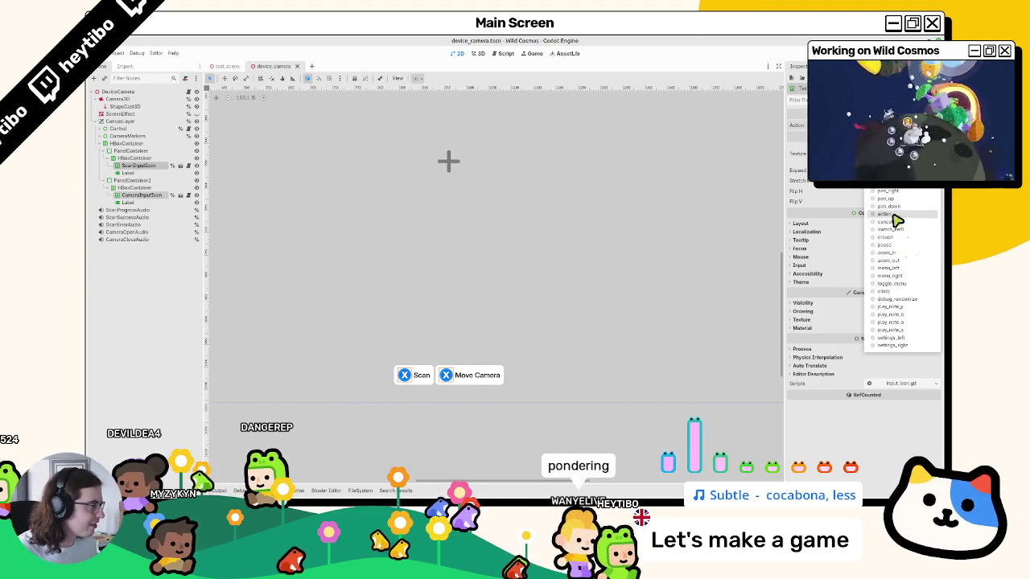
left_click(903, 239)
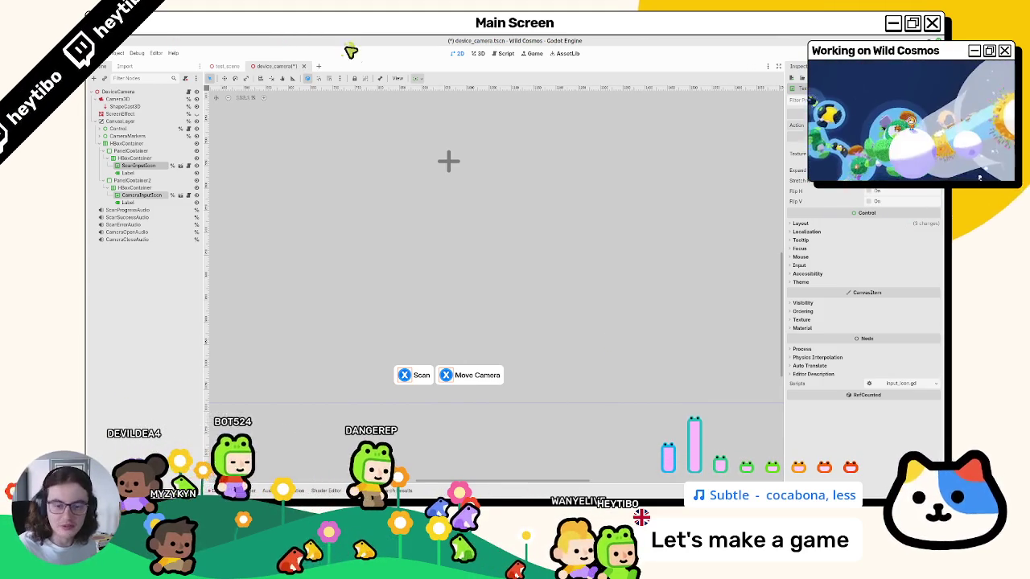
key("ctrl+s")
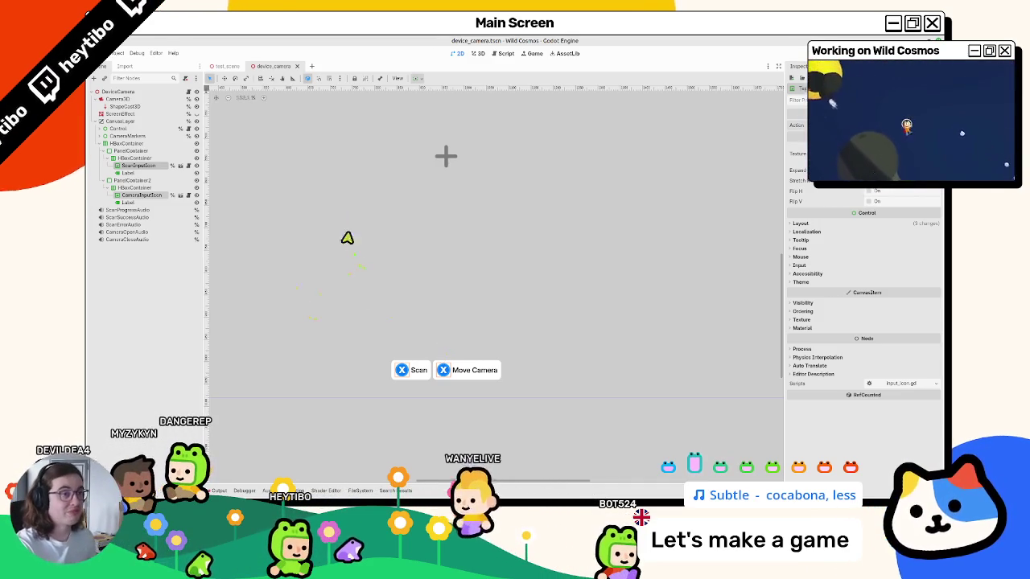
- Switch back to test_scene and launch the game to test the HUD
left_click(222, 67)
key("F6")
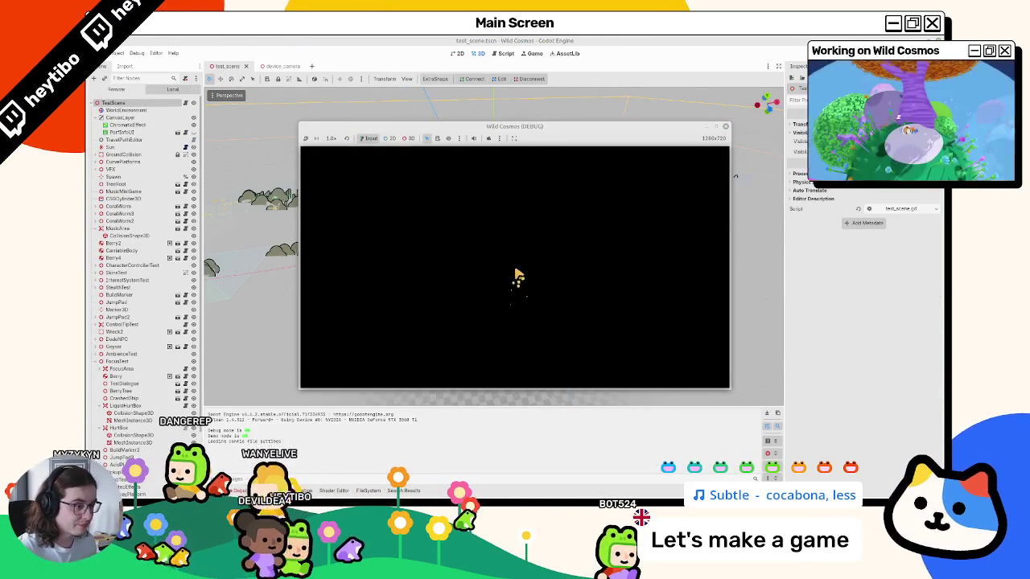
- Pick the camera tool from the in-game tool wheel and maximise the game window
key("Tab")
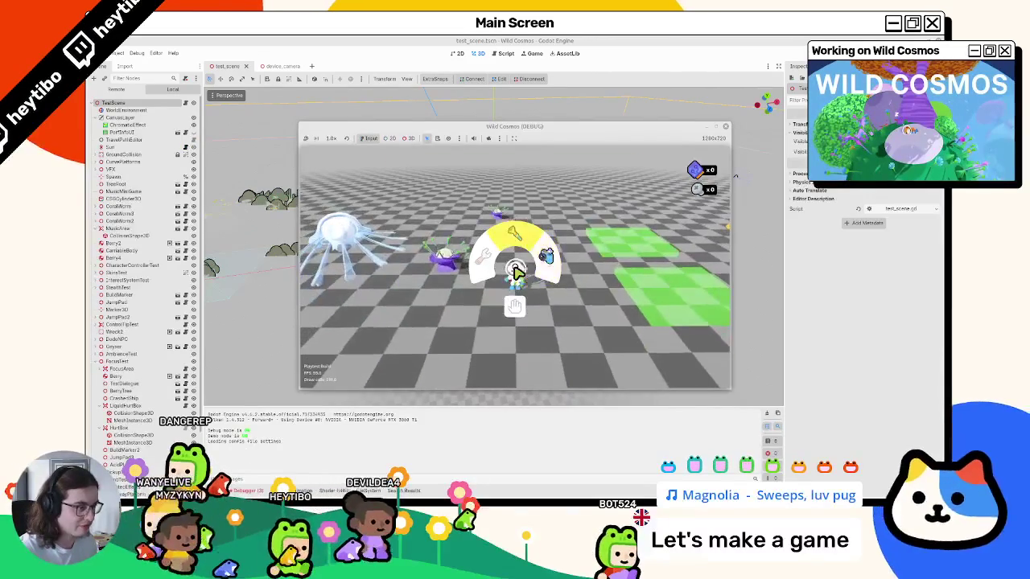
left_click(518, 272)
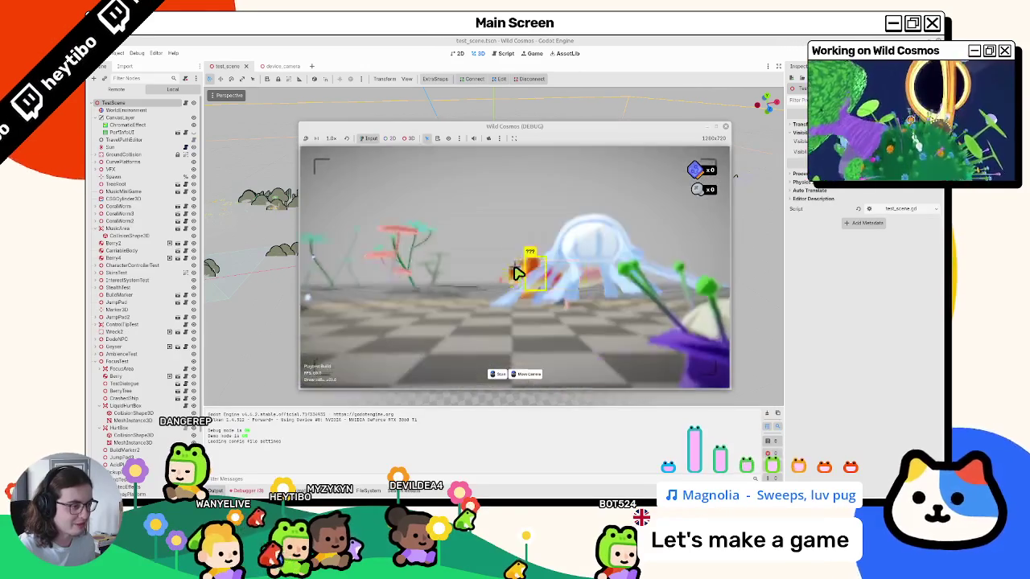
double_click(713, 129)
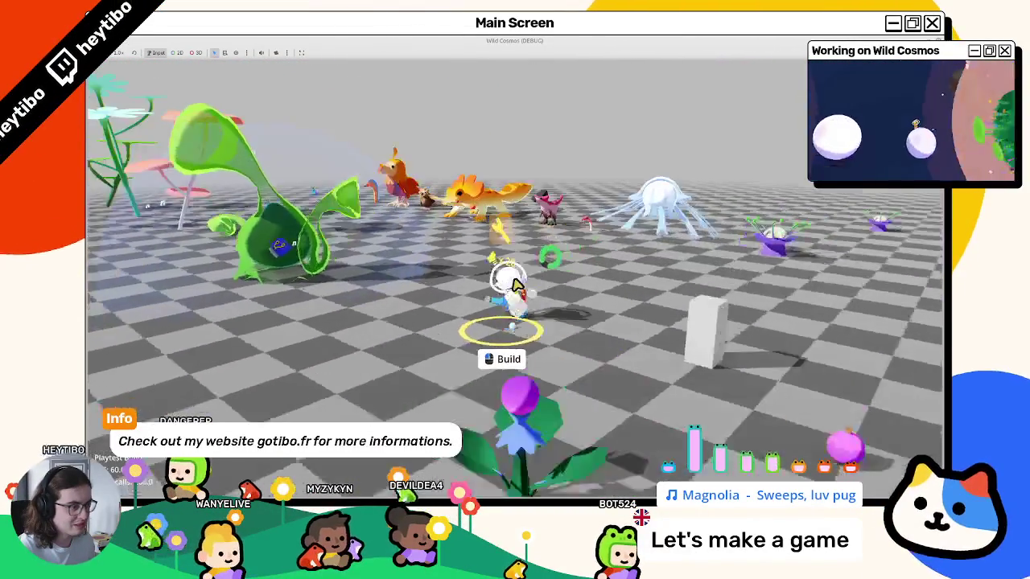
- Zoom the in-game camera in and out, then stop the running game with F8
scroll(523, 283, "up", 5)
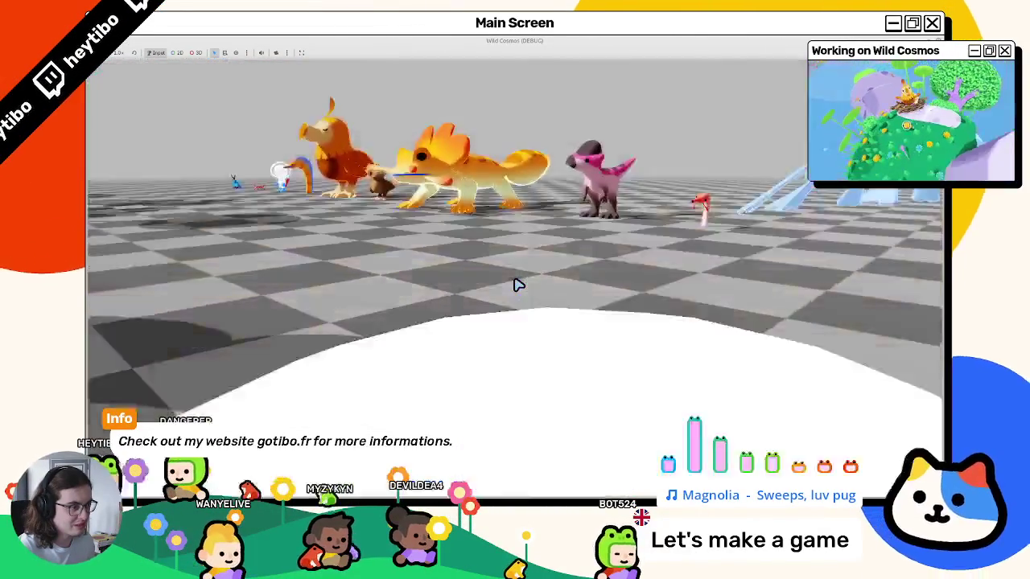
scroll(520, 284, "down", 5)
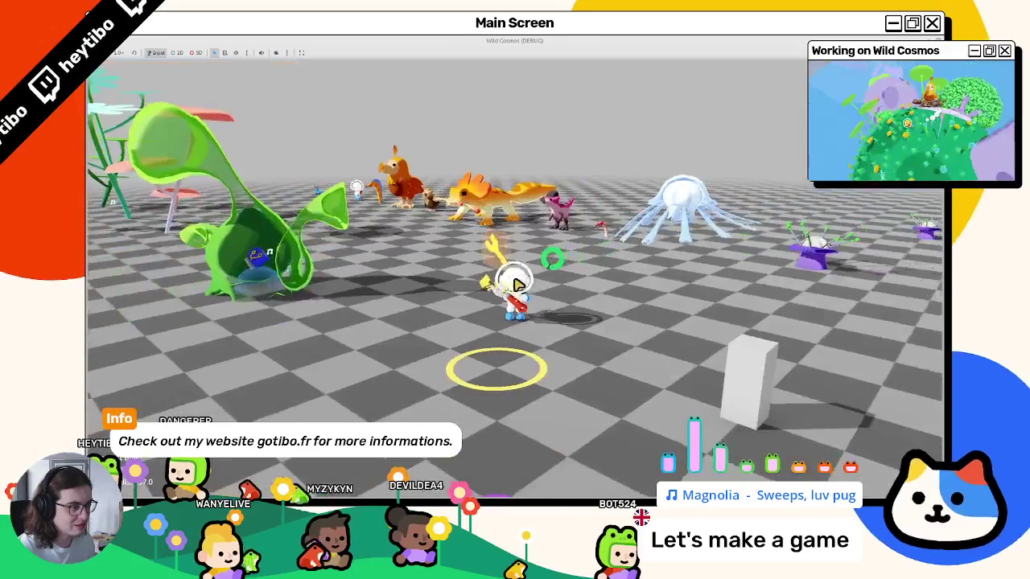
scroll(519, 284, "up", 8)
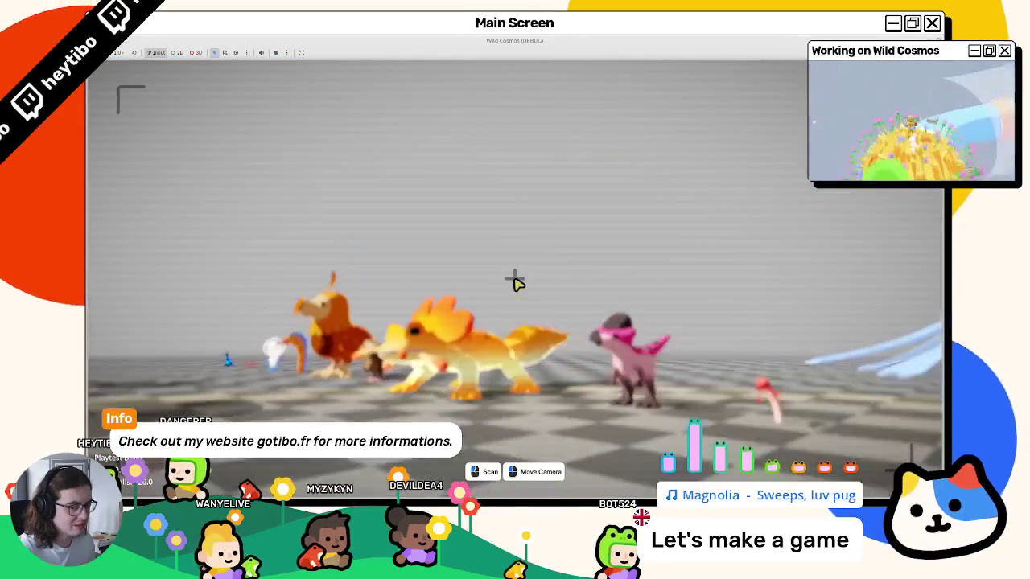
scroll(515, 283, "down", 5)
scroll(518, 284, "up", 5)
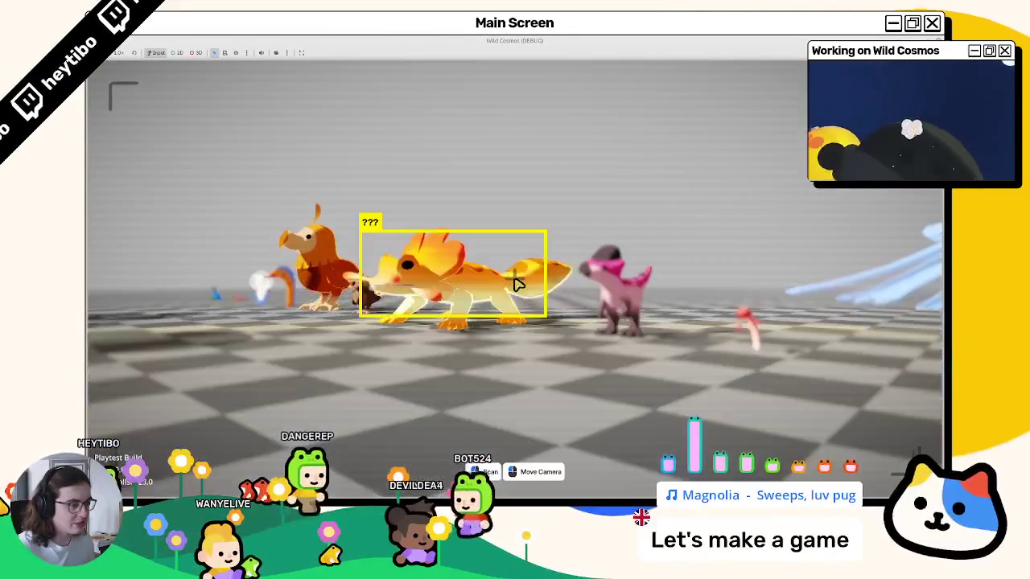
key("F8")
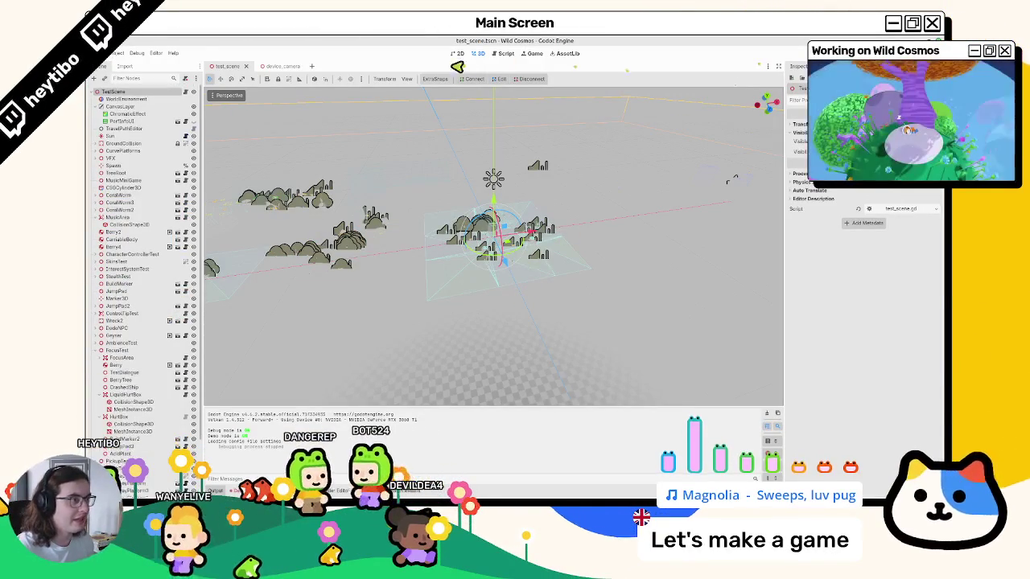
- In device_camera, select the HBoxContainer and drag the prompt row further left
left_click(280, 66)
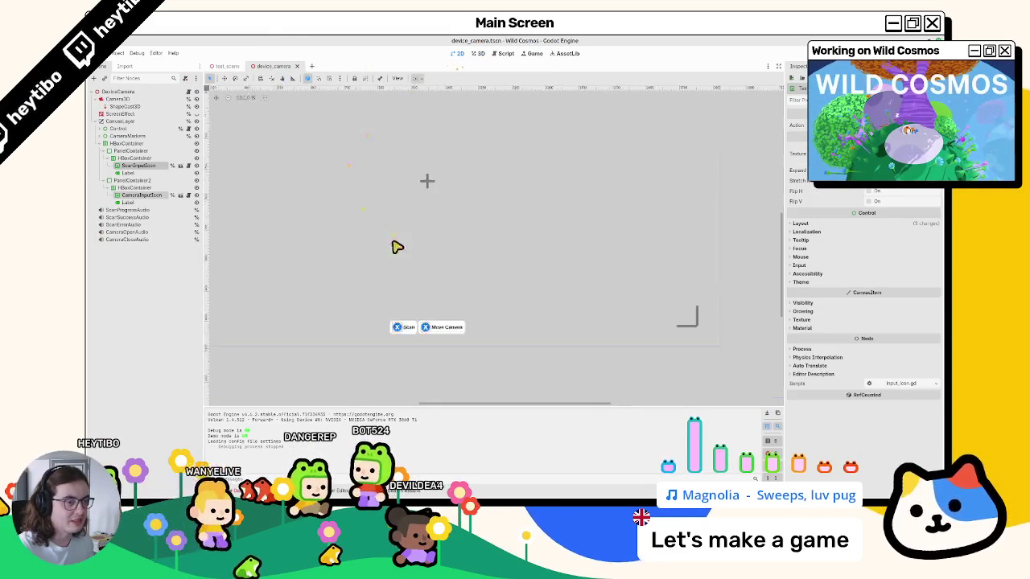
key("Delete")
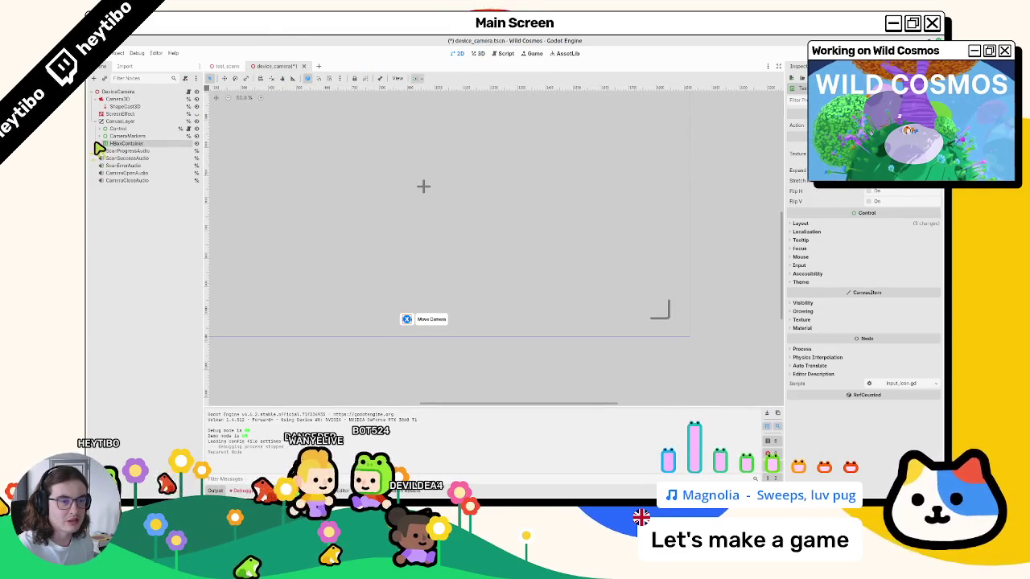
key("ctrl+z")
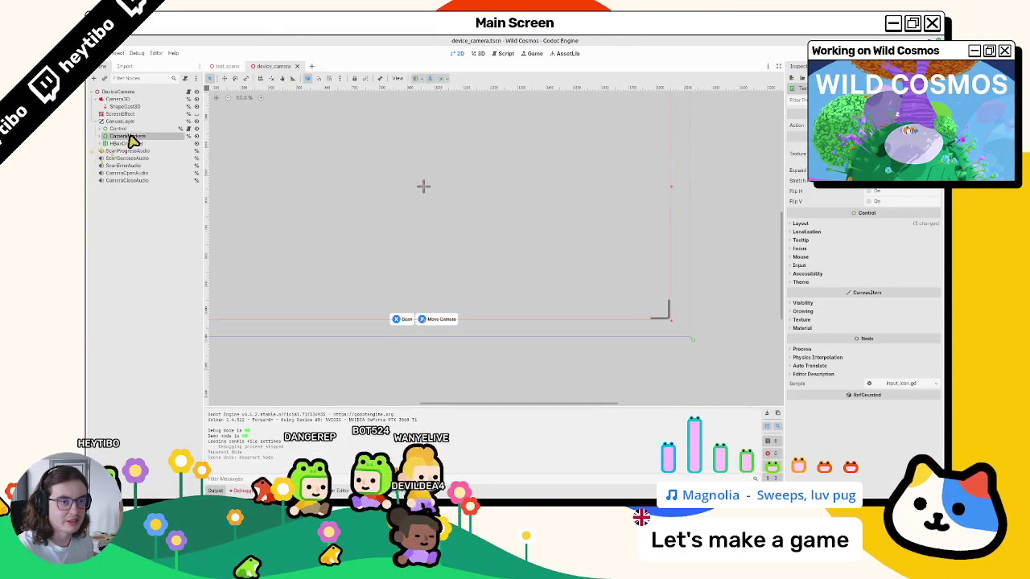
left_click(123, 144)
left_click(103, 144)
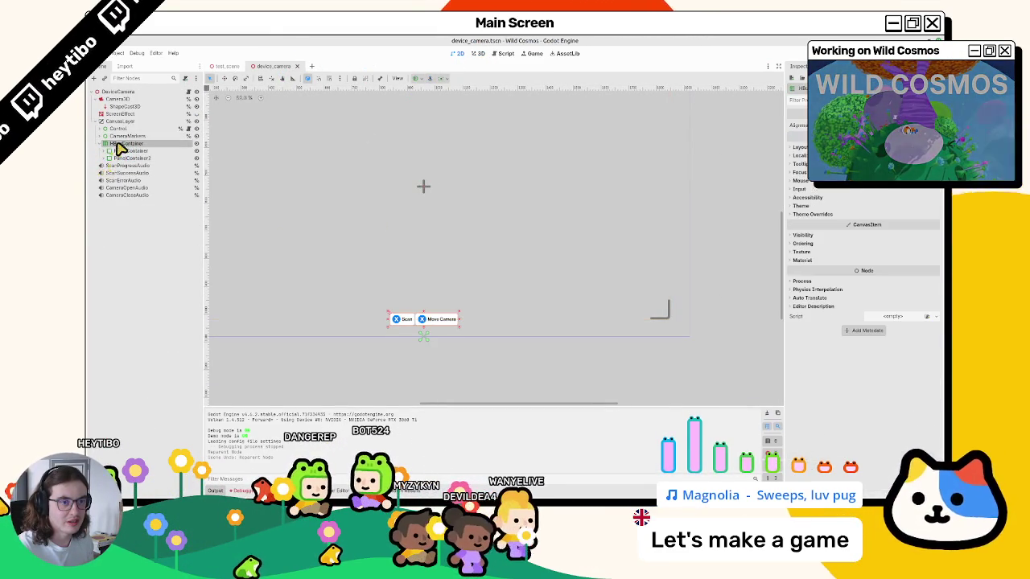
scroll(446, 267, "down", 1)
mouse_move(446, 267)
left_mouse_down()
mouse_move(340, 265)
mouse_move(278, 285)
mouse_move(311, 257)
mouse_move(285, 276)
mouse_move(400, 257)
mouse_move(451, 274)
mouse_move(231, 272)
mouse_move(245, 274)
left_mouse_up()
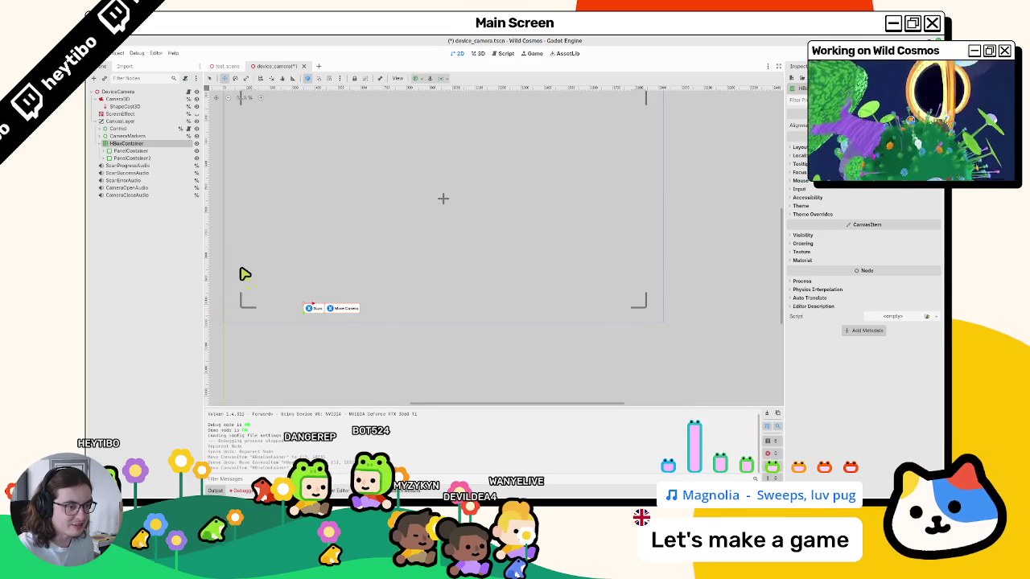
- Duplicate the Move Camera prompt panel and relabel the copy 'Exit Camera Mode'
left_click(118, 157)
key("ctrl+d")
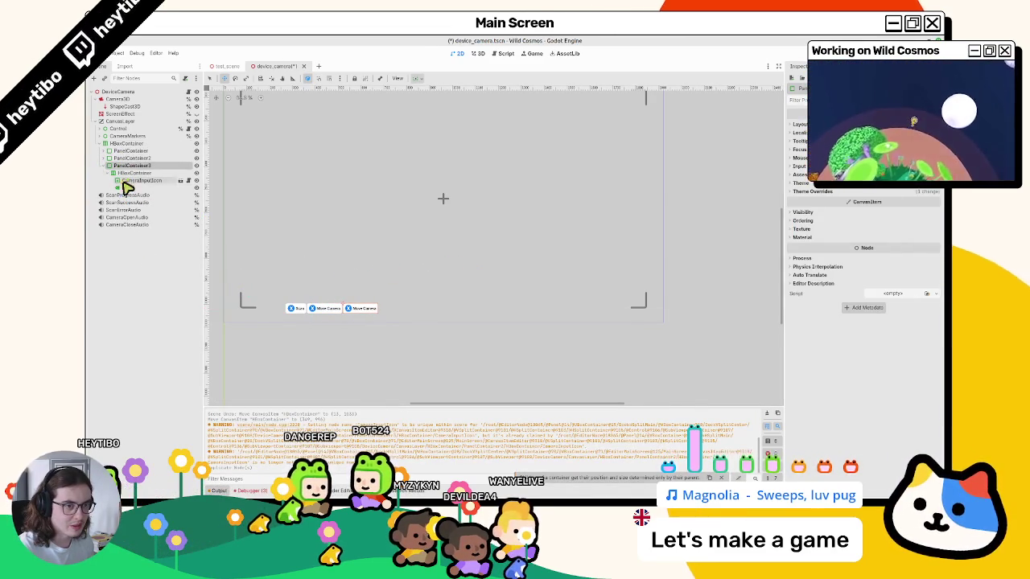
left_click(126, 187)
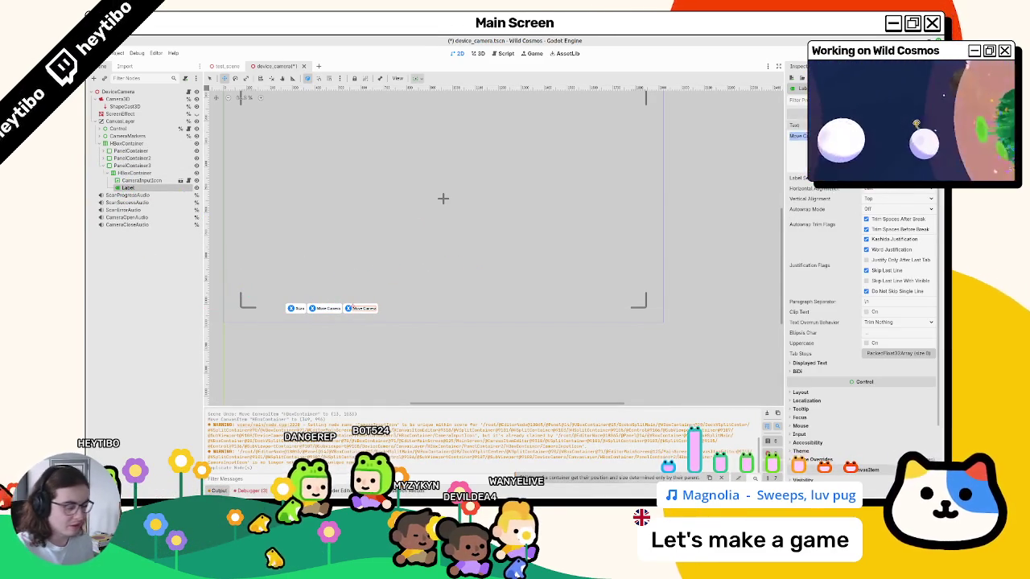
key("BackSpace")
key("ctrl+a")
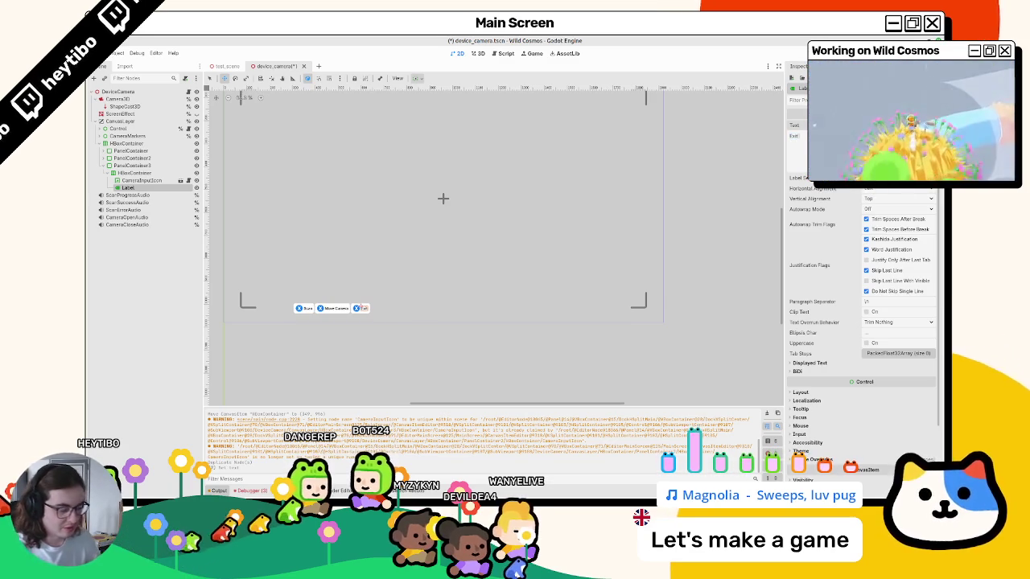
type(" Camera Mode")
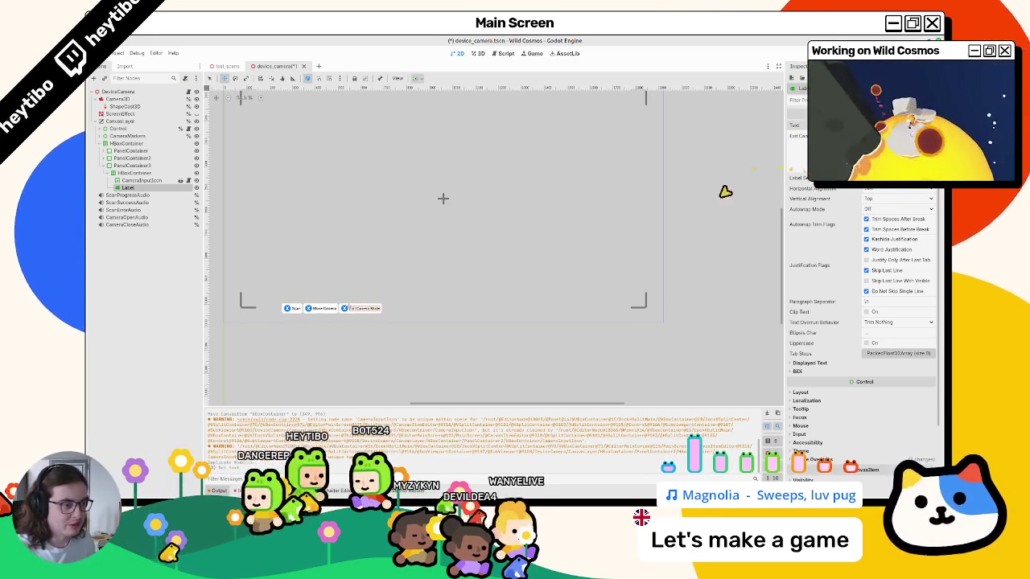
scroll(370, 312, "up", 3)
left_click_drag(370, 311, 382, 299)
left_click(148, 181)
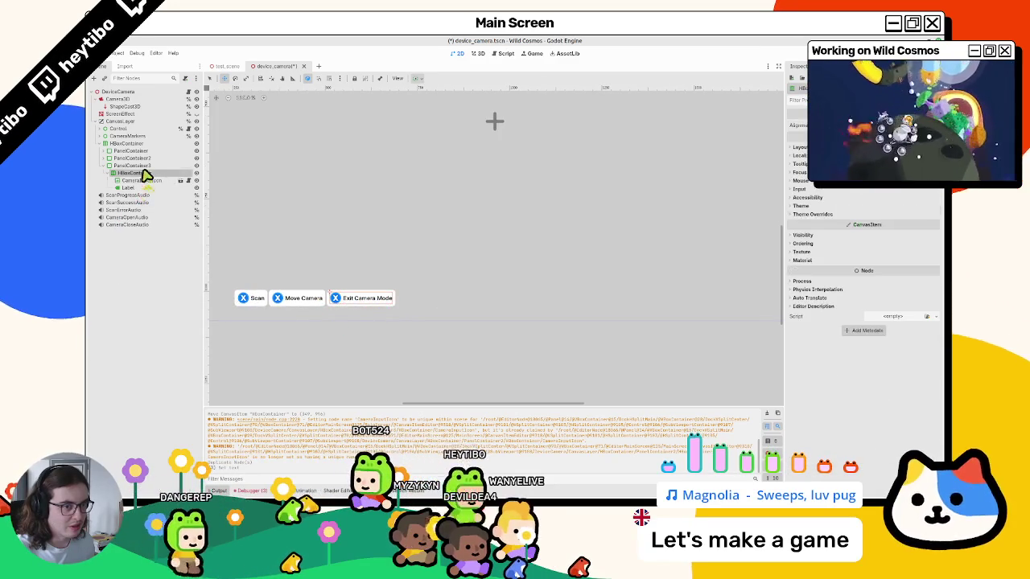
- Assign an input action to the Exit Camera Mode icon and save the scene
left_click(901, 125)
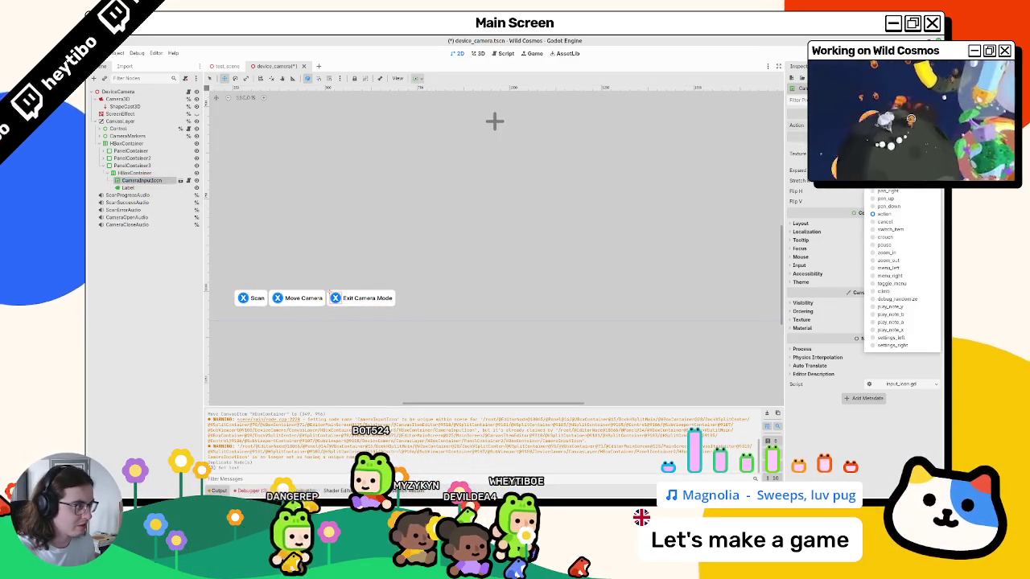
left_click(893, 229)
key("ctrl+s")
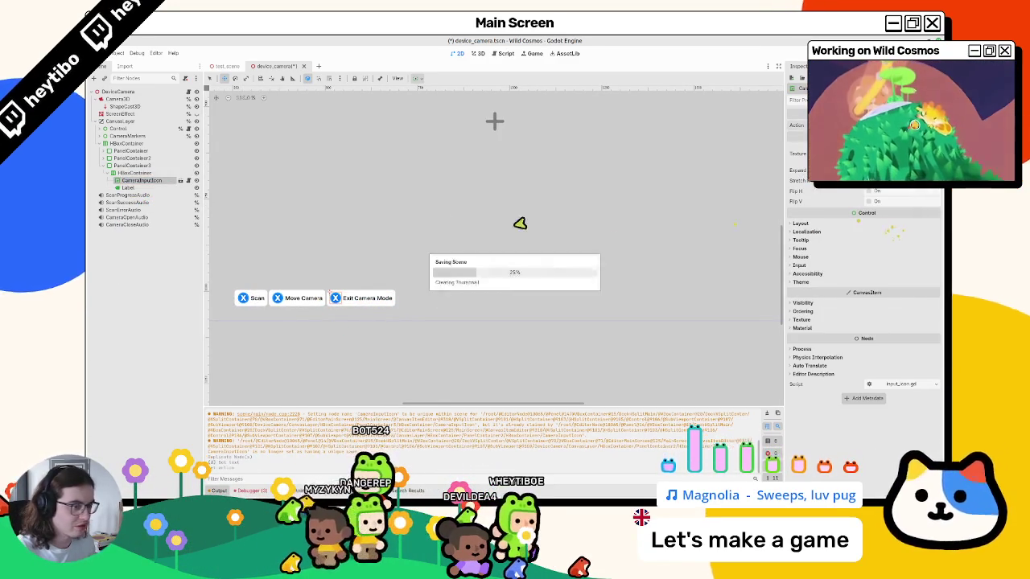
left_click(767, 413)
- Revoke the unique names on ScanInputIcon and CameraInputIcon
left_click(106, 165)
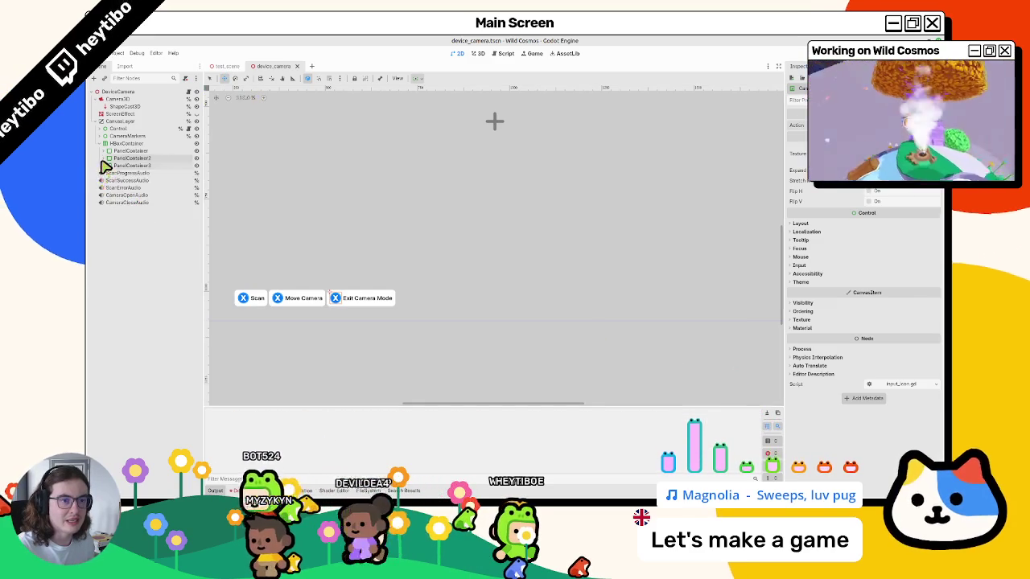
left_click(105, 158)
left_click(105, 150)
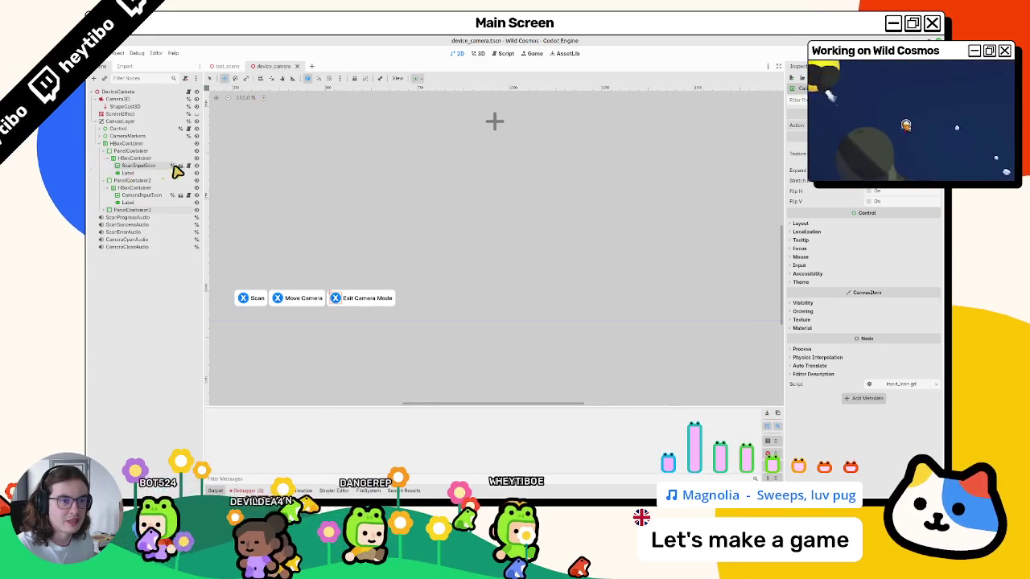
left_click(173, 166)
left_click(536, 290)
left_click(172, 197)
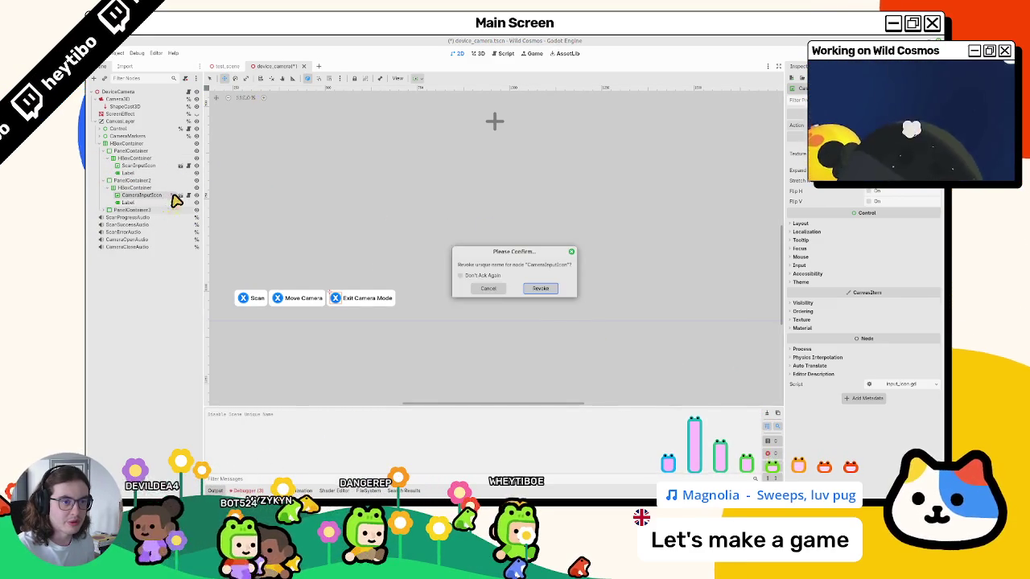
left_click(534, 288)
left_click(191, 94)
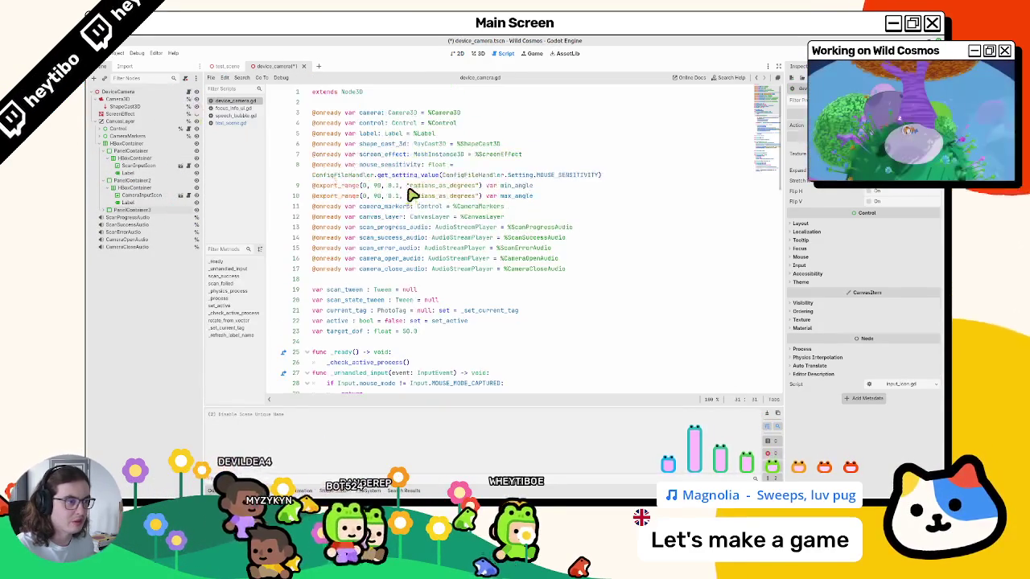
- Search device_camera.gd for 'camera_m', then run test_scene to try the new prompt
left_click(366, 278)
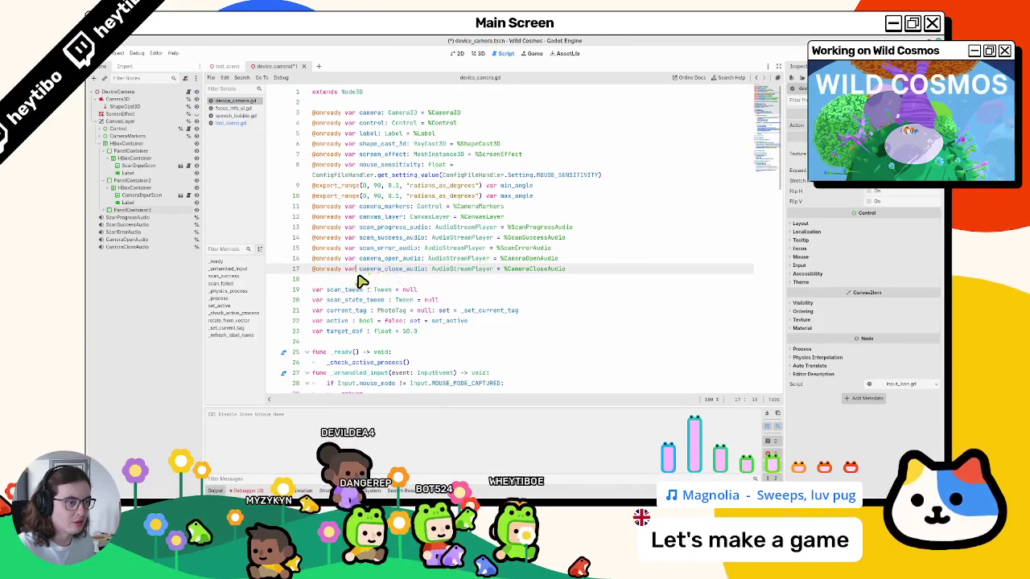
scroll(363, 284, "down", 1)
scroll(362, 283, "down", 3)
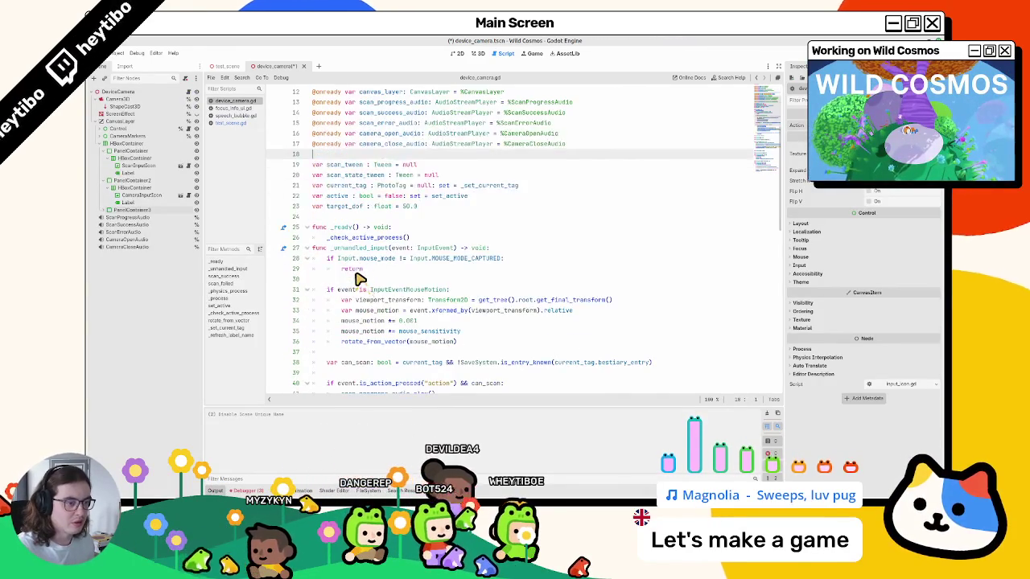
scroll(348, 203, "up", 4)
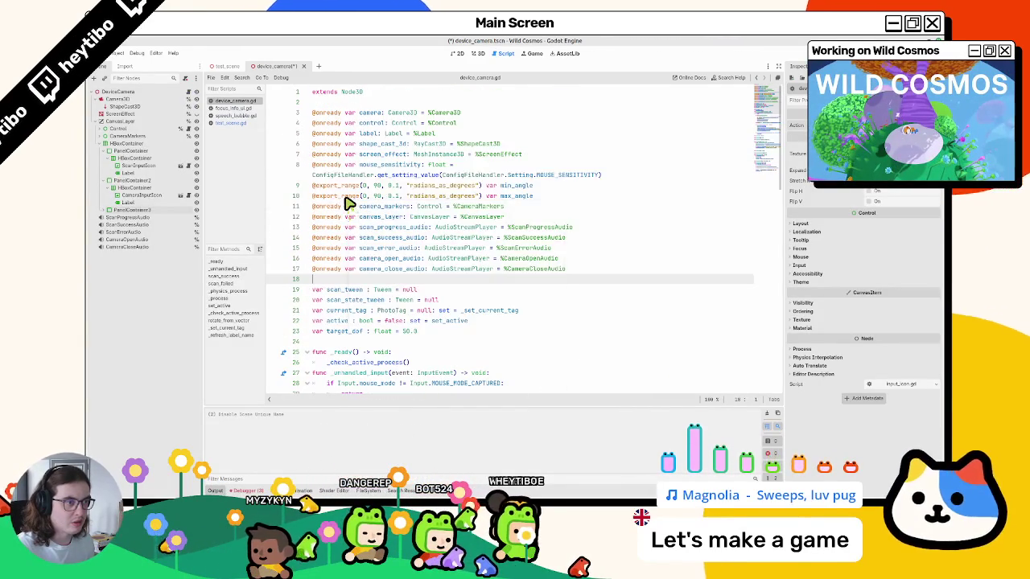
left_click(359, 155)
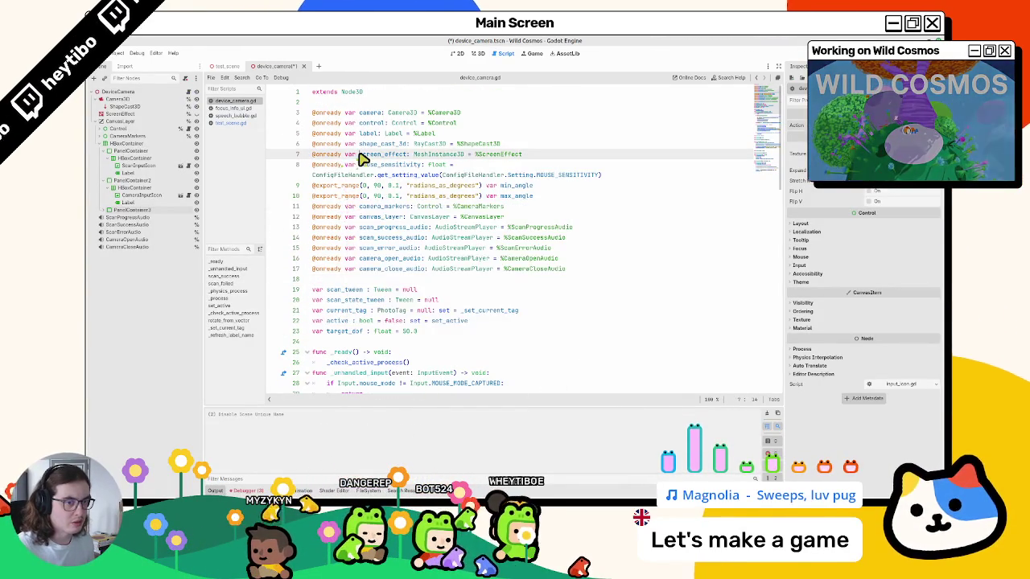
key("ctrl+f")
type("camera_m")
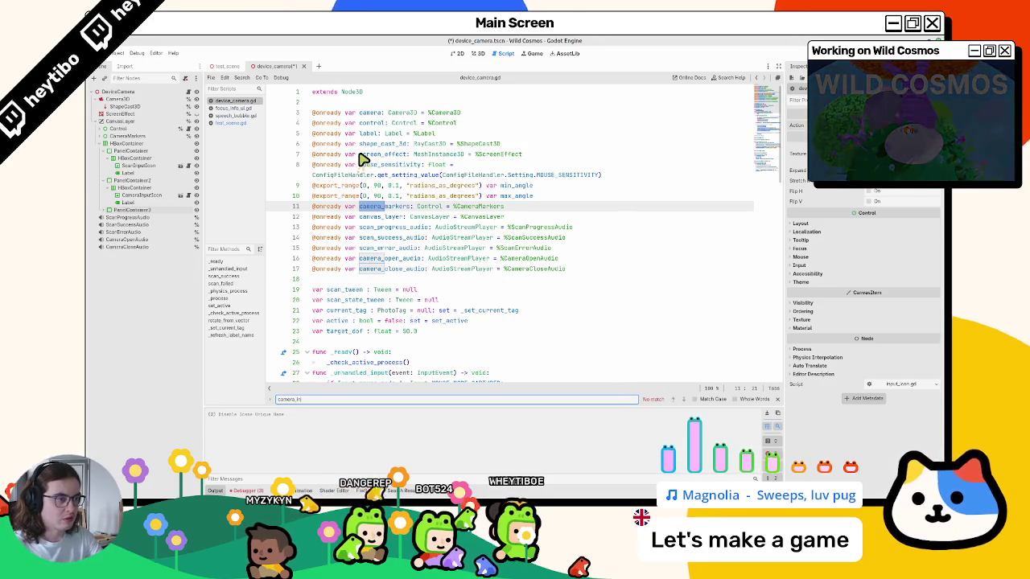
left_click(224, 66)
key("F6")
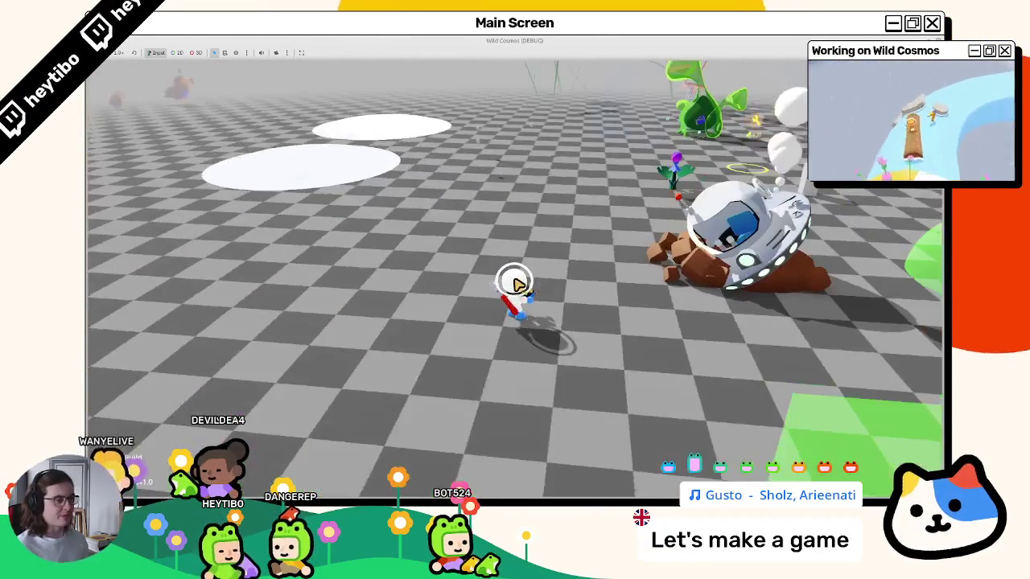
- Stop the game and reopen device_camera with its three prompt panels collapsed
key("F8")
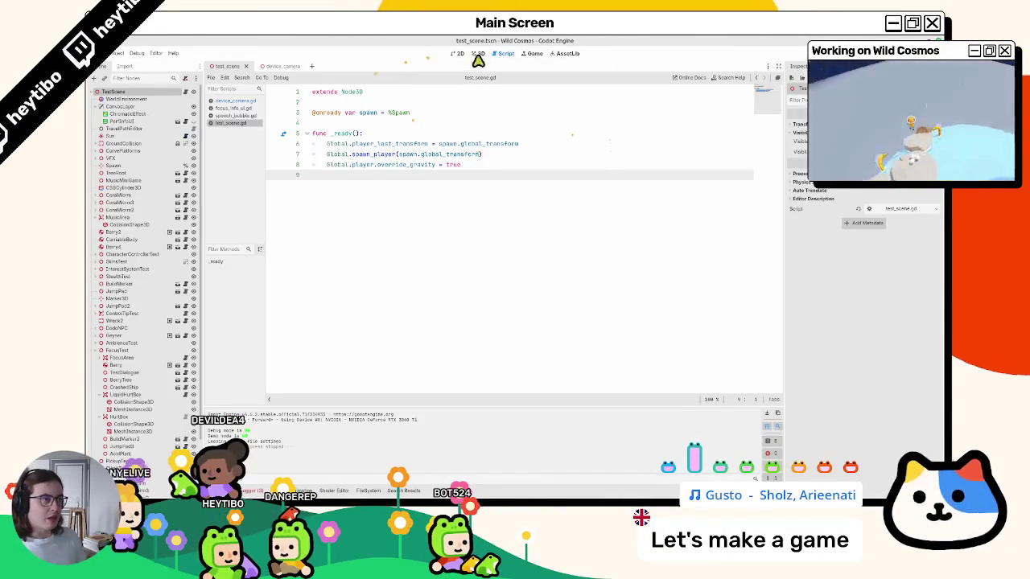
left_click(477, 54)
left_click(276, 66)
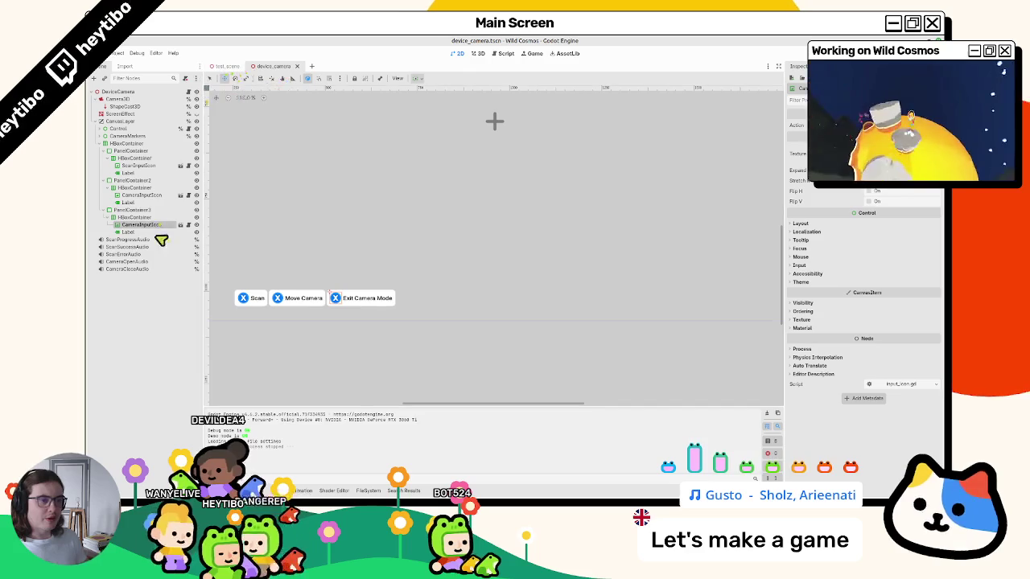
left_click(108, 210)
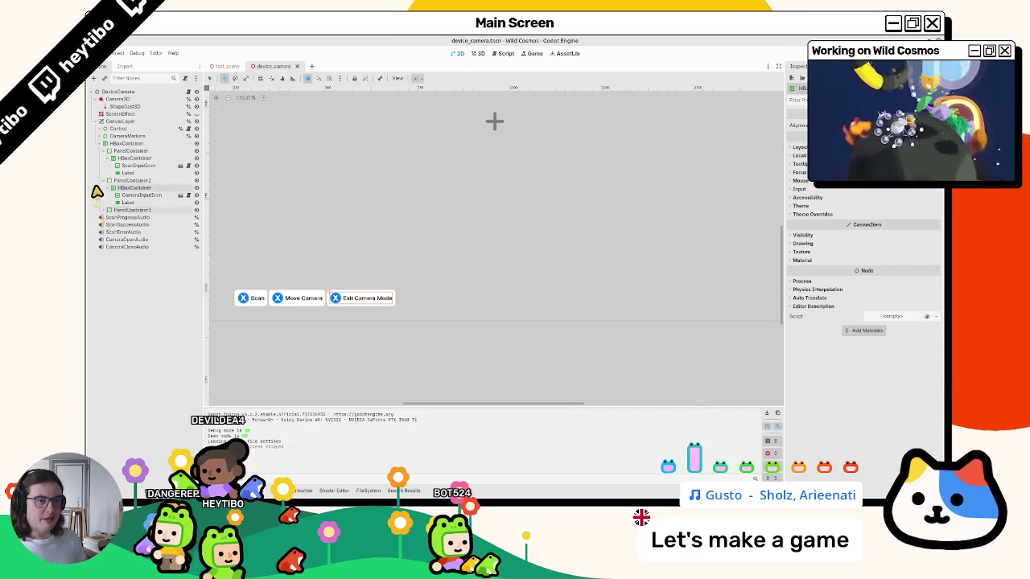
left_click(109, 180)
left_click(109, 151)
- Give the HBoxContainer a Separation theme constant override of 16 and save
left_click(124, 143)
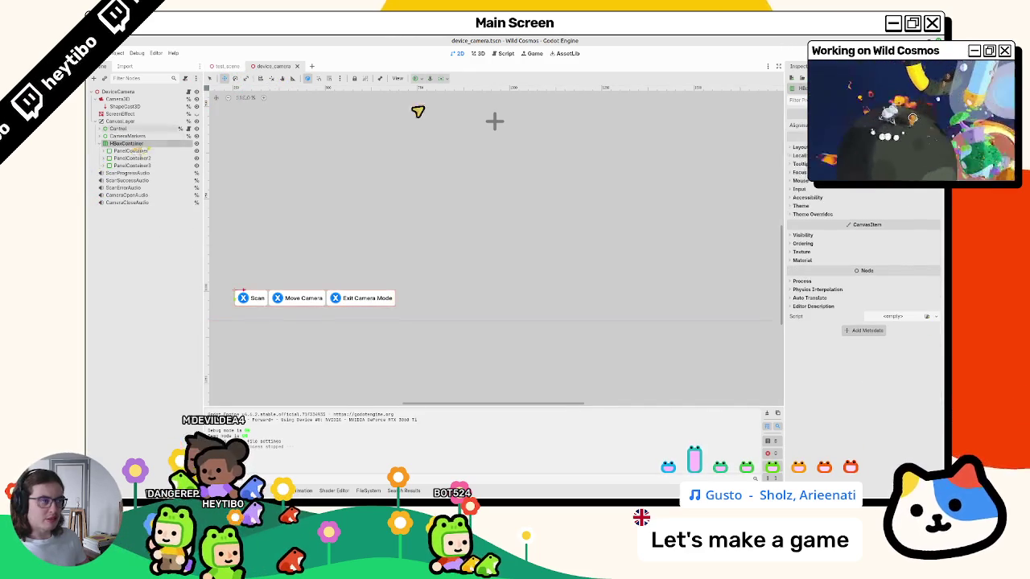
left_click(813, 214)
left_click(808, 222)
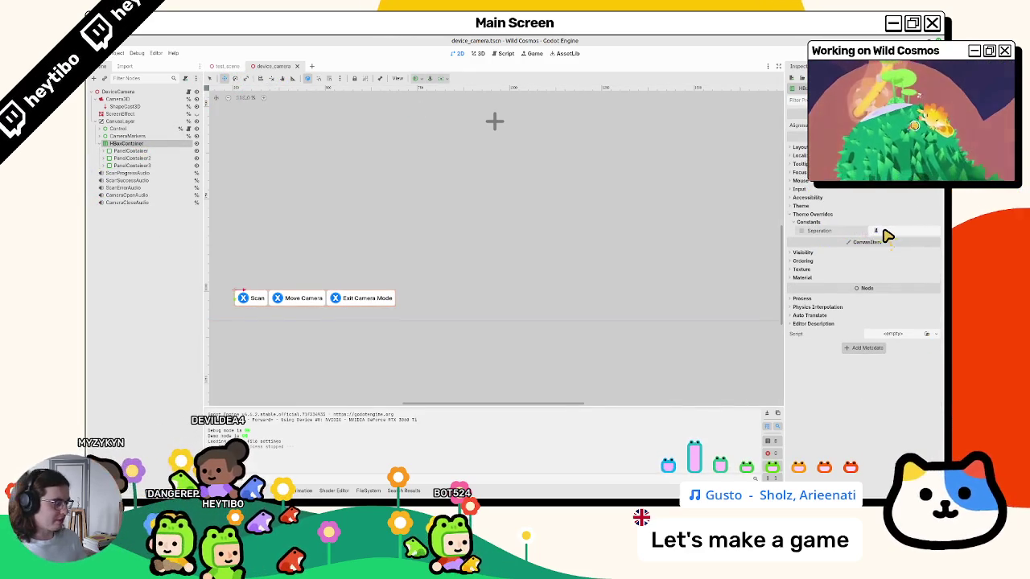
left_click(884, 232)
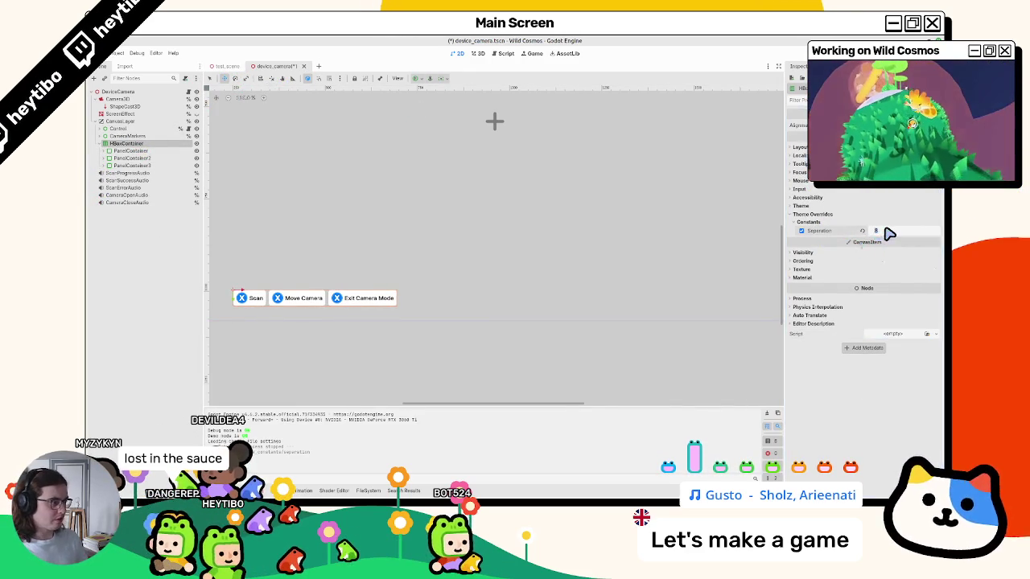
type("16")
key("Return")
key("ctrl+s")
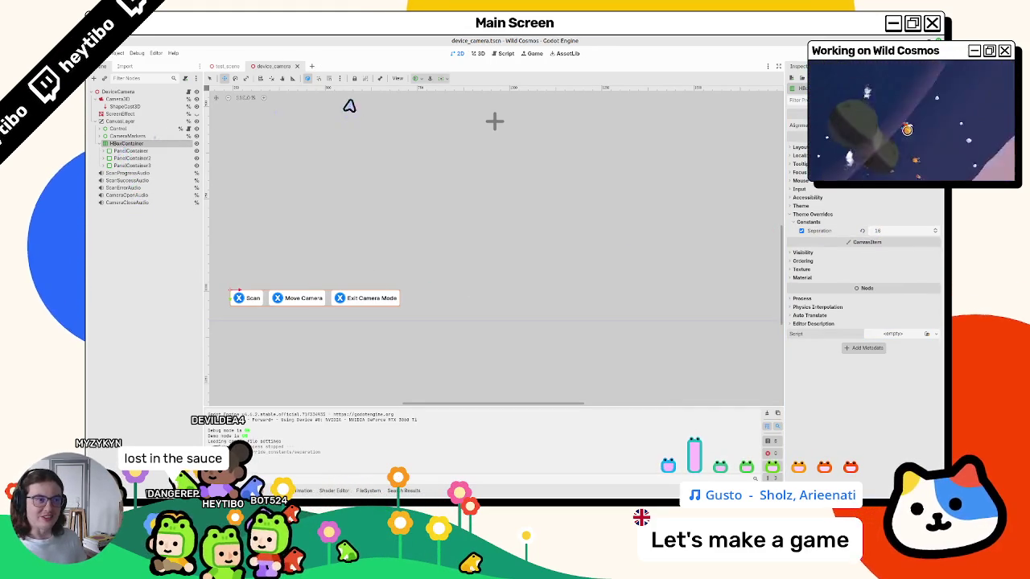
- Anchor the prompt row at bottom centre, nudge it up, and run the game
left_click(422, 80)
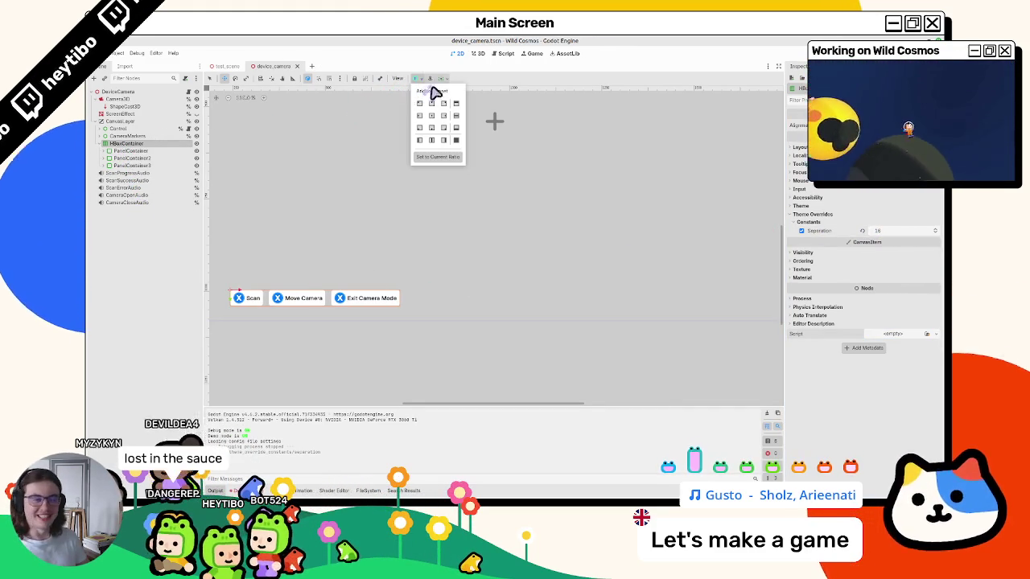
left_click(437, 137)
scroll(408, 306, "down", 3)
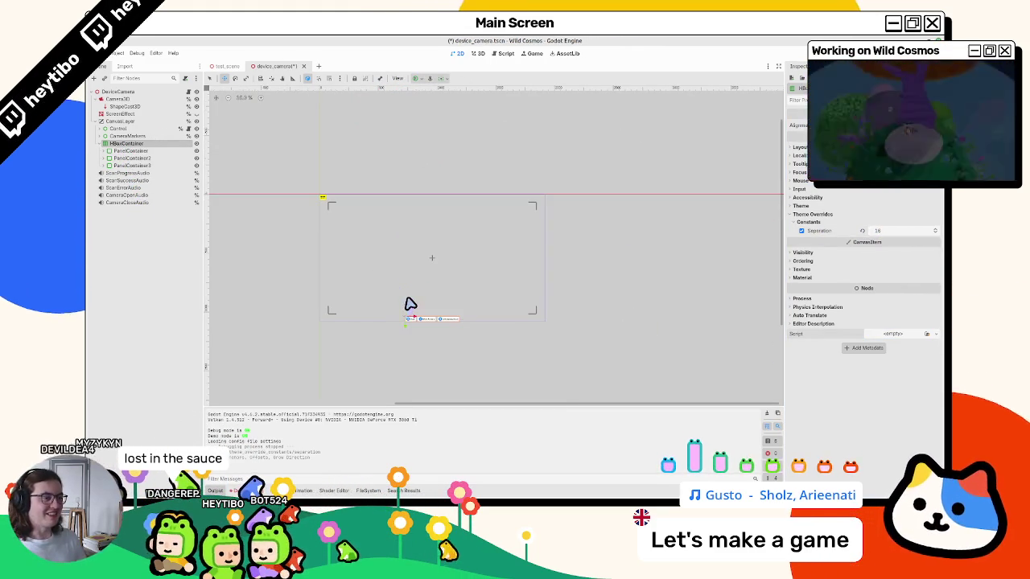
scroll(411, 307, "down", 1)
key("Up")
key("Up")
key("Up")
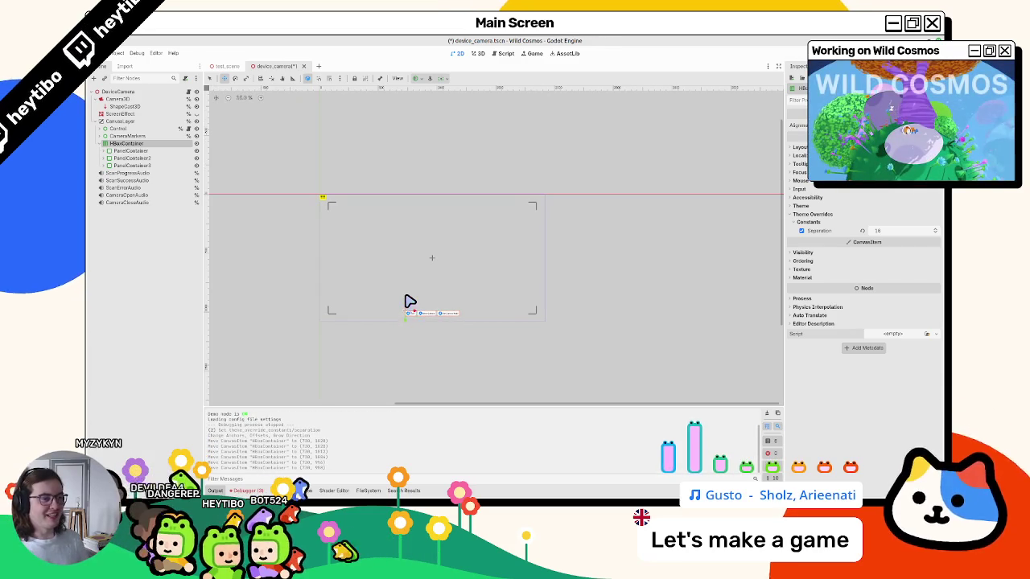
key("F6")
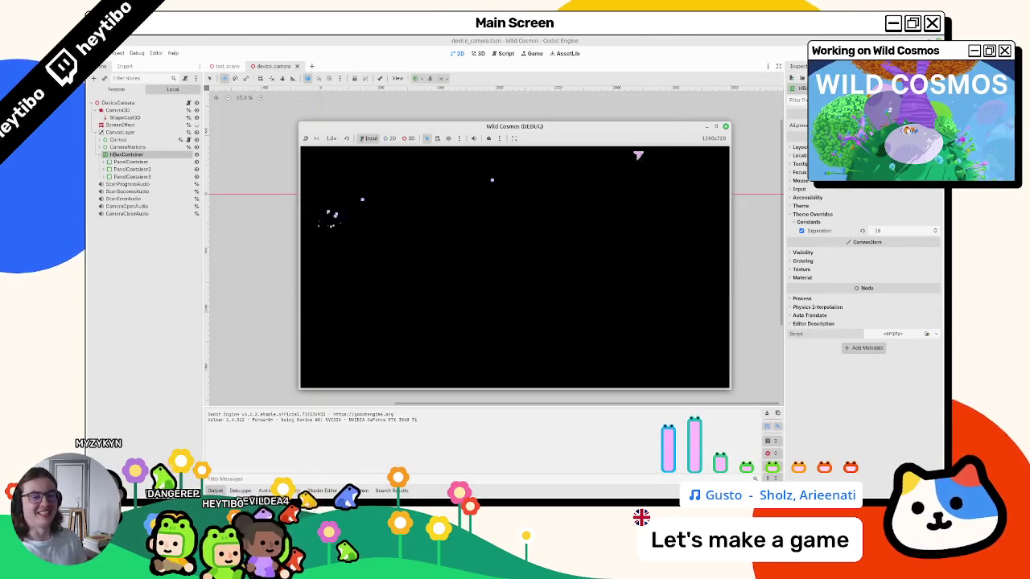
- In the maximised game, enter and exit camera mode around moving the astronaut forward
left_click(717, 126)
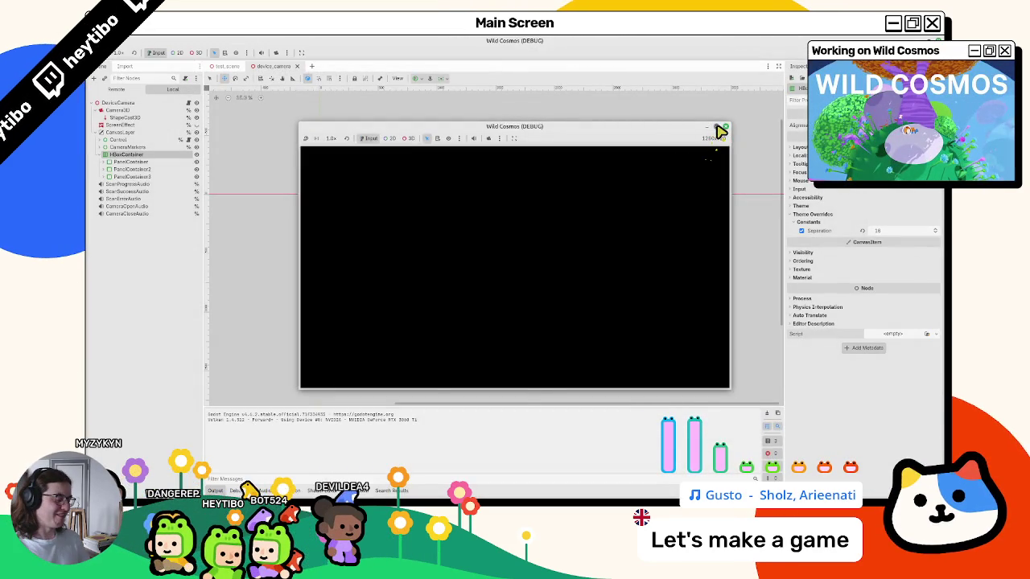
key("Tab")
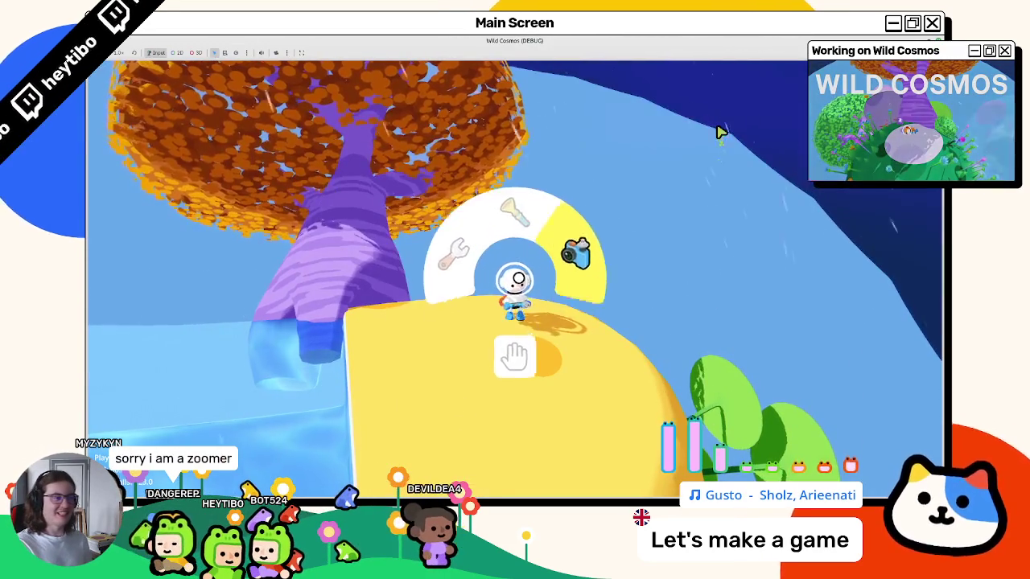
left_click(720, 131)
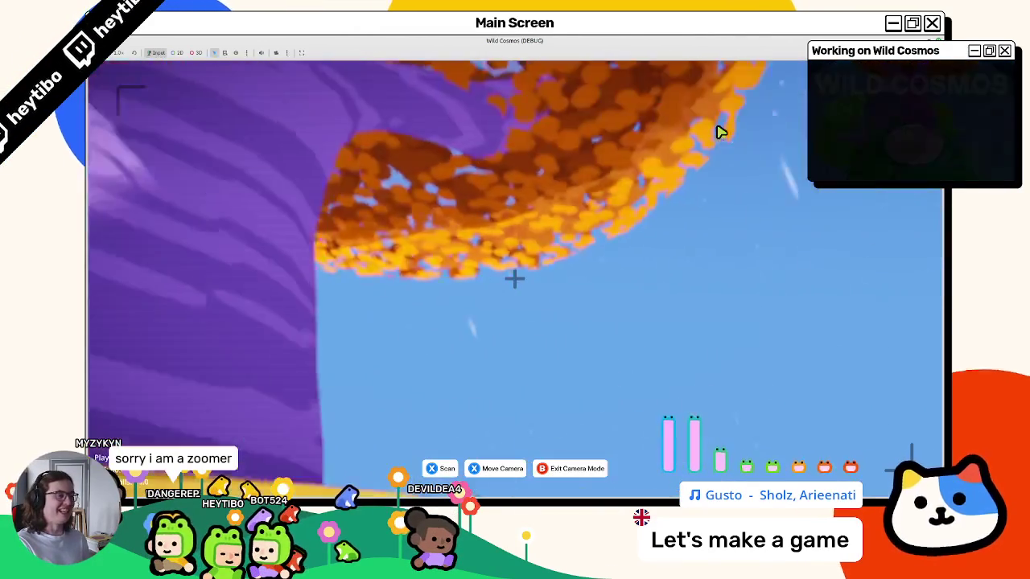
key("Escape")
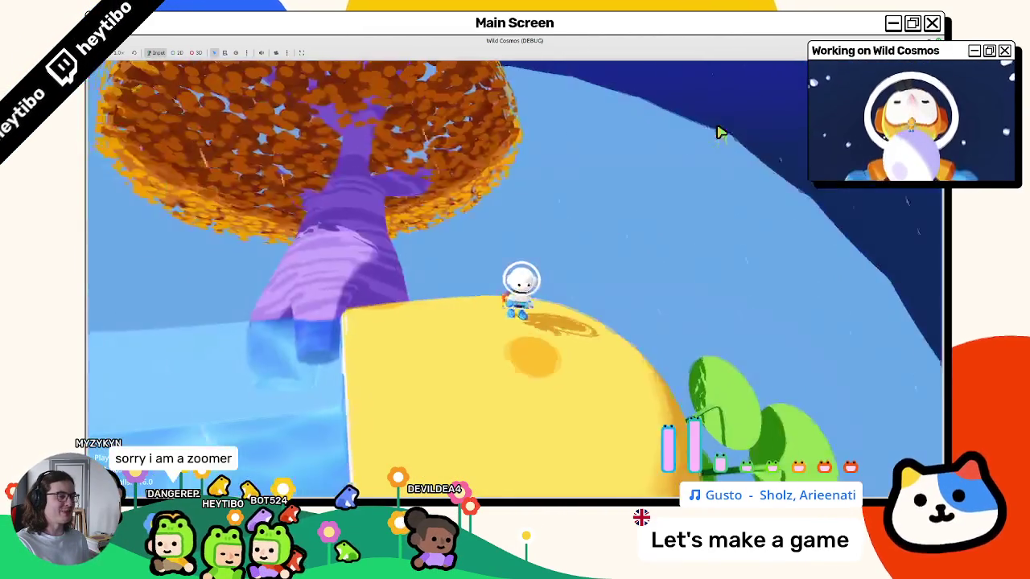
key("w")
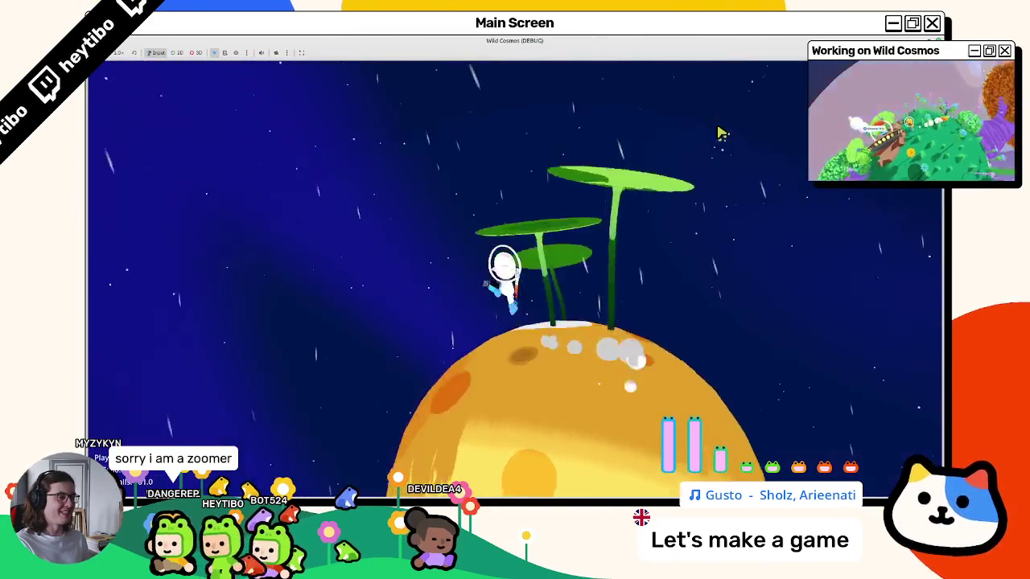
key("w")
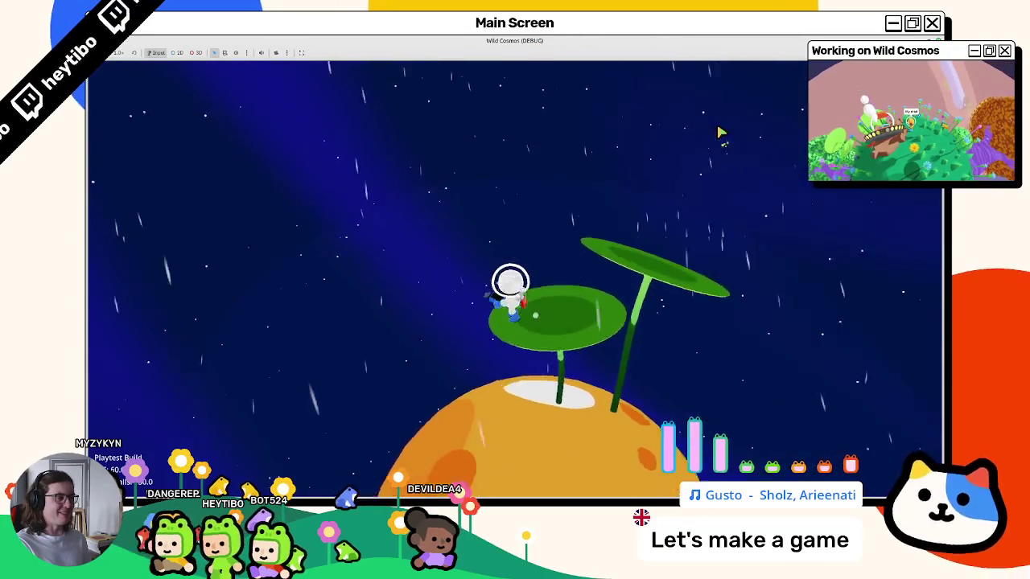
key("c")
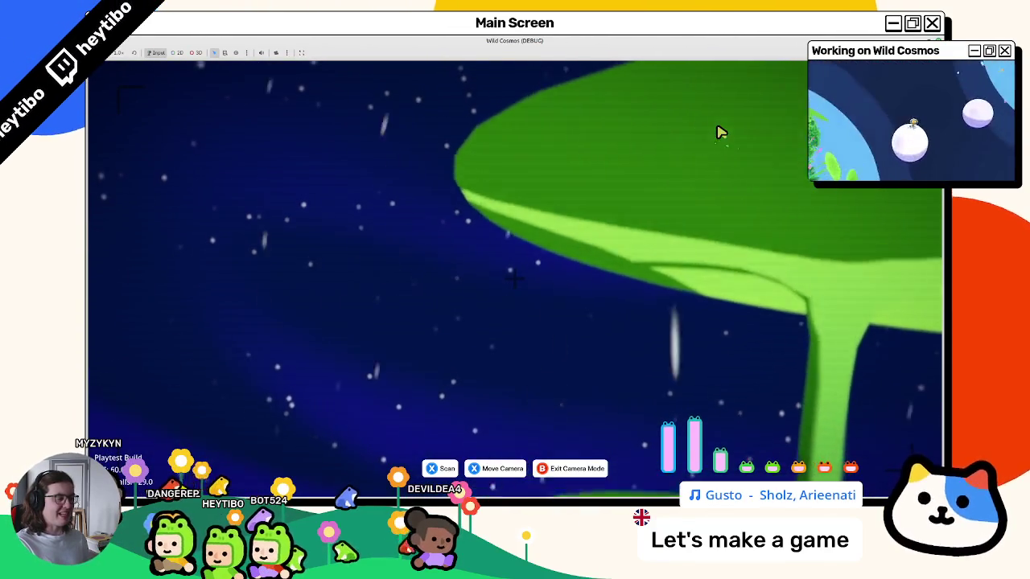
key("Escape")
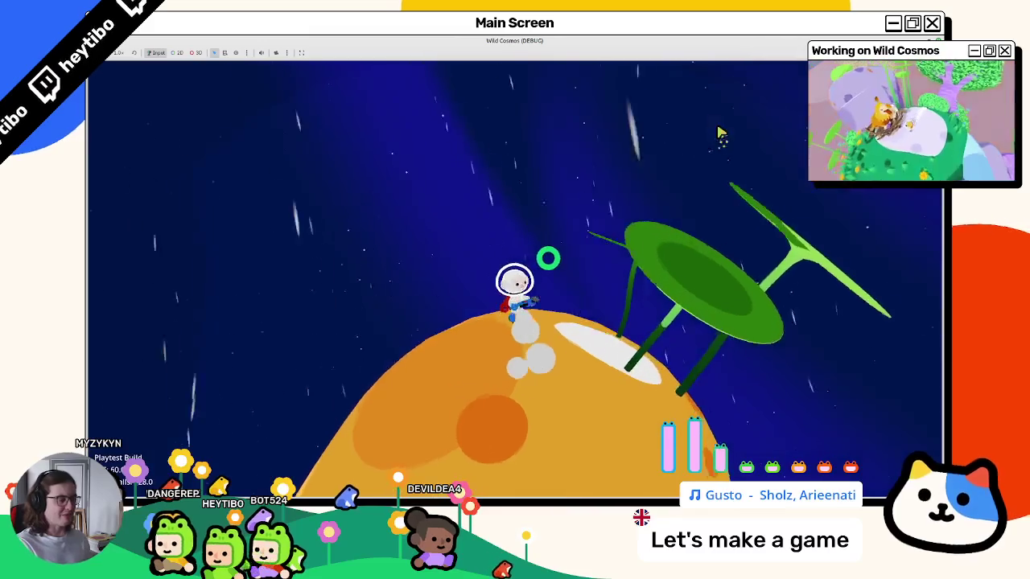
- Stop the game, expand the three PanelContainers, inspect ScanInputIcon, and clear the output log
key("F8")
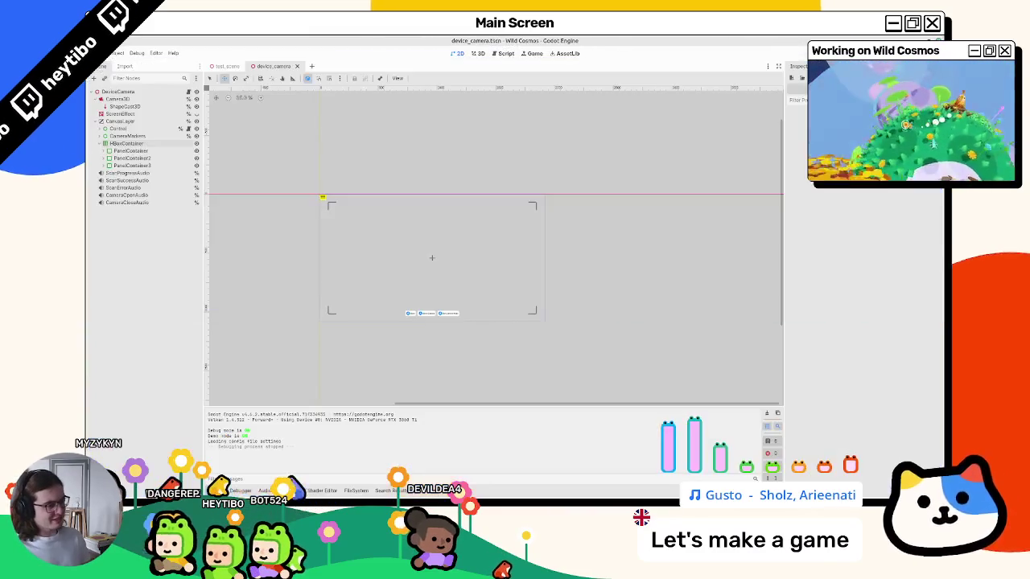
scroll(430, 314, "up", 5)
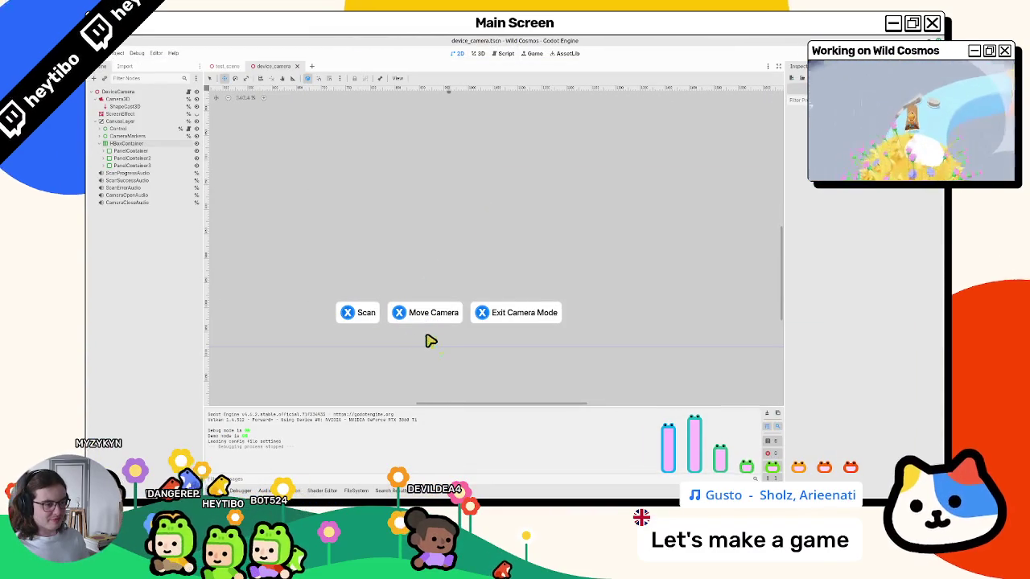
left_click(121, 151)
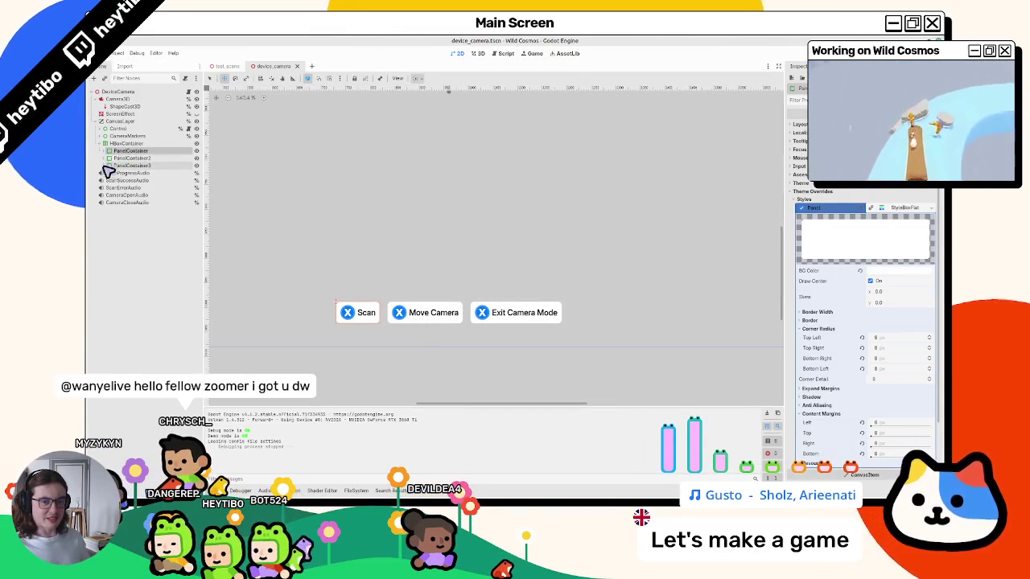
left_click(105, 166)
left_click(105, 159)
left_click(104, 151)
left_click(113, 166)
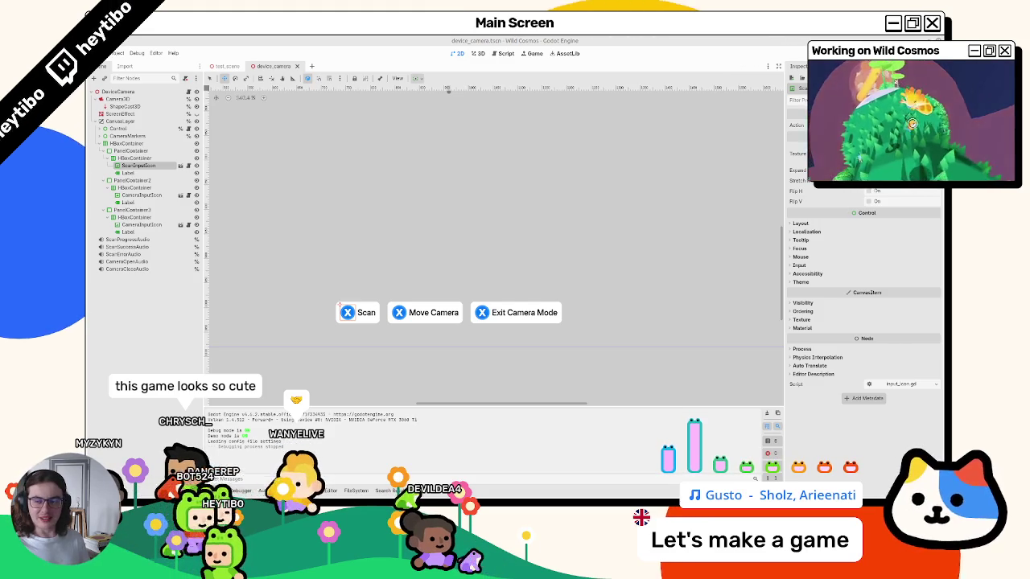
left_click(769, 419)
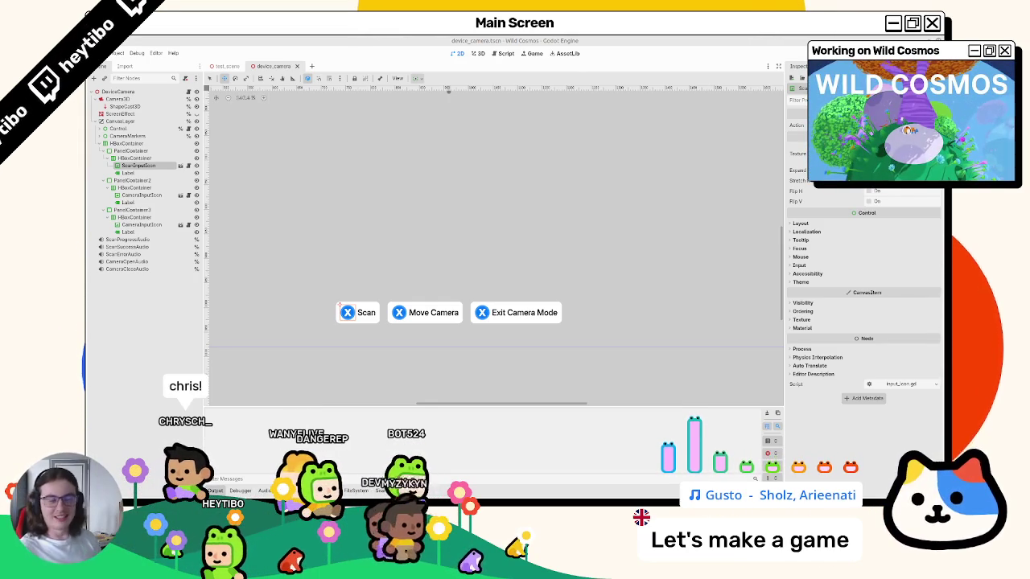
- Select the Move Camera prompt's CameraInputIcon node in the Scene dock
left_click_drag(376, 193, 413, 225)
scroll(375, 186, "down", 4)
scroll(413, 225, "up", 4)
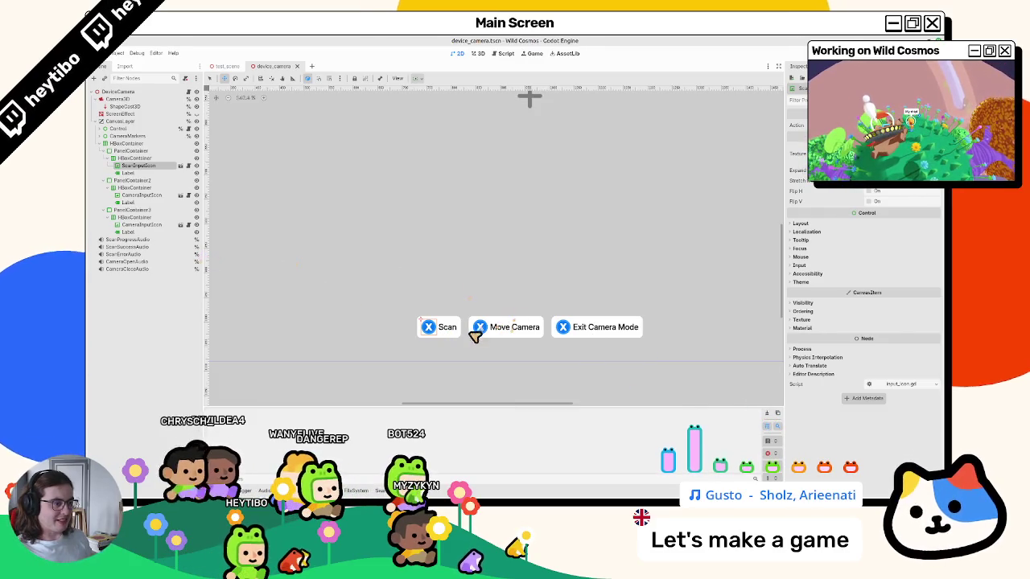
left_click(142, 195)
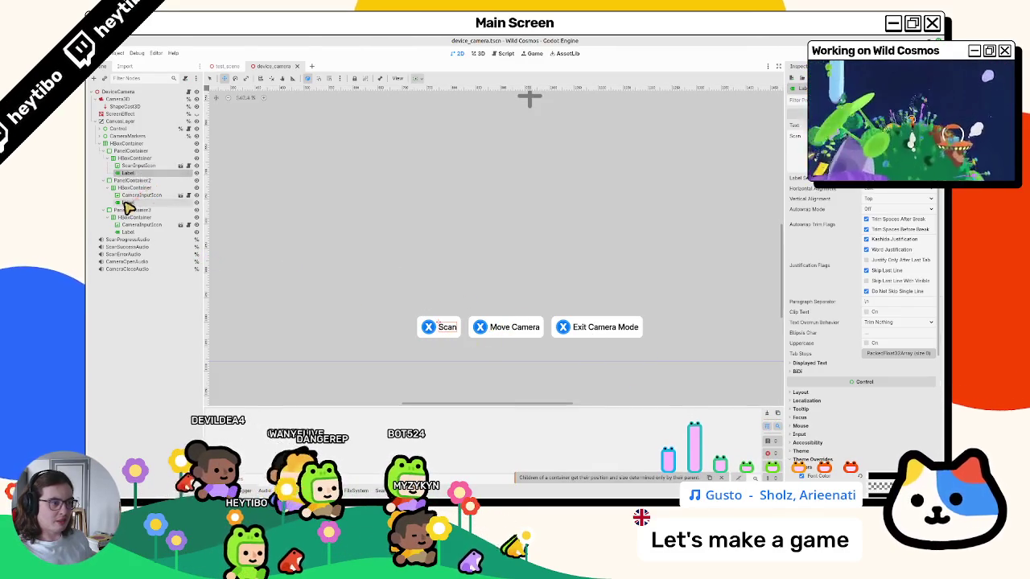
left_click(125, 211)
left_click(129, 196)
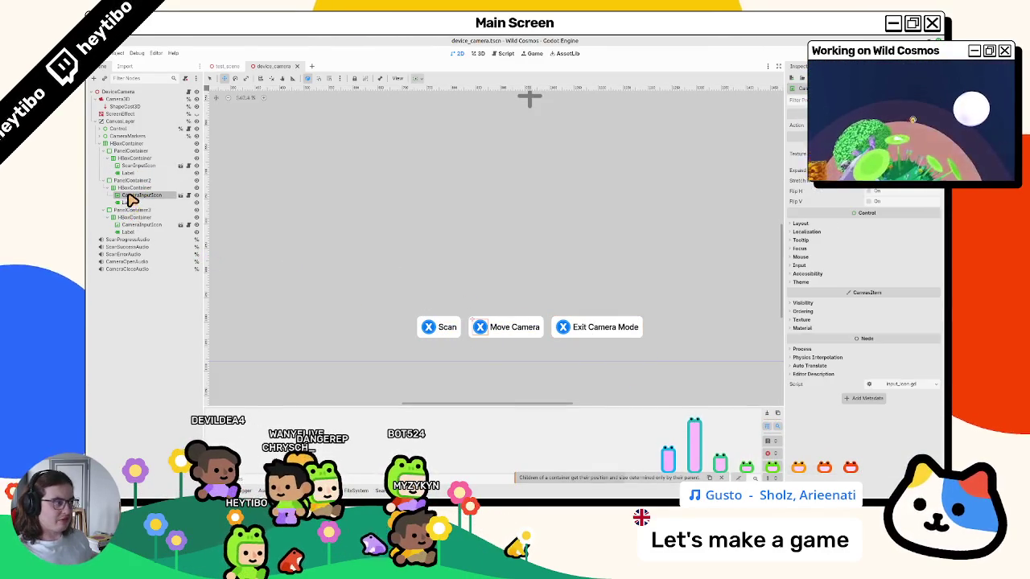
- Save the device_camera scene and open CameraInputIcon's input_icon.gd script
left_click(473, 319)
key("ctrl+s")
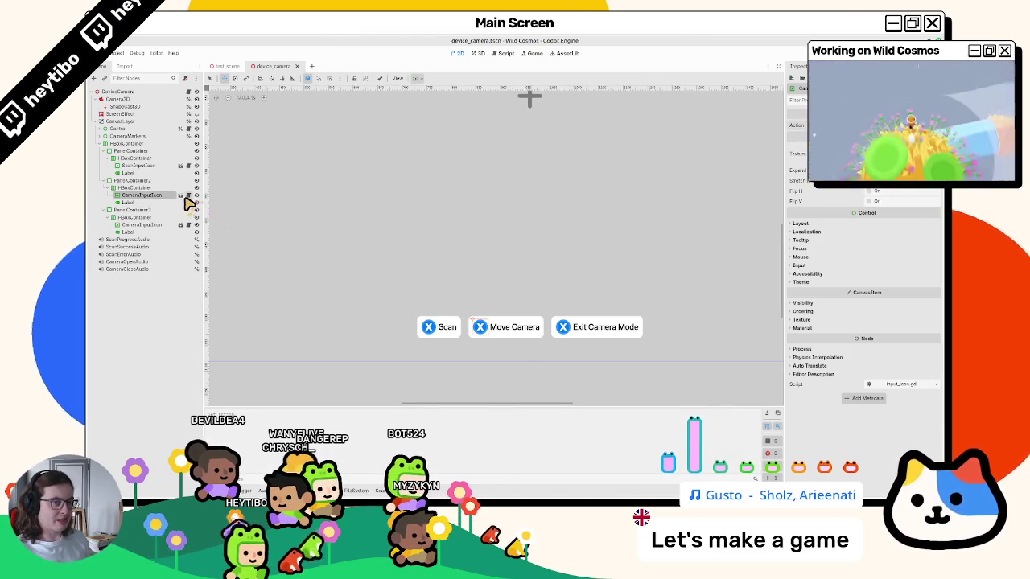
left_click(187, 197)
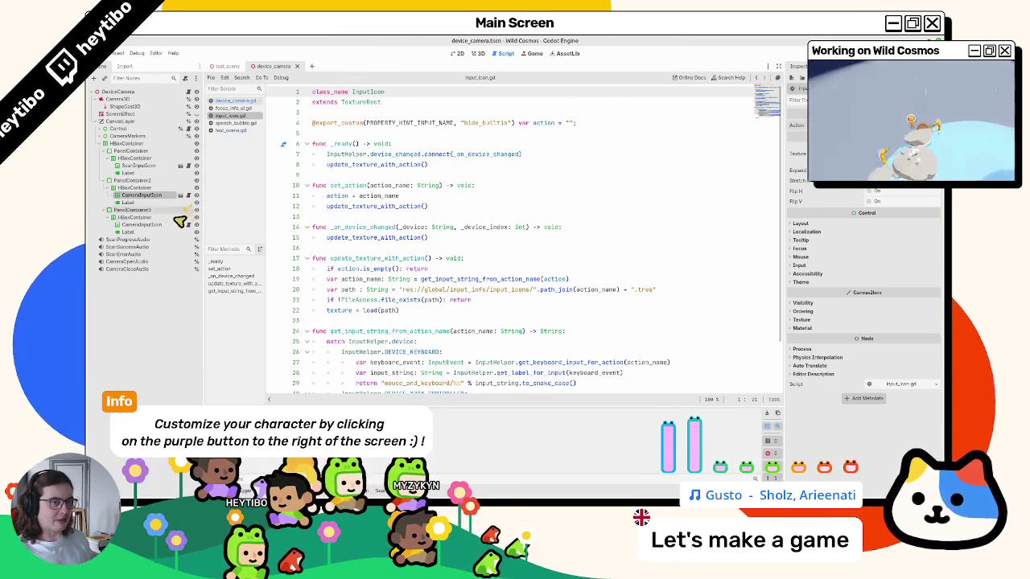
- Select the prompt icon nodes to inspect the InputIcon node's TextureRect properties
left_click(139, 226)
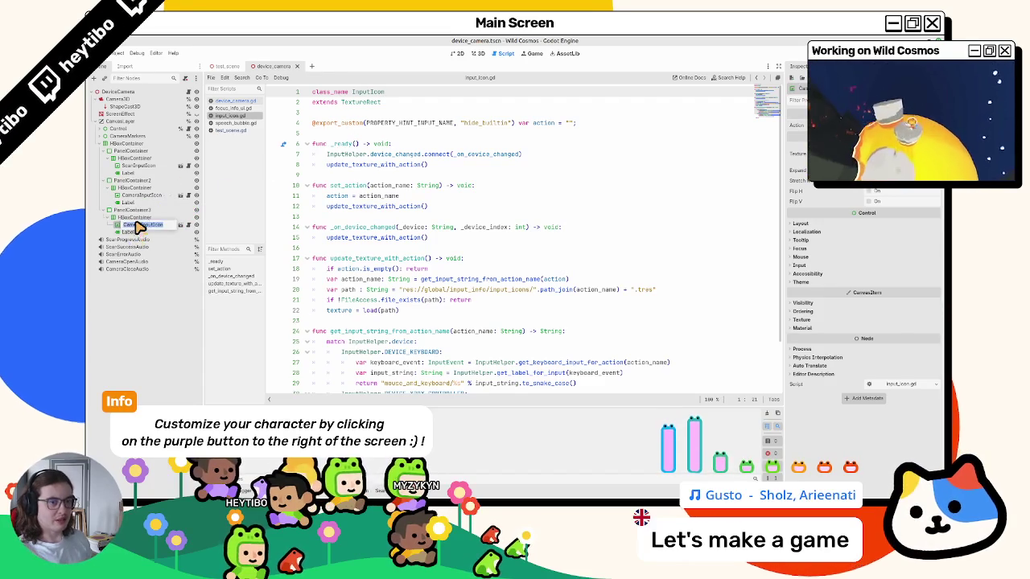
left_click(155, 167)
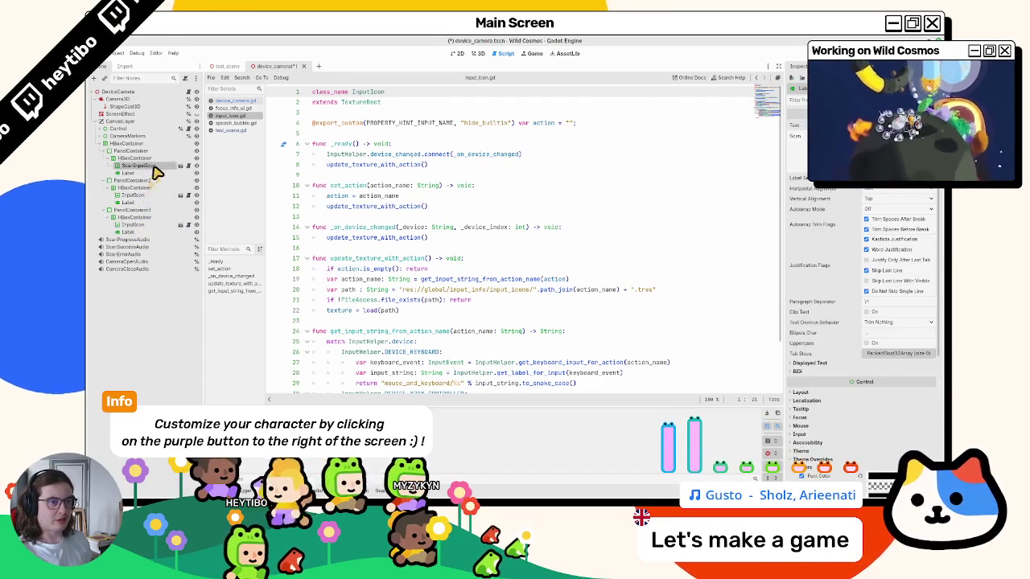
left_click(146, 198)
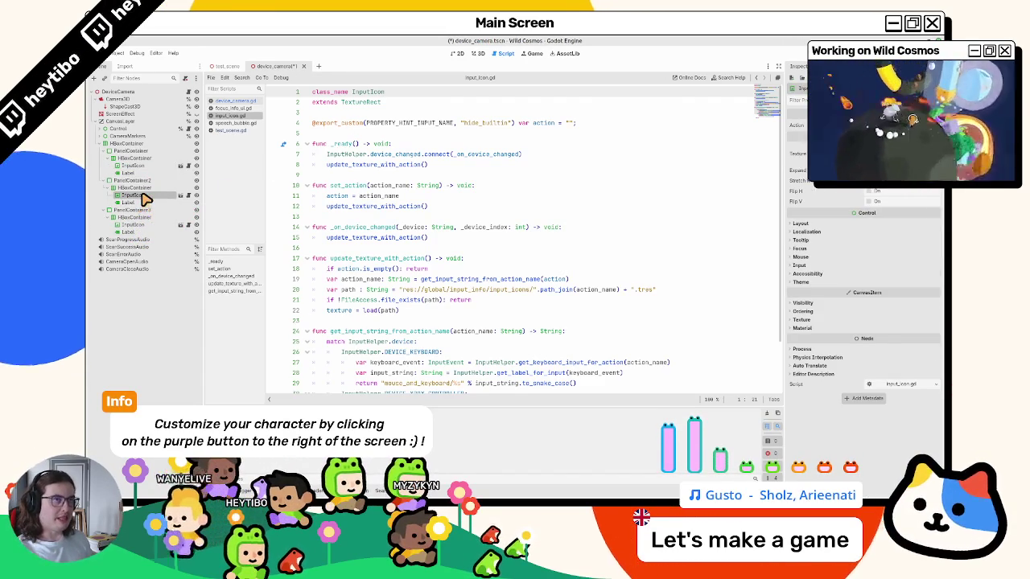
- Return from the 3D view to the input_icon.gd script and open the Project menu
left_click(477, 53)
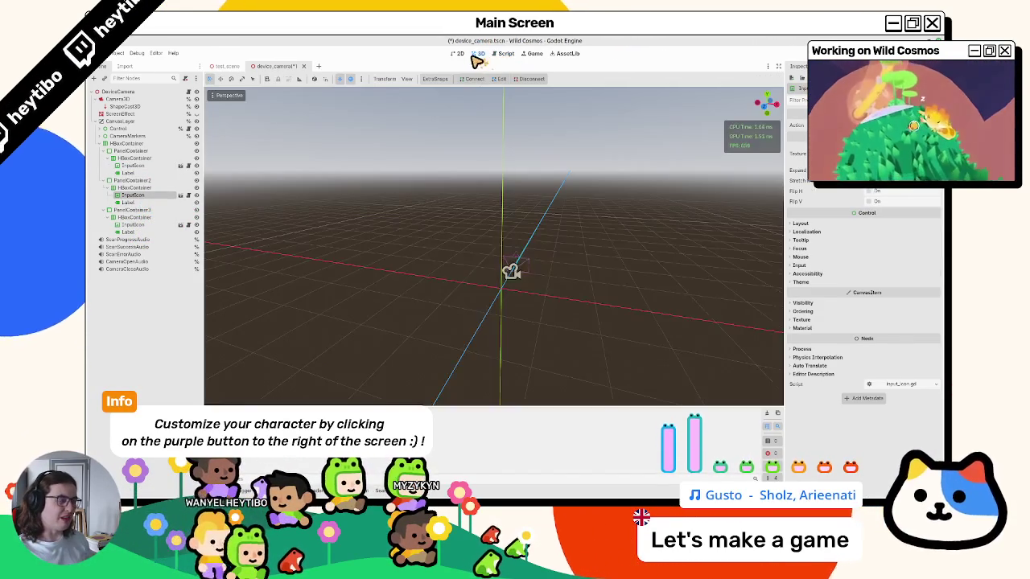
left_click(457, 54)
left_click(502, 54)
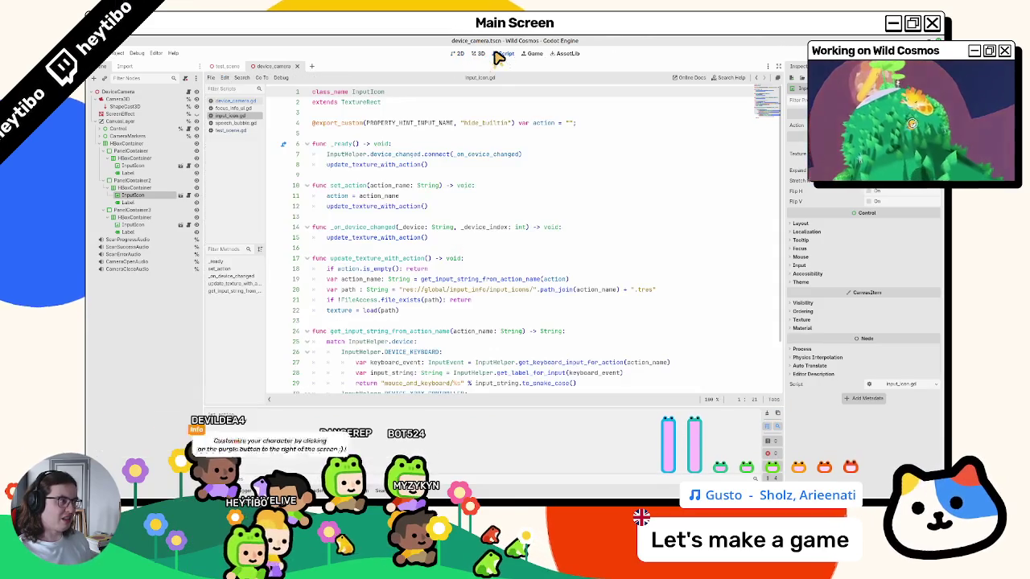
left_click(117, 53)
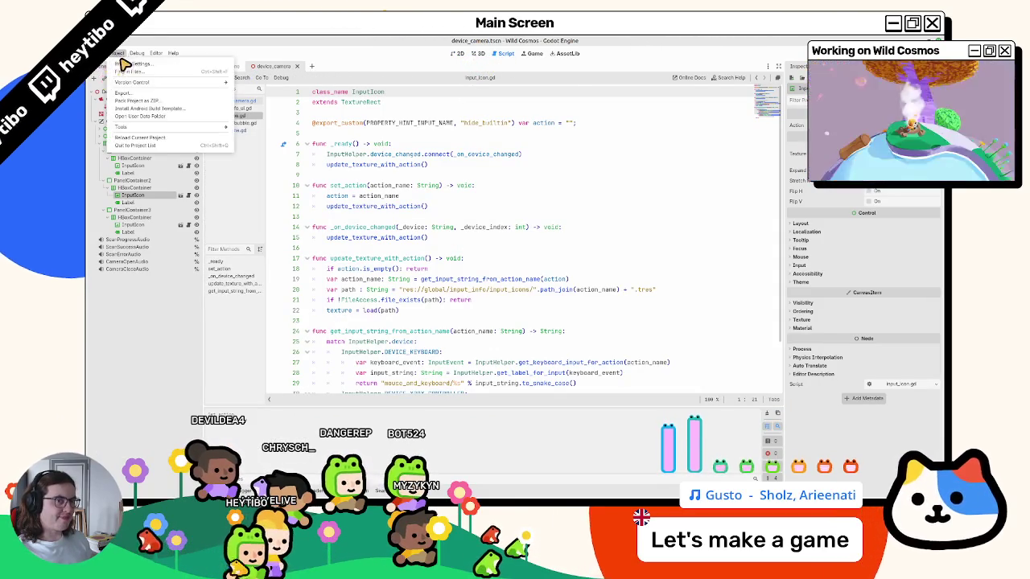
left_click(121, 67)
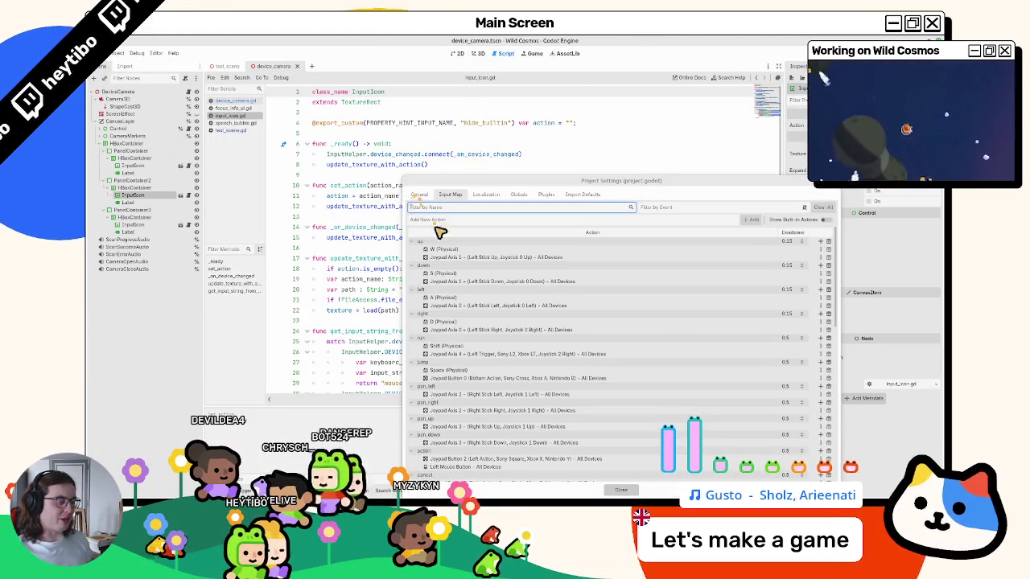
scroll(483, 292, "down", 10)
scroll(475, 293, "down", 3)
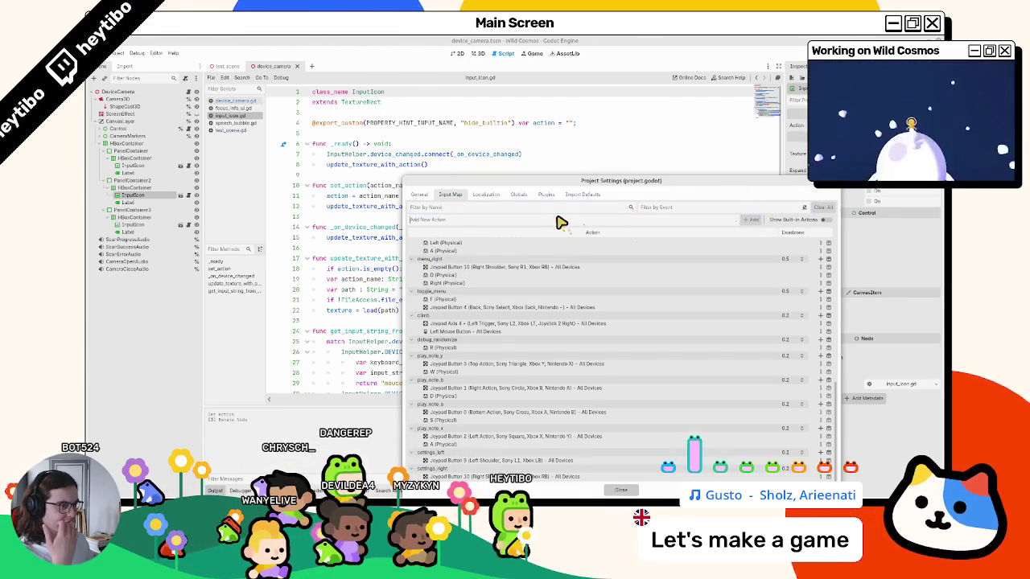
scroll(487, 249, "up", 10)
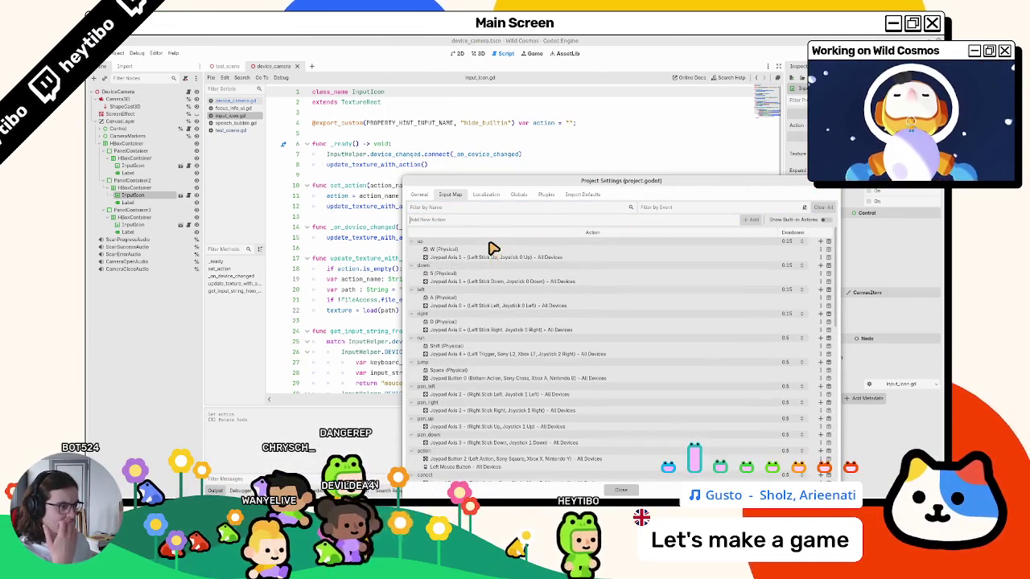
key("Escape")
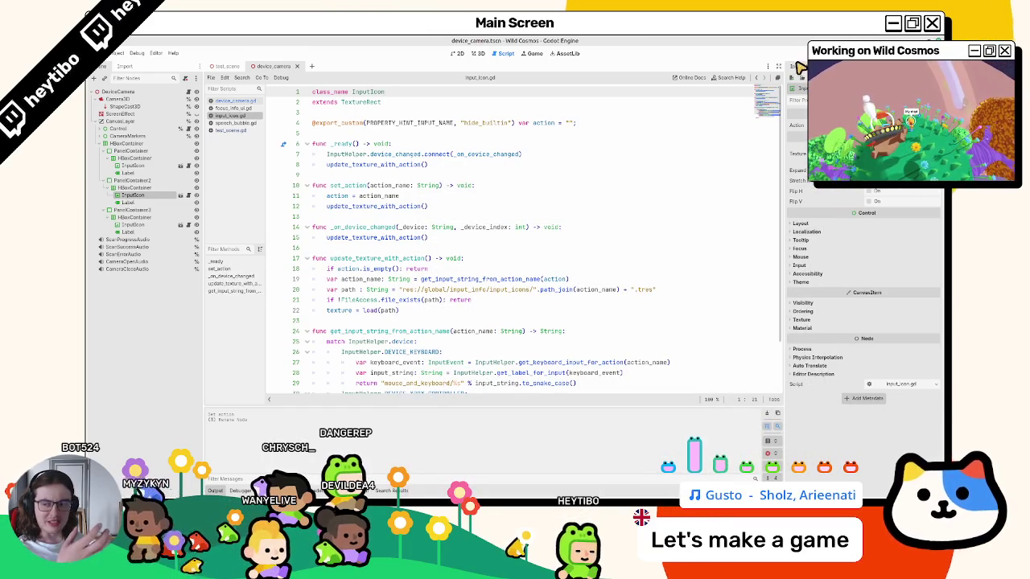
scroll(568, 284, "down", 2)
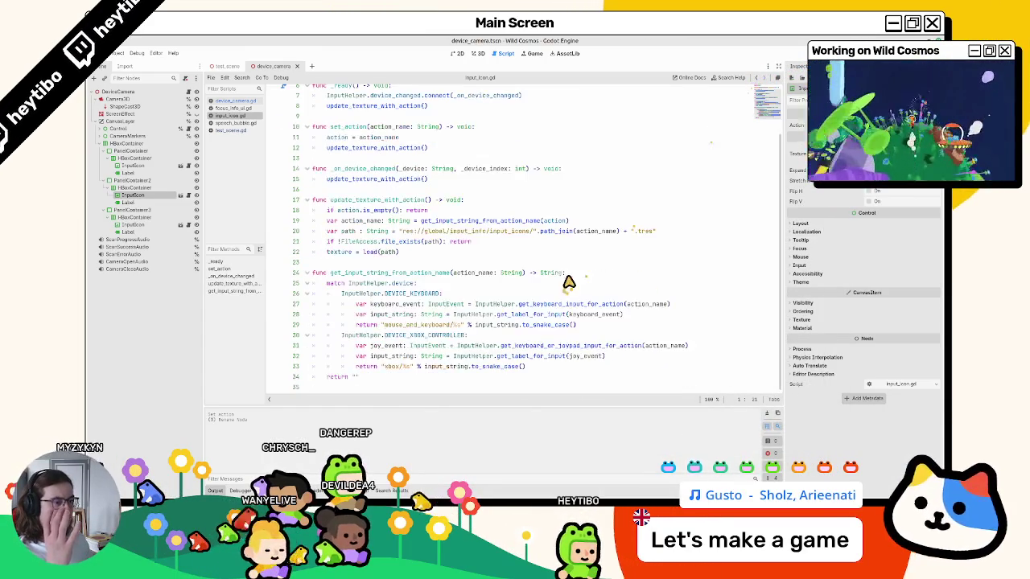
left_click(477, 54)
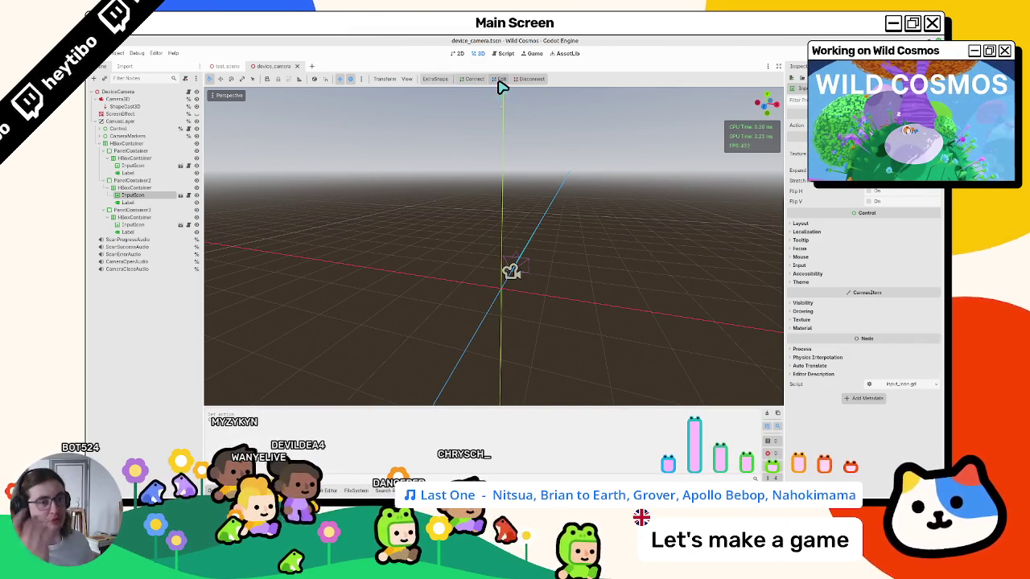
left_click(189, 195)
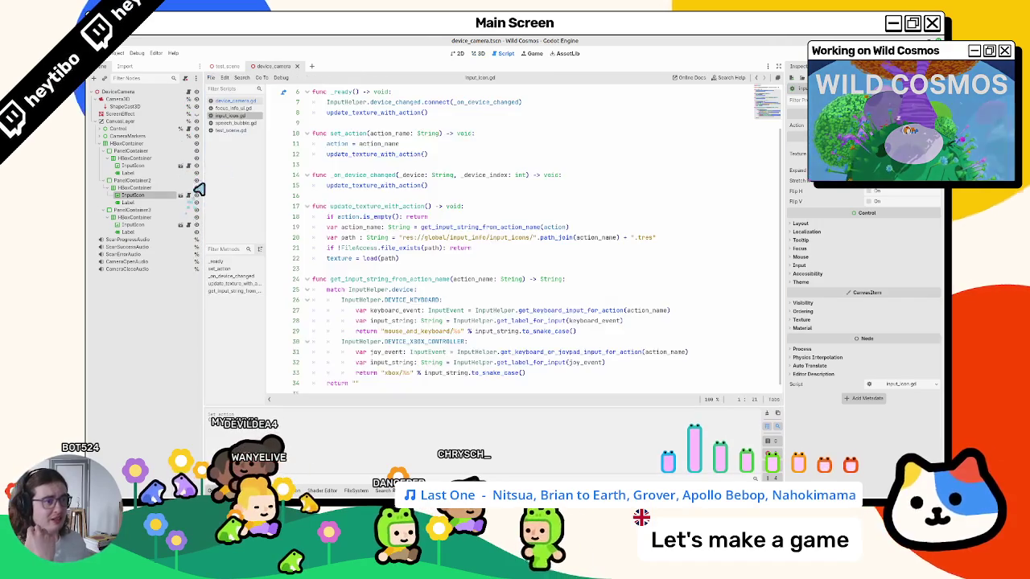
scroll(460, 184, "up", 2)
left_click(396, 137)
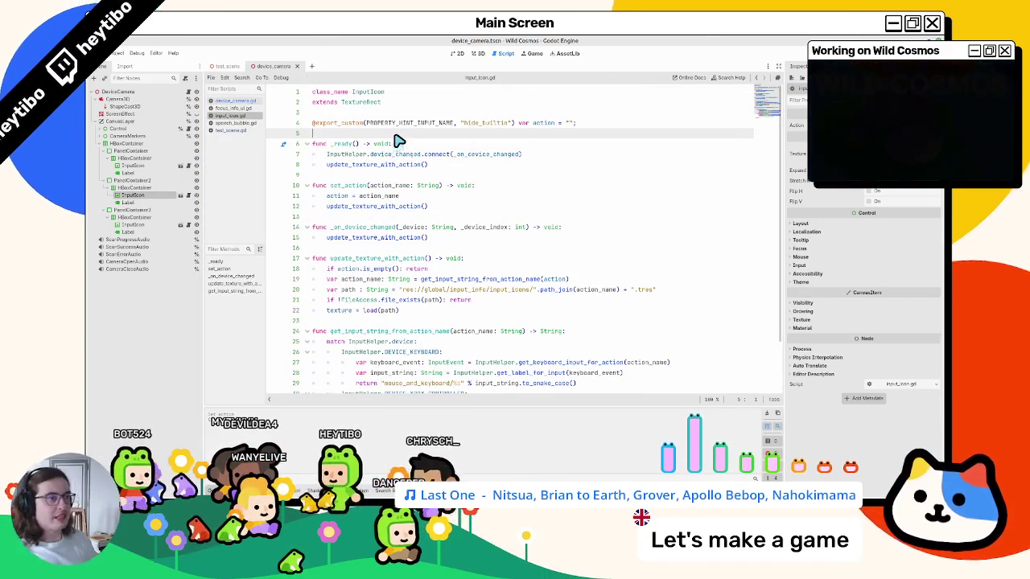
- Declare enum EXCEPTION {NONE, PLAYER_MOVEMENT, CAMERA_MOVEMENT} on line 6 of input_icon.gd
key("Return")
key("Return")
key("Up")
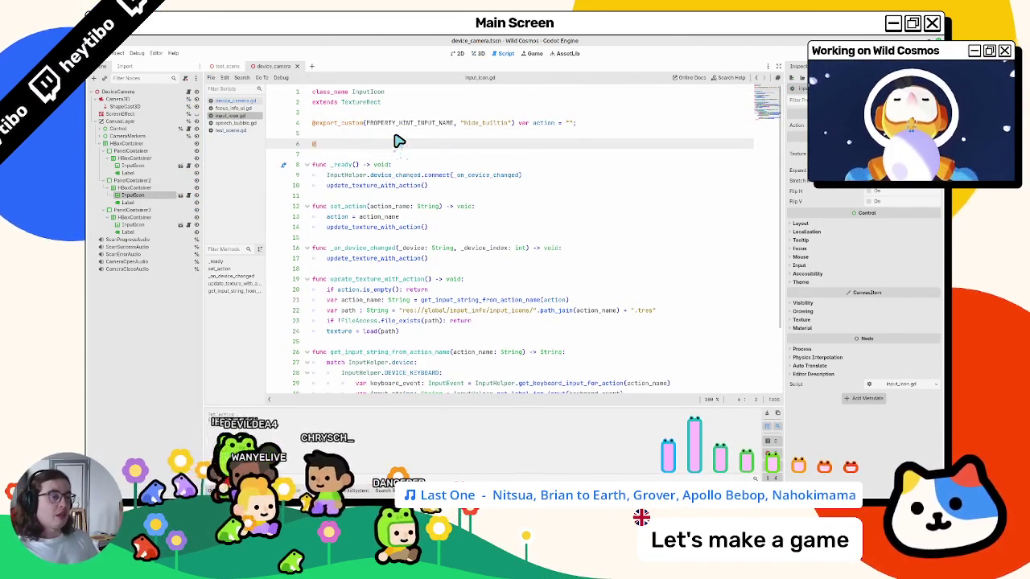
type("@o")
key("Escape")
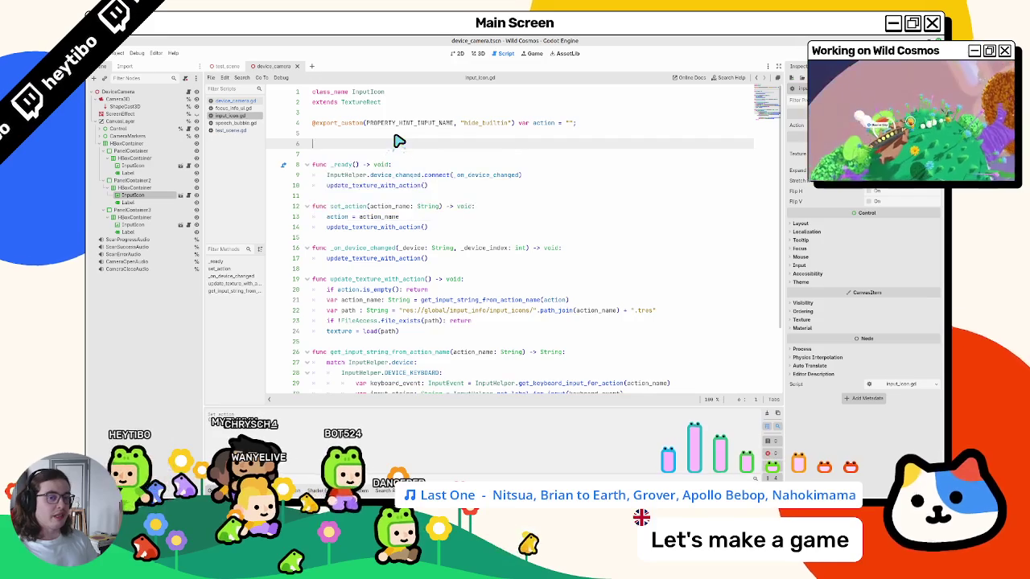
key("BackSpace")
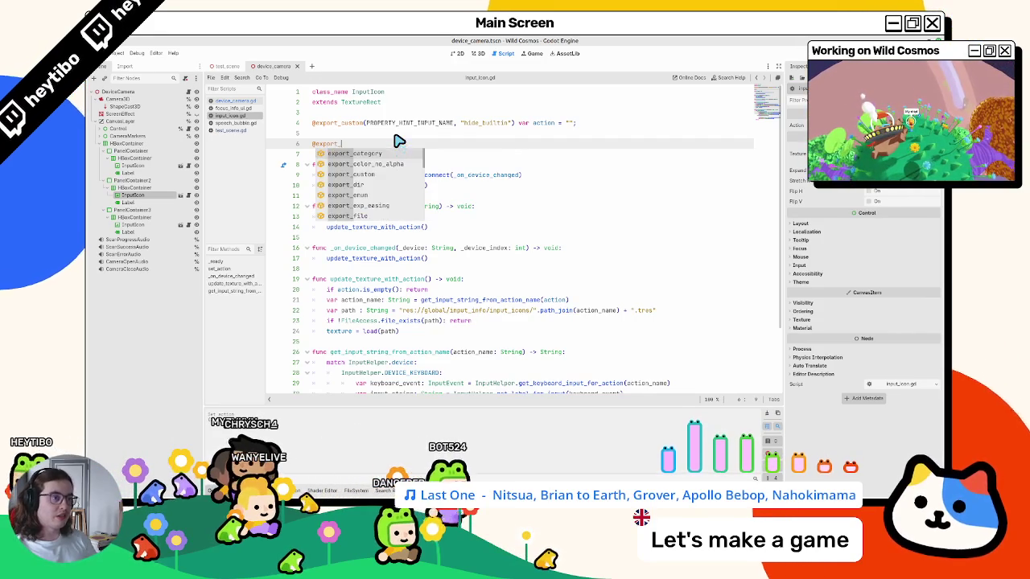
key("BackSpace")
type("enum ")
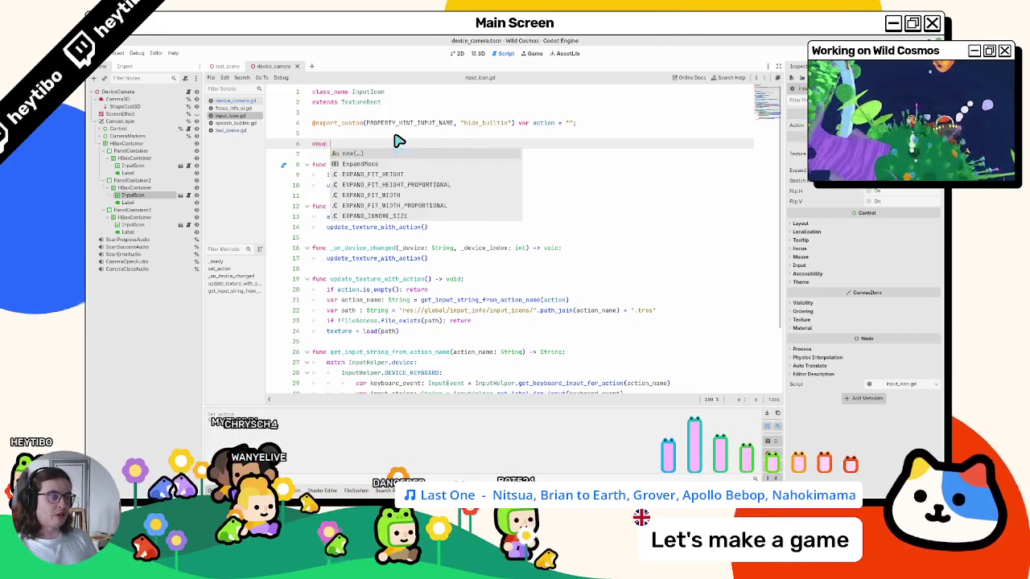
type("ex")
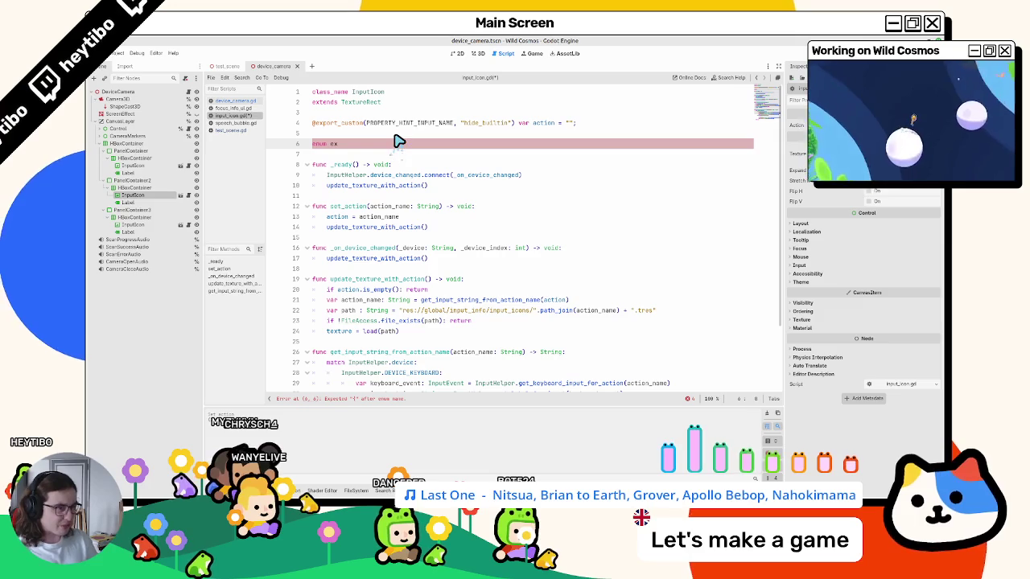
type("ception")
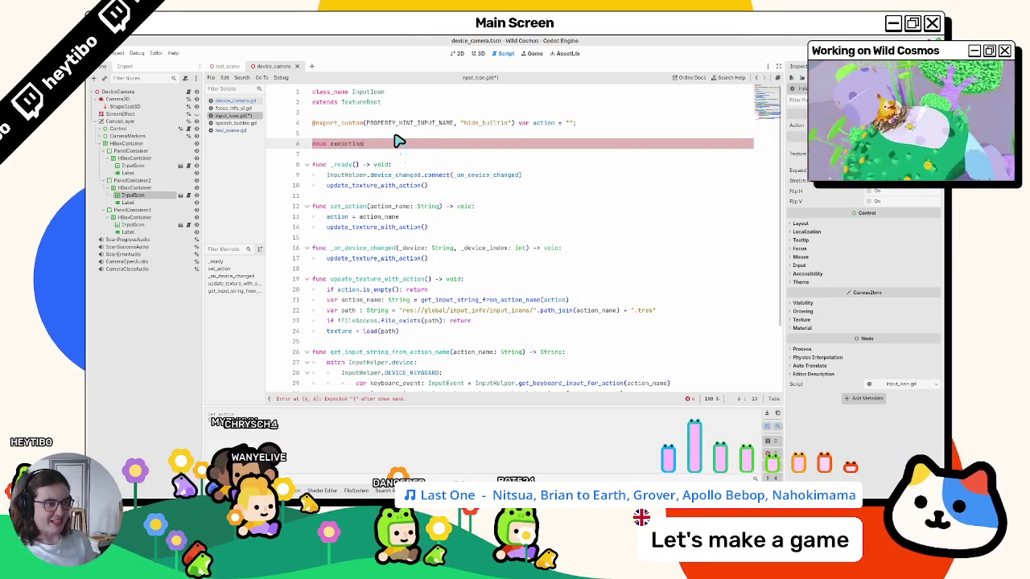
key("ctrl+shift+Left")
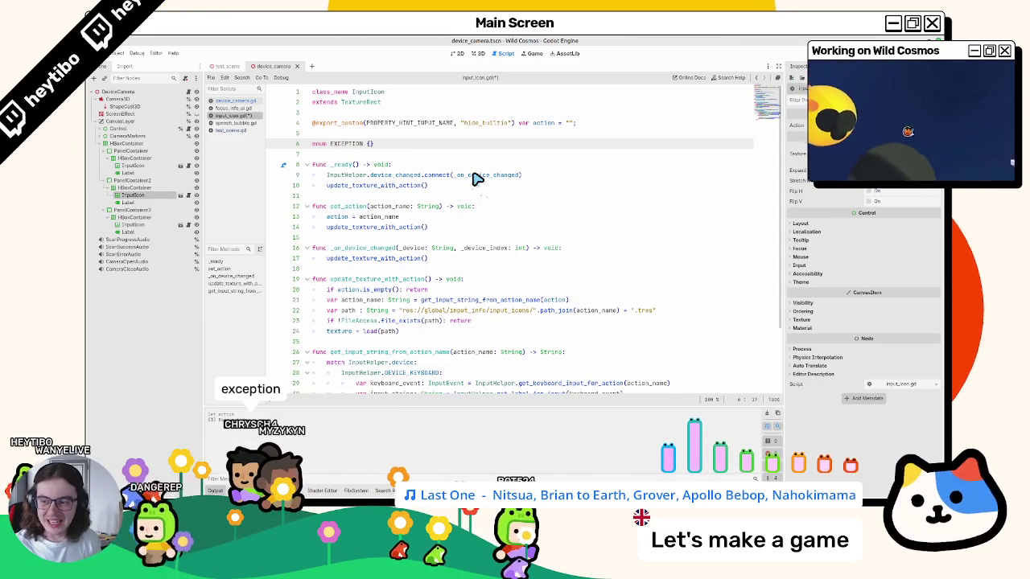
type("MOVEMENT, CAMERA")
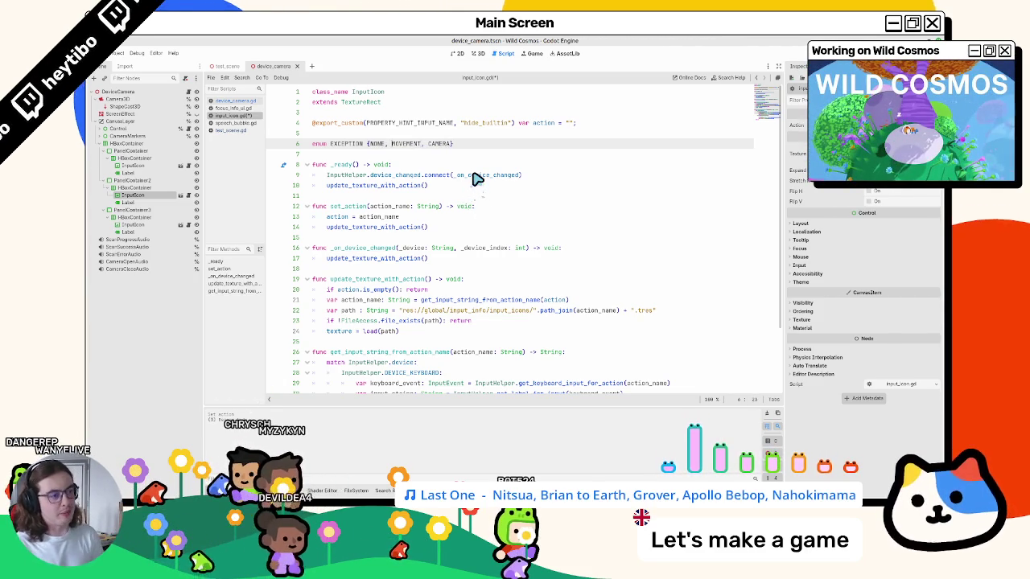
type("YER_")
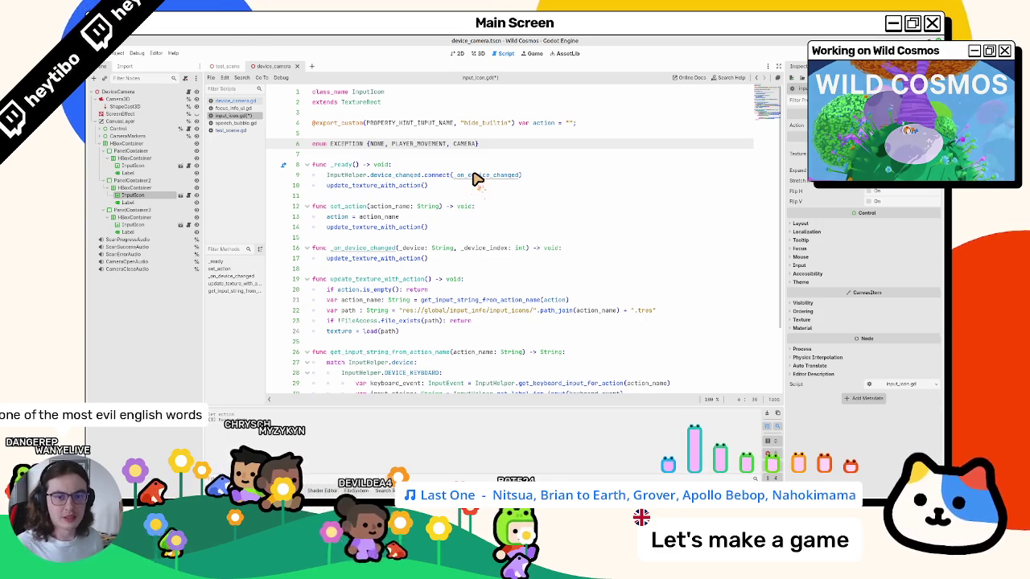
key("ctrl+Right")
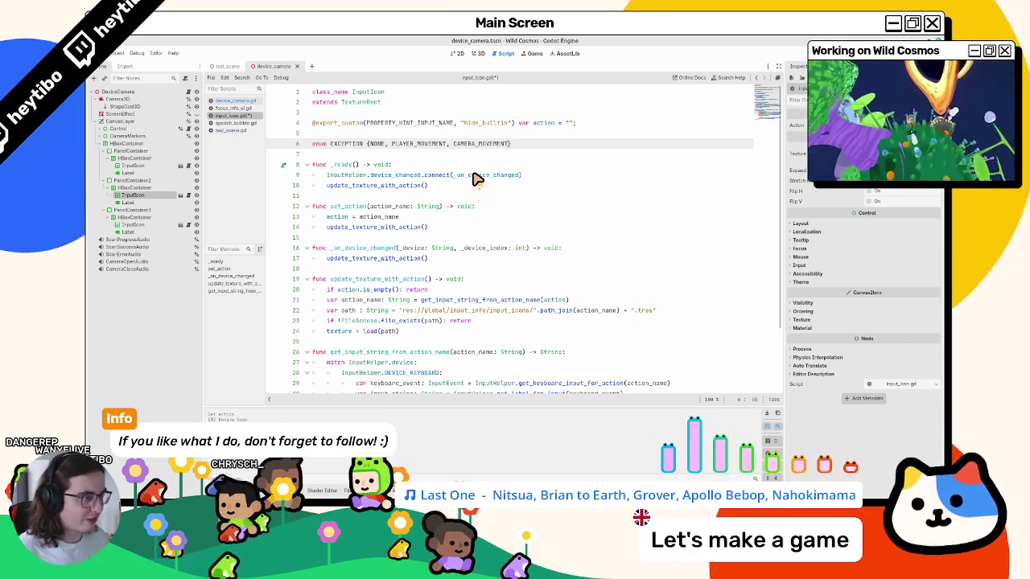
- Save input_icon.gd and hide the bottom output panel to show more code
key("ctrl+s")
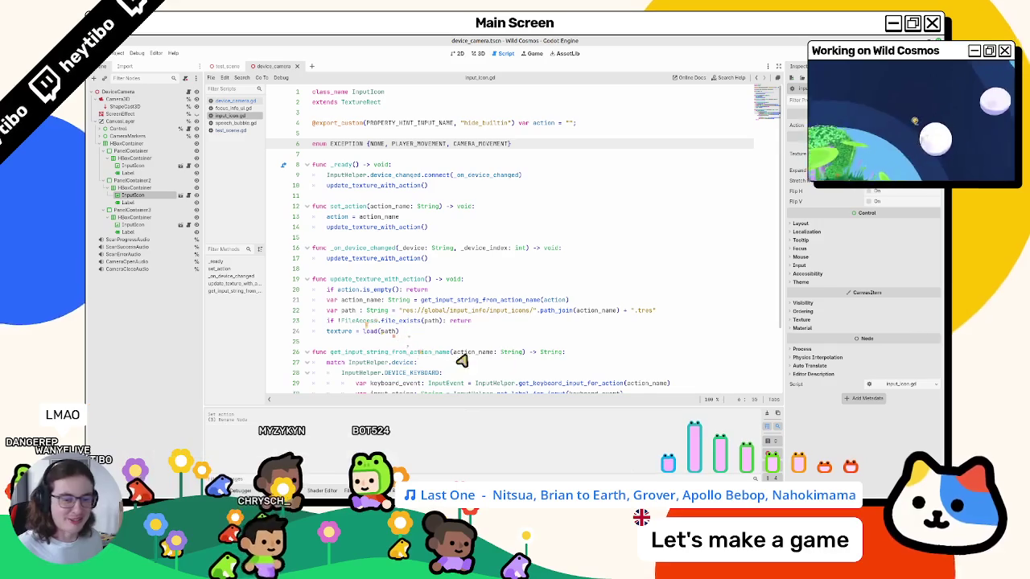
key("ctrl+j")
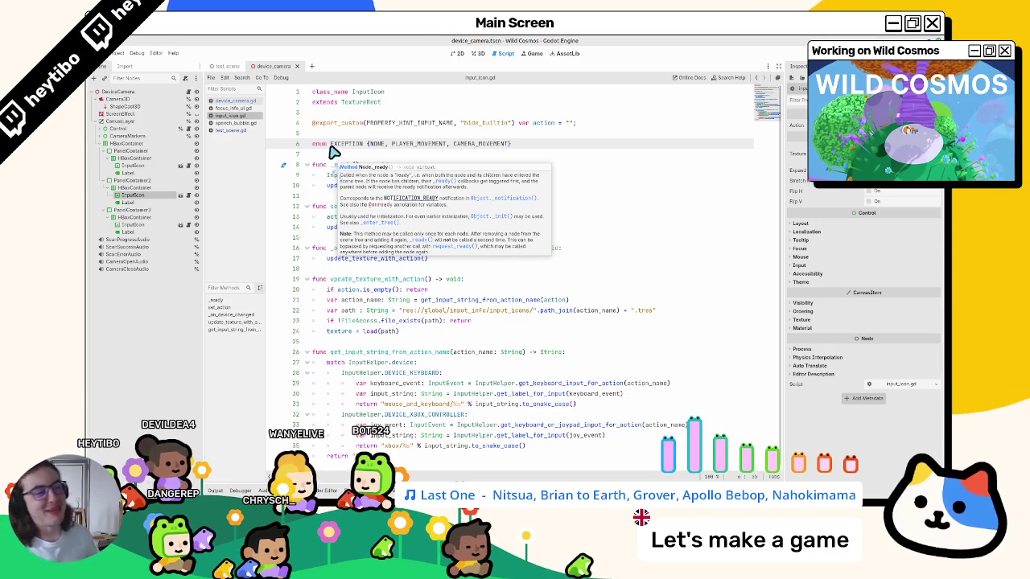
left_click(338, 156)
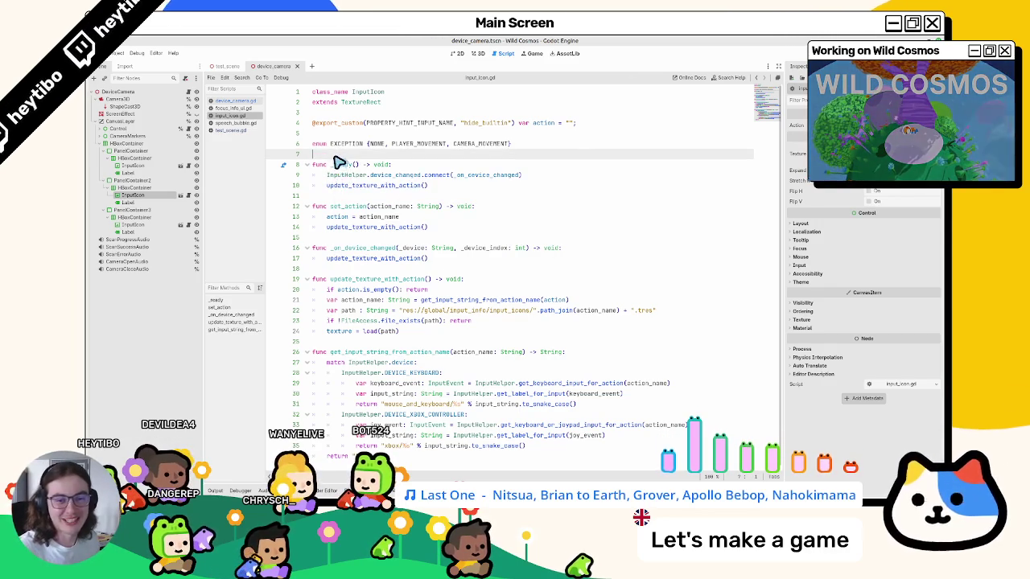
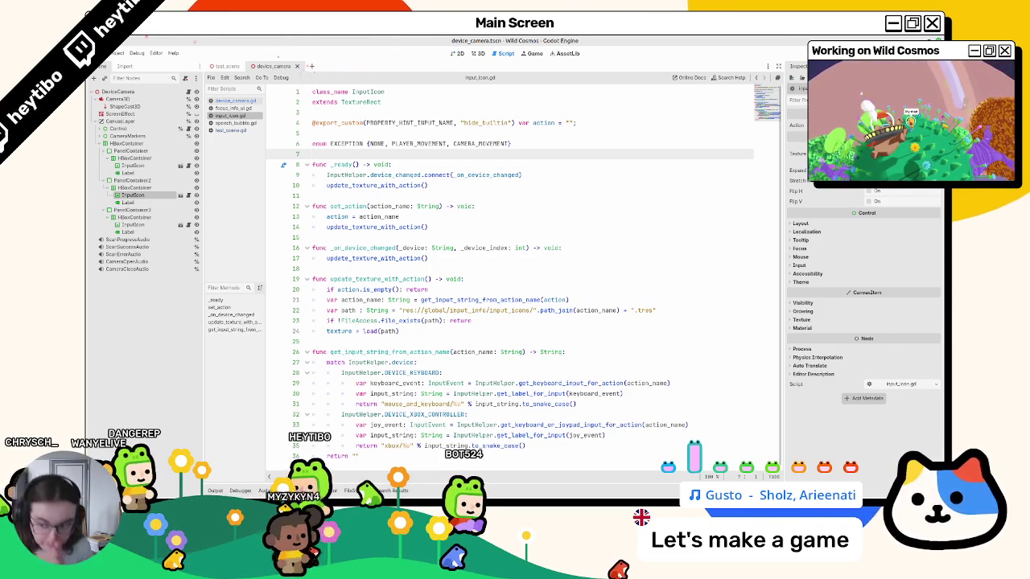
- Rename the EXCEPTION enum to EXCEPTIONS by appending S
left_click(534, 219)
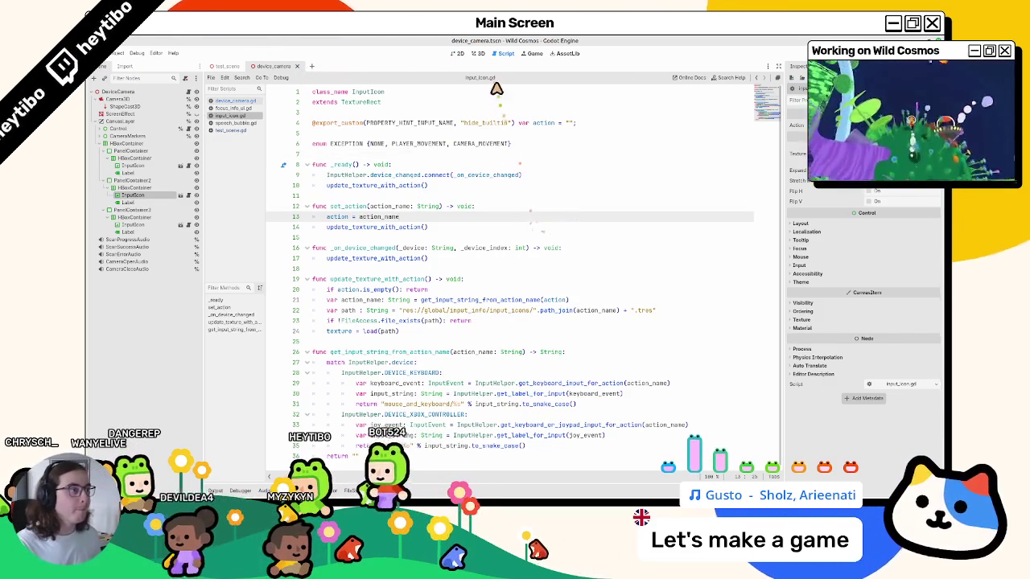
double_click(410, 143)
left_click(405, 134)
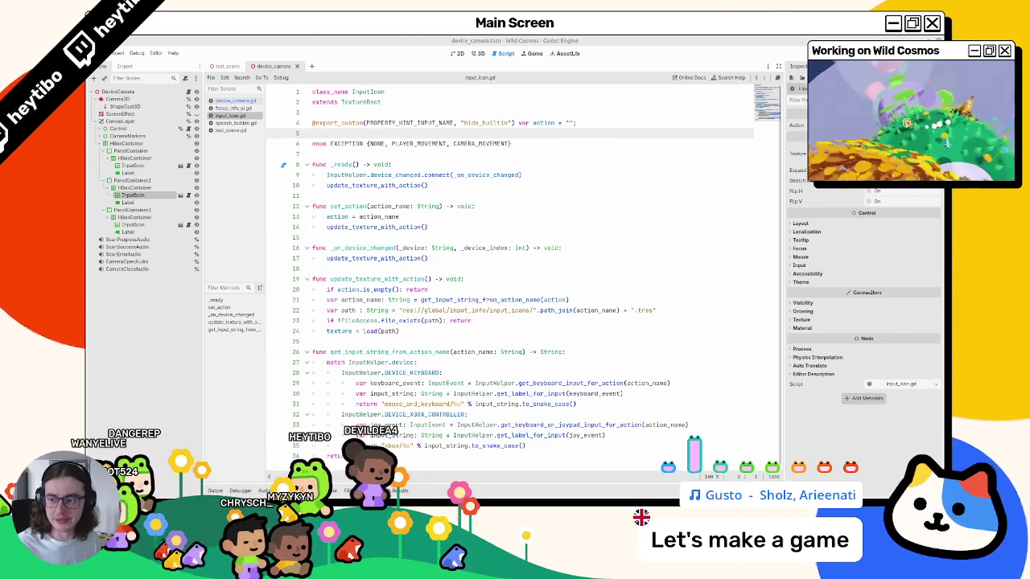
double_click(483, 145)
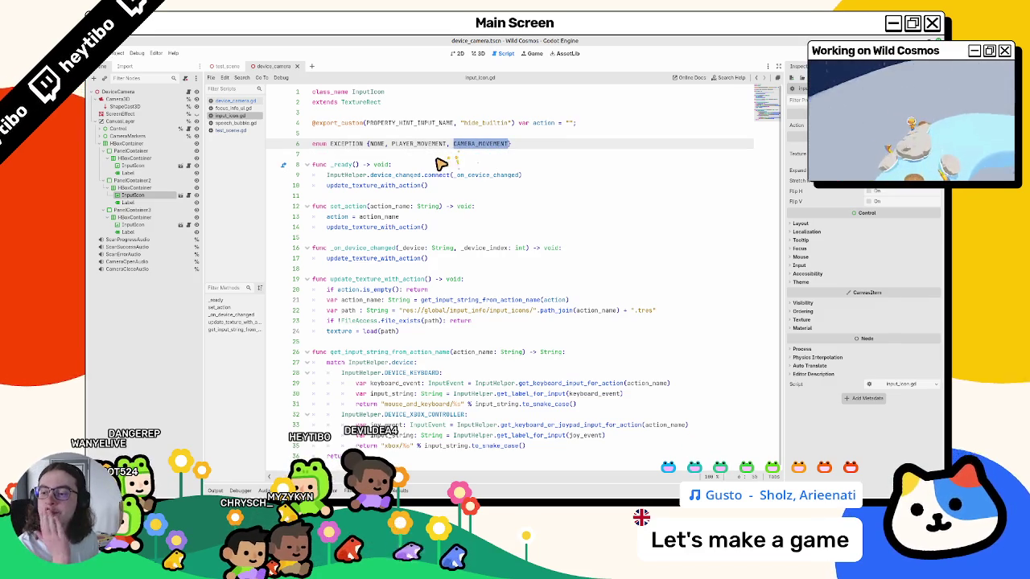
double_click(358, 144)
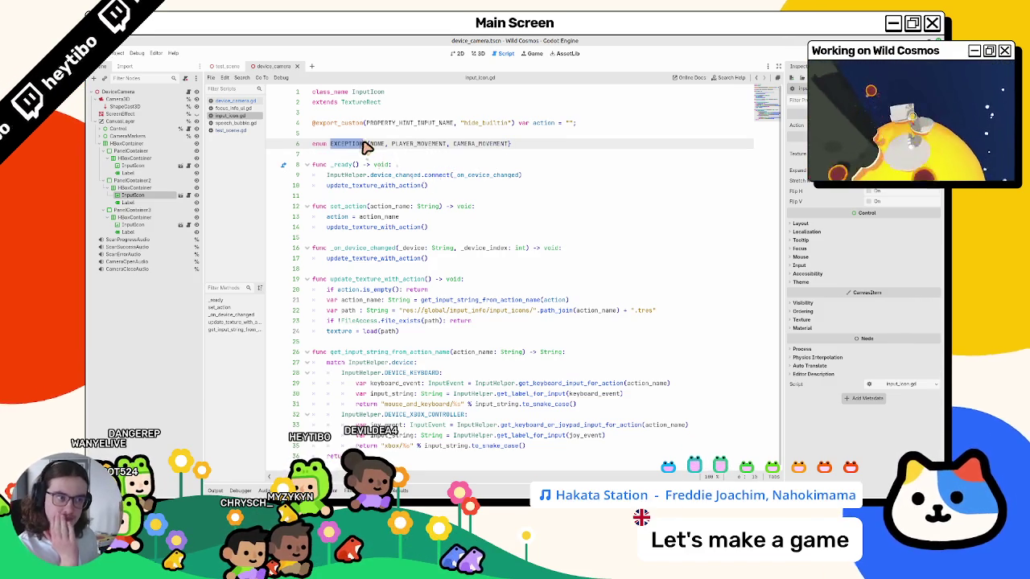
left_click(364, 146)
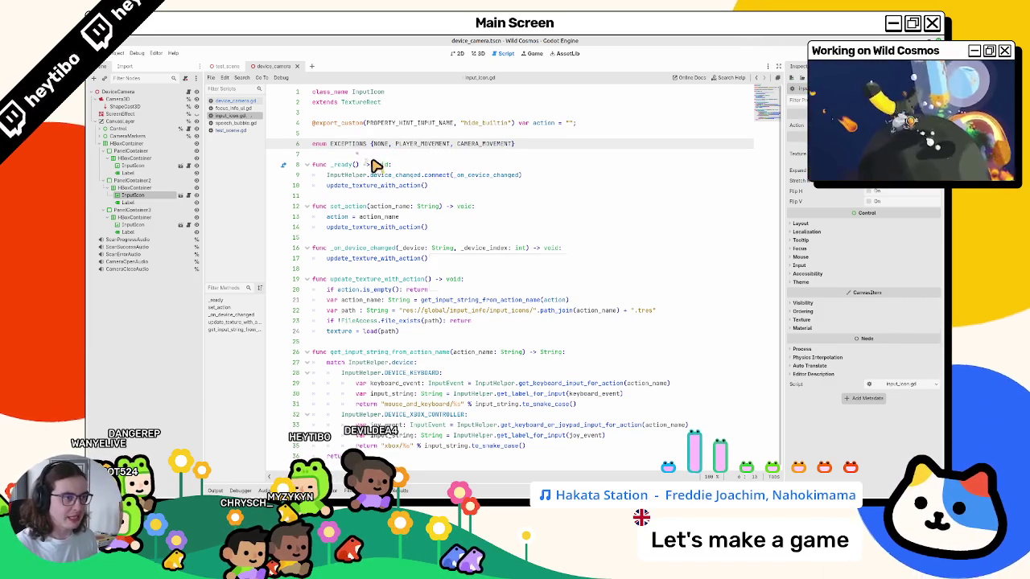
type("S")
key("Up")
key("Down")
key("End")
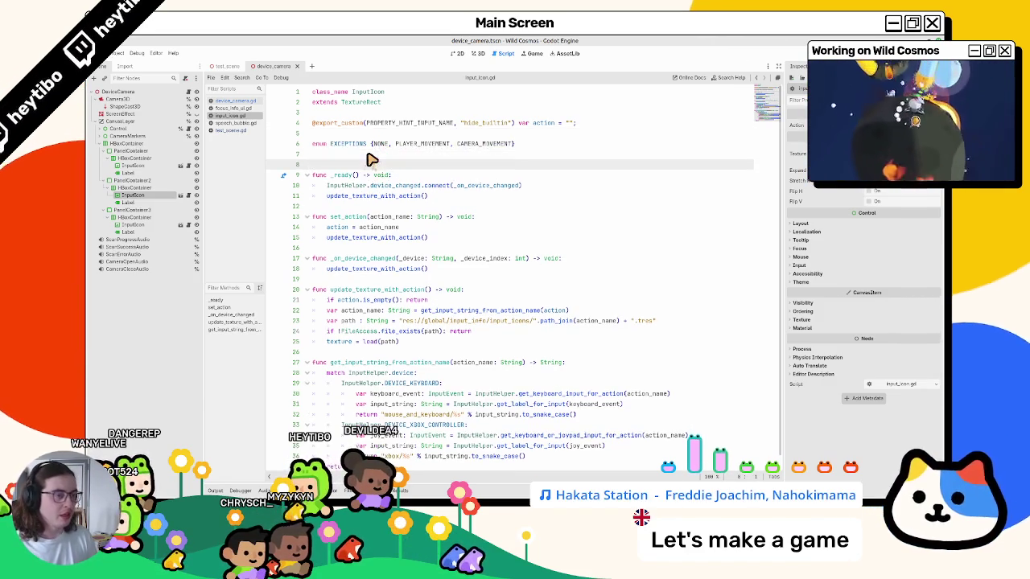
key("Up")
type("@e")
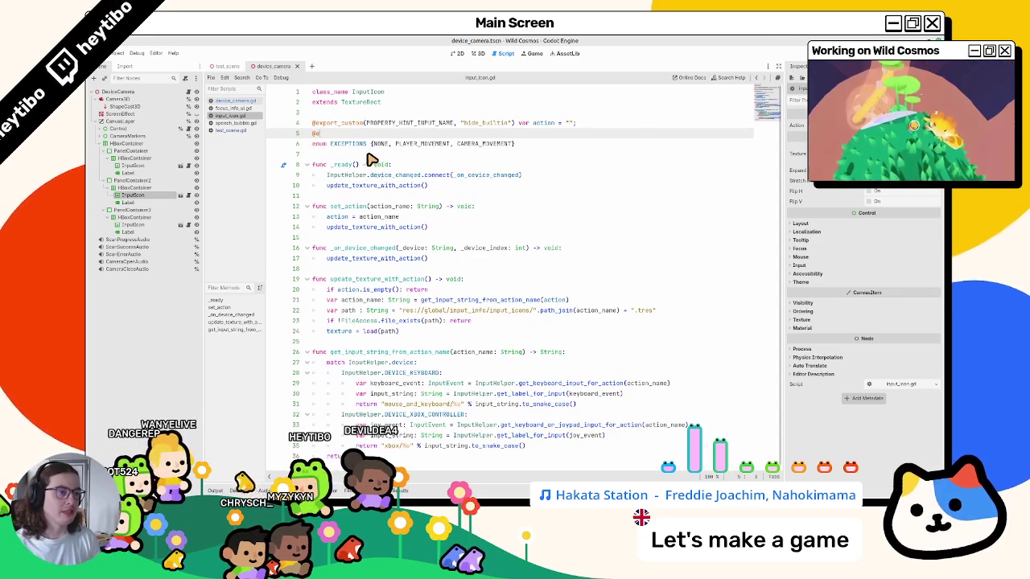
type("xport var ")
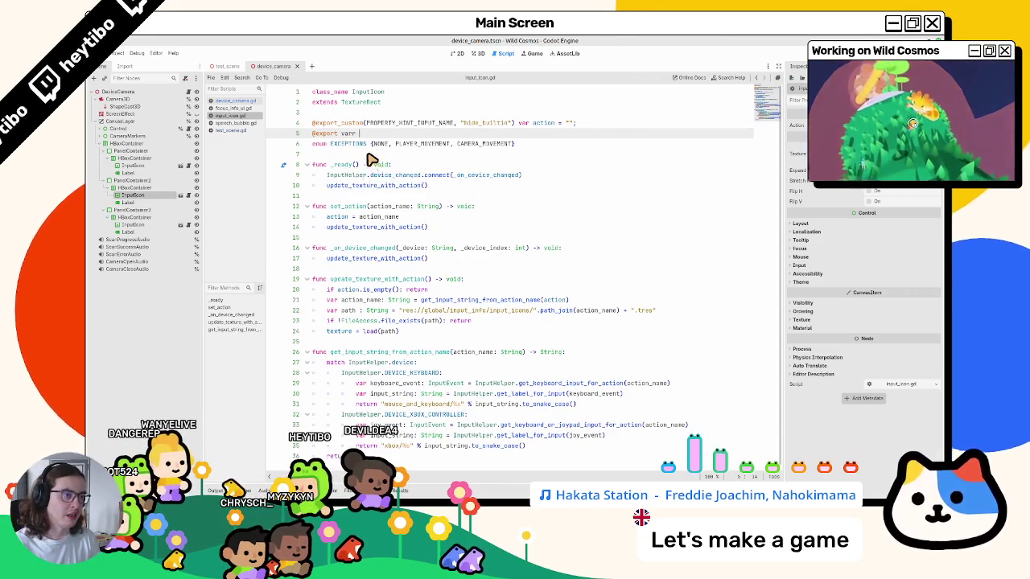
type("exce")
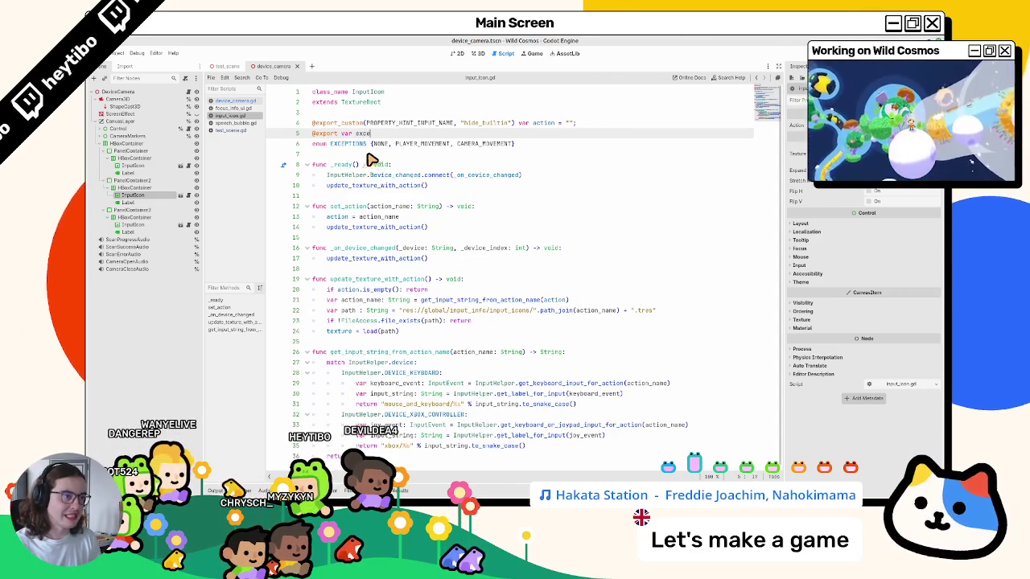
type("ption : ")
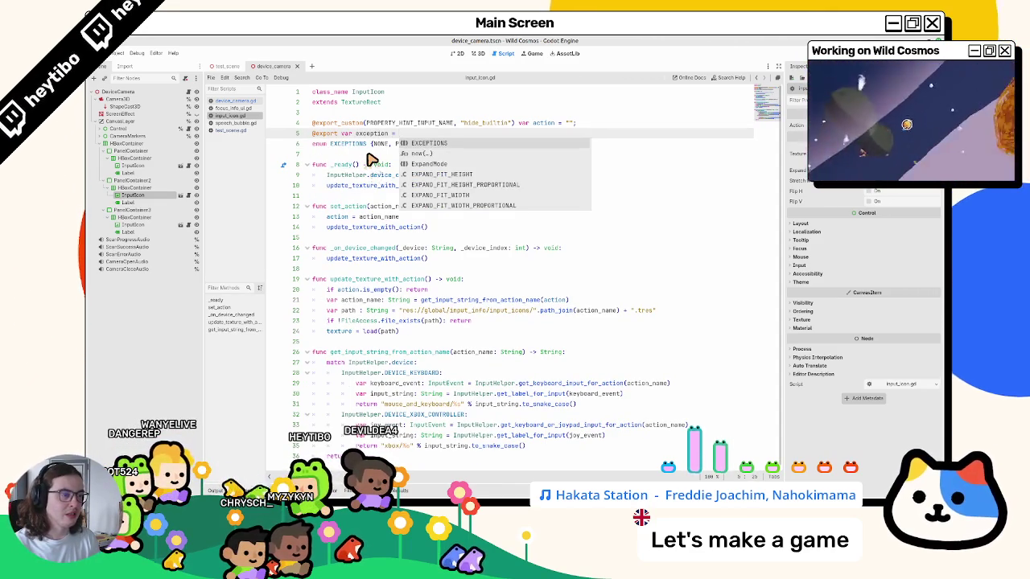
type("EXC")
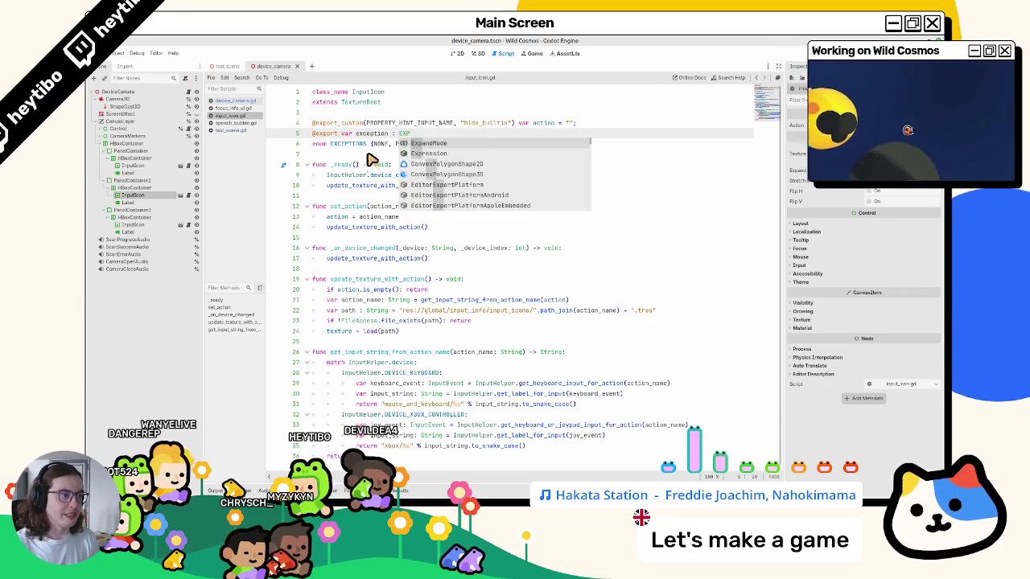
key("Return")
type("EPTIONS = E")
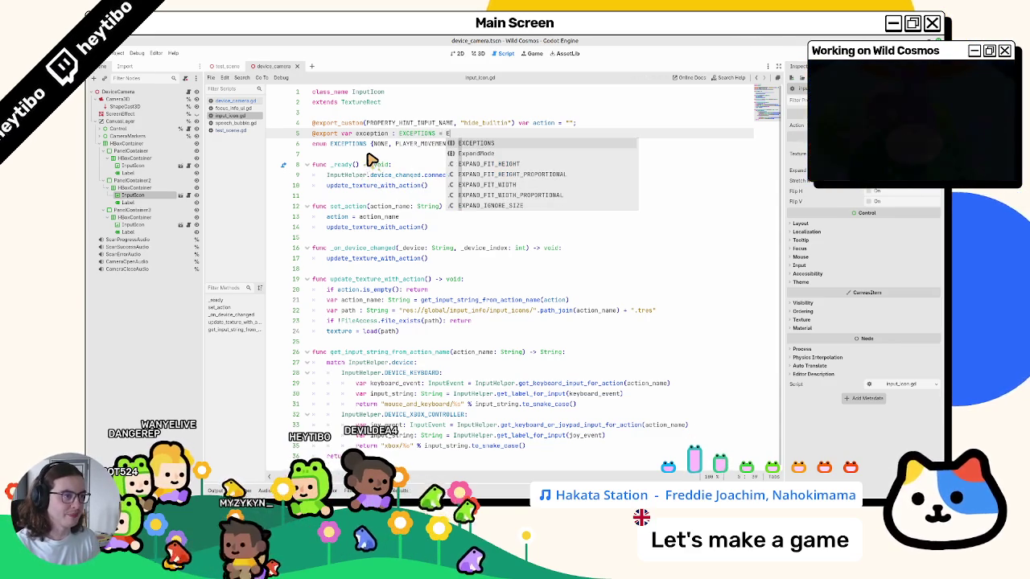
key("Return")
type(".")
key("Return")
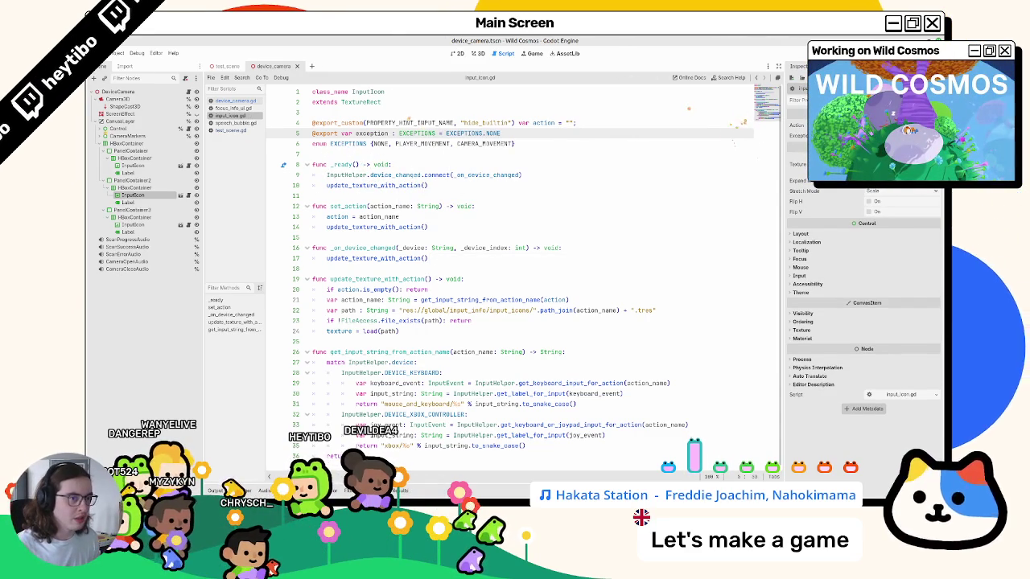
left_click(477, 53)
left_click(457, 55)
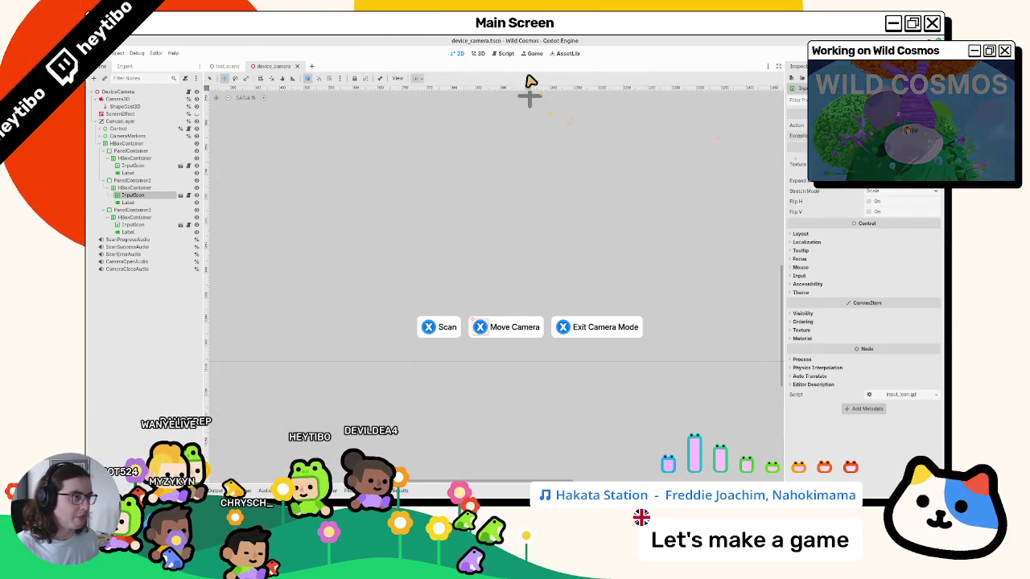
left_click(504, 54)
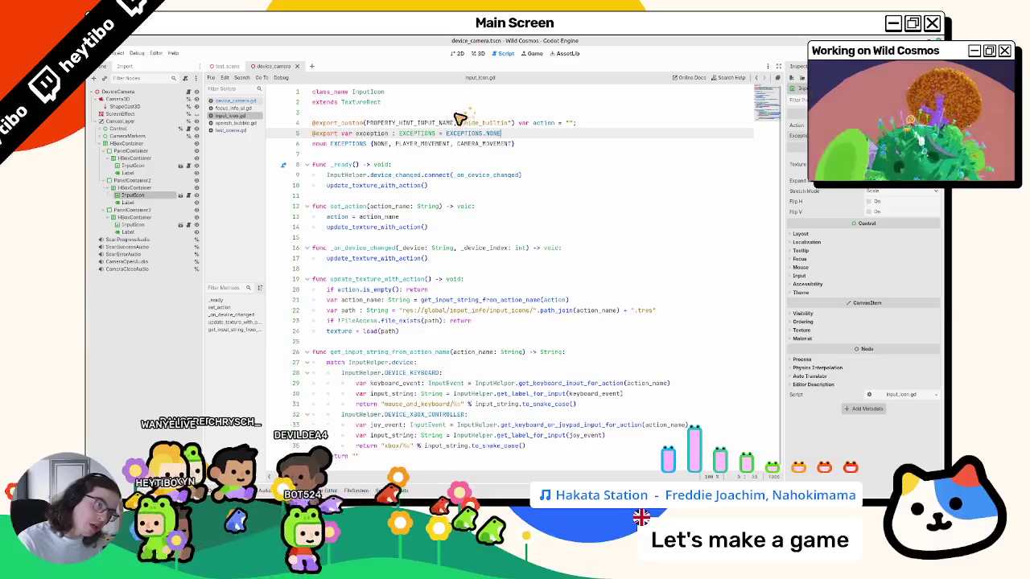
left_click(445, 157)
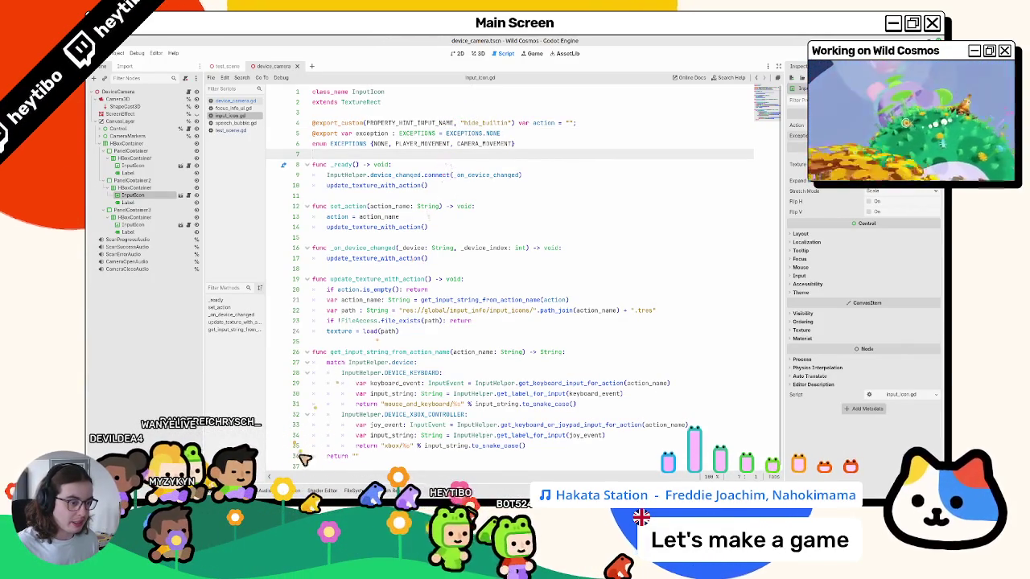
key("ctrl+shift+f")
- Review the texture-loading code, then open the mouse_and_keyboard folder under input_icons in FileSystem
left_click(354, 491)
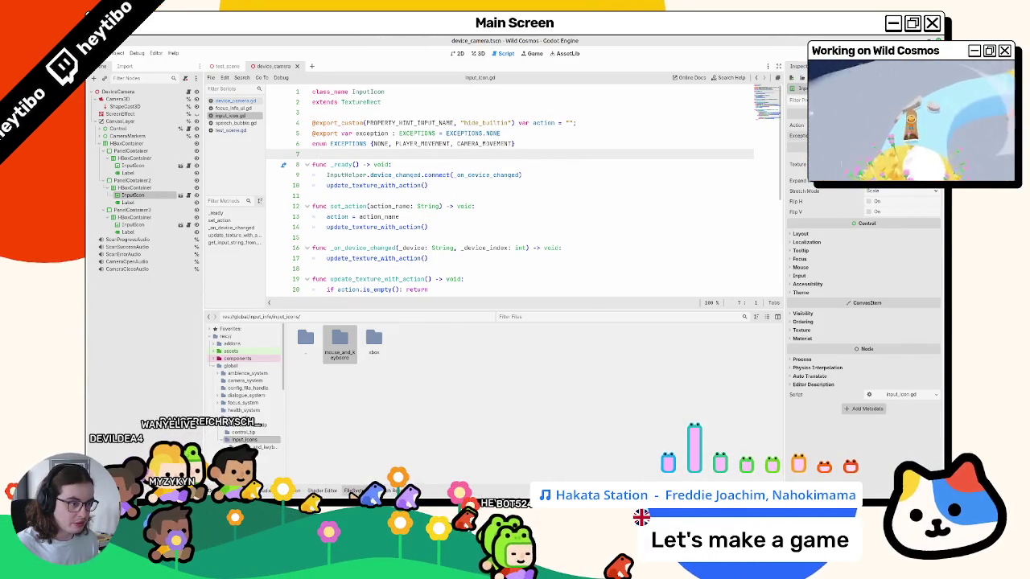
scroll(435, 256, "down", 5)
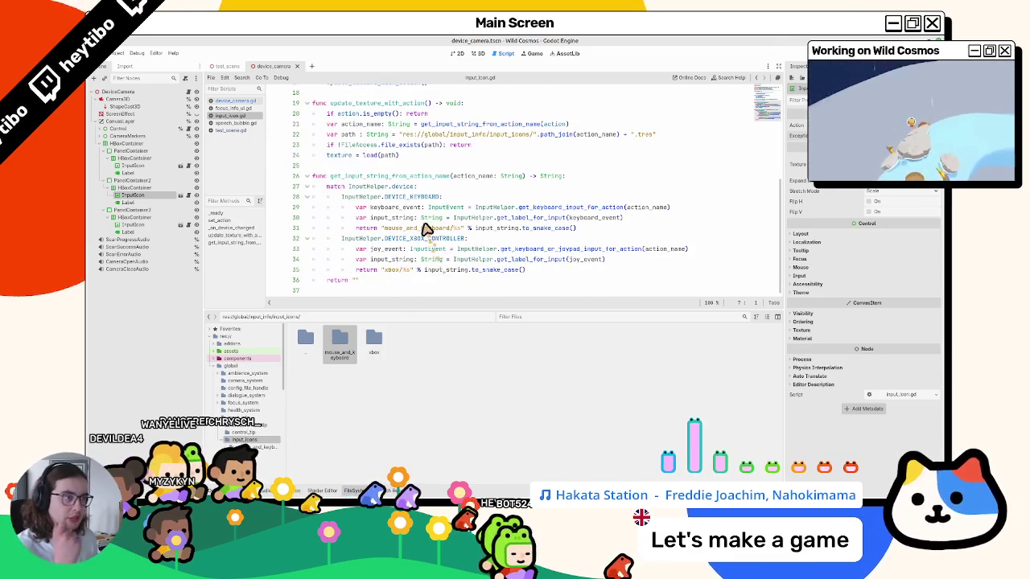
double_click(369, 155)
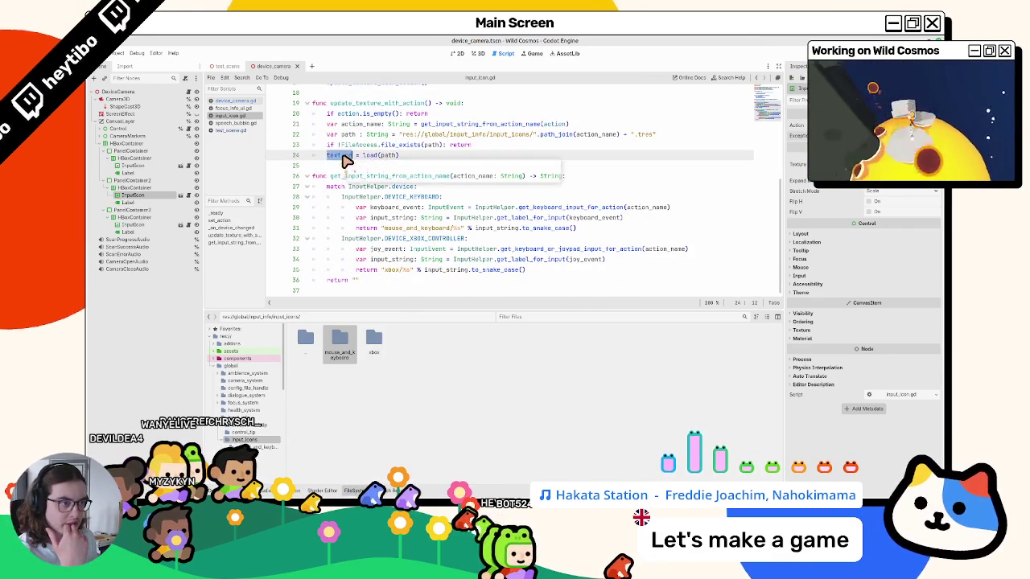
scroll(346, 161, "up", 3)
double_click(340, 249)
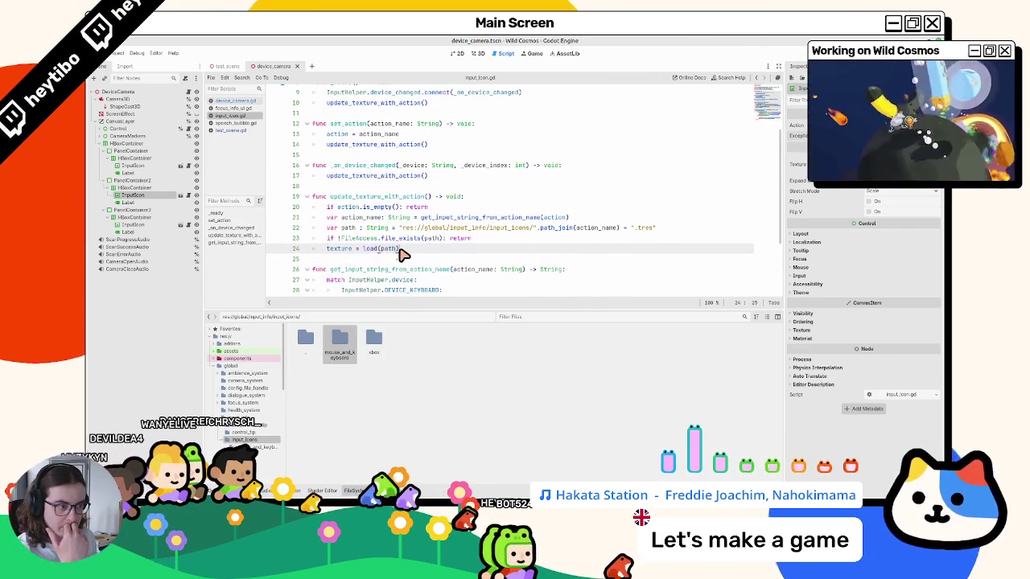
double_click(376, 197)
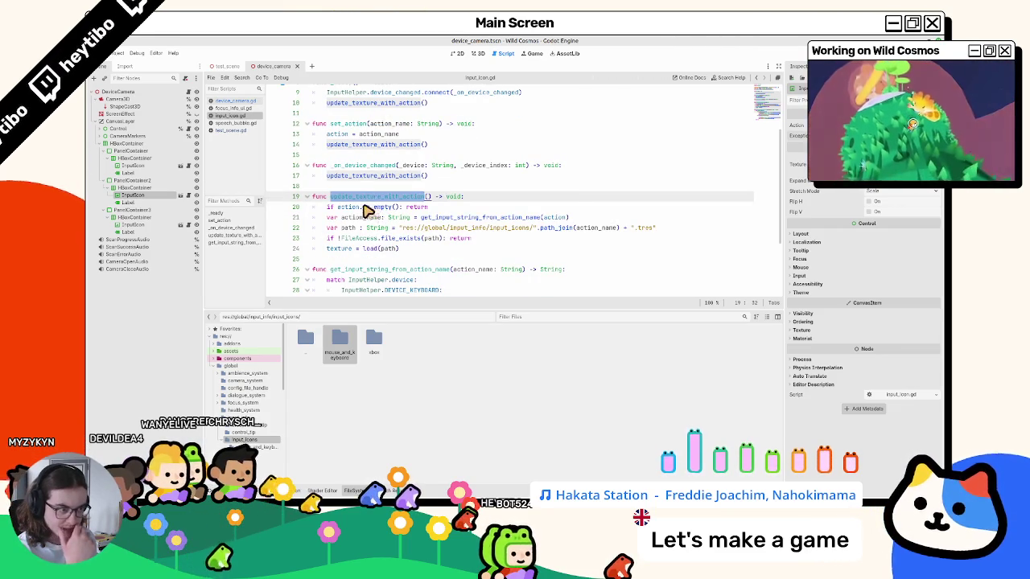
mouse_move(366, 211)
left_click(355, 227)
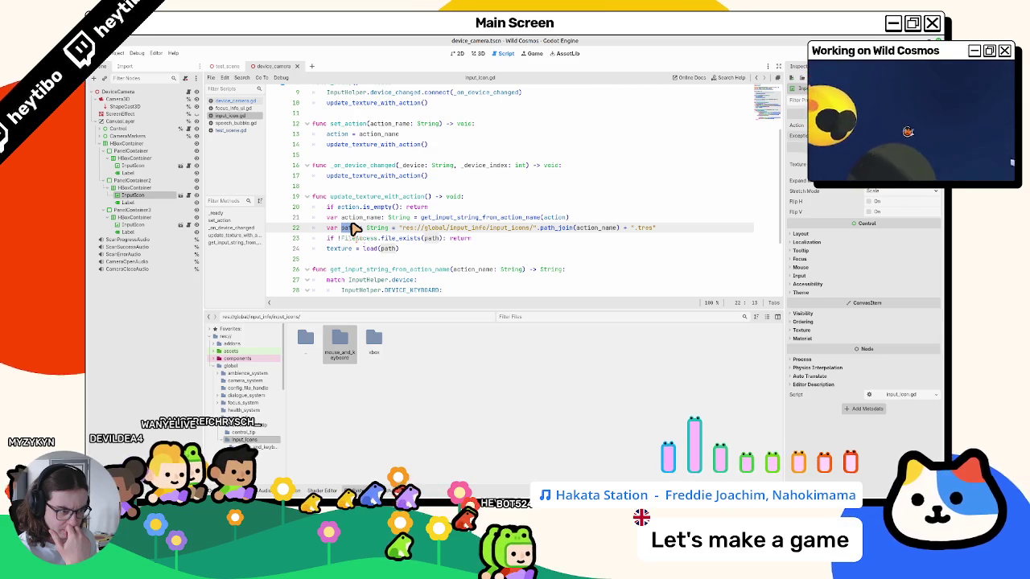
double_click(340, 341)
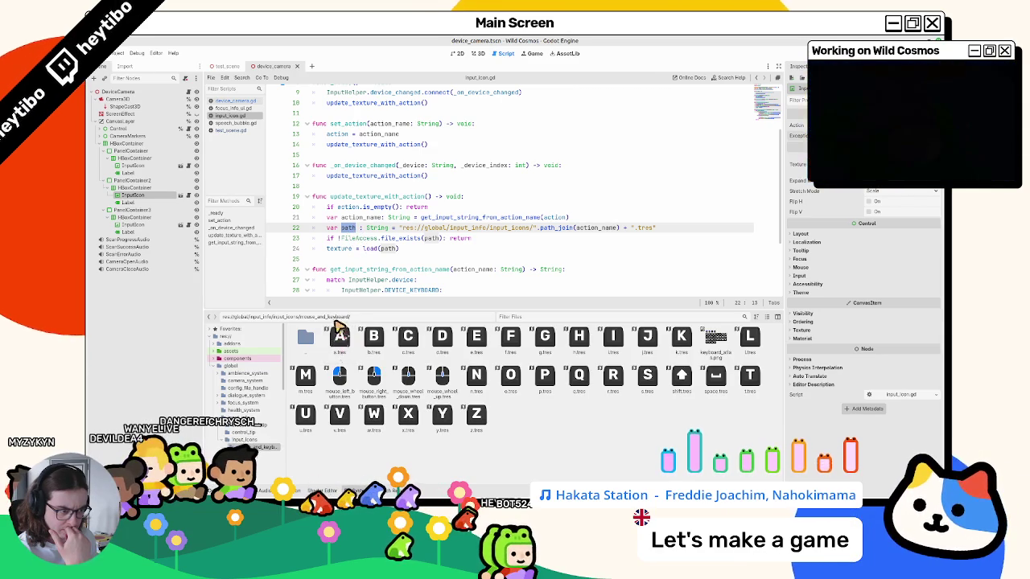
scroll(424, 253, "up", 3)
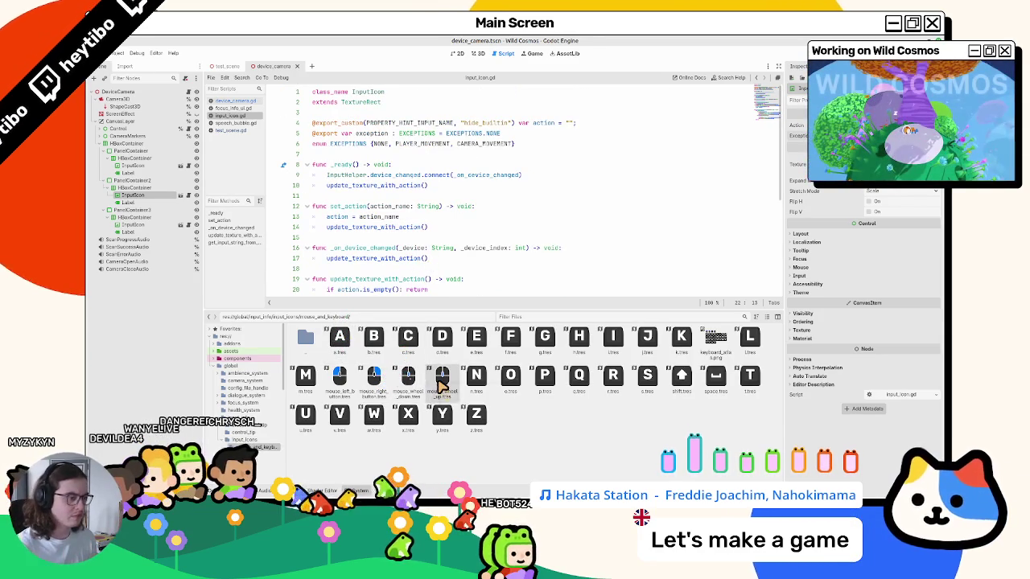
- Duplicate mouse_wheel_up.tres as mouse_movement.tres
left_click(705, 344)
left_click(455, 383)
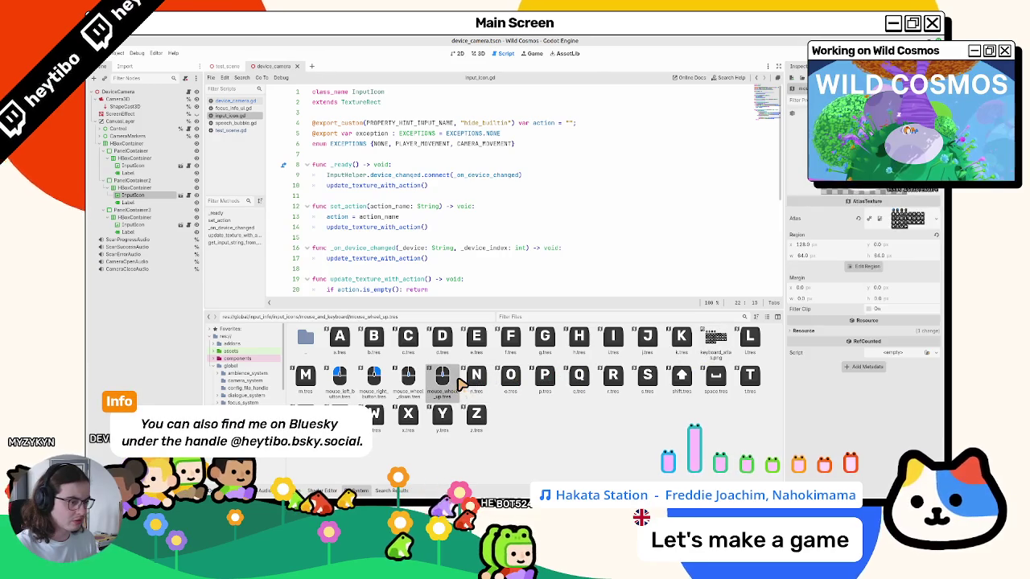
key("ctrl+d")
key("BackSpace")
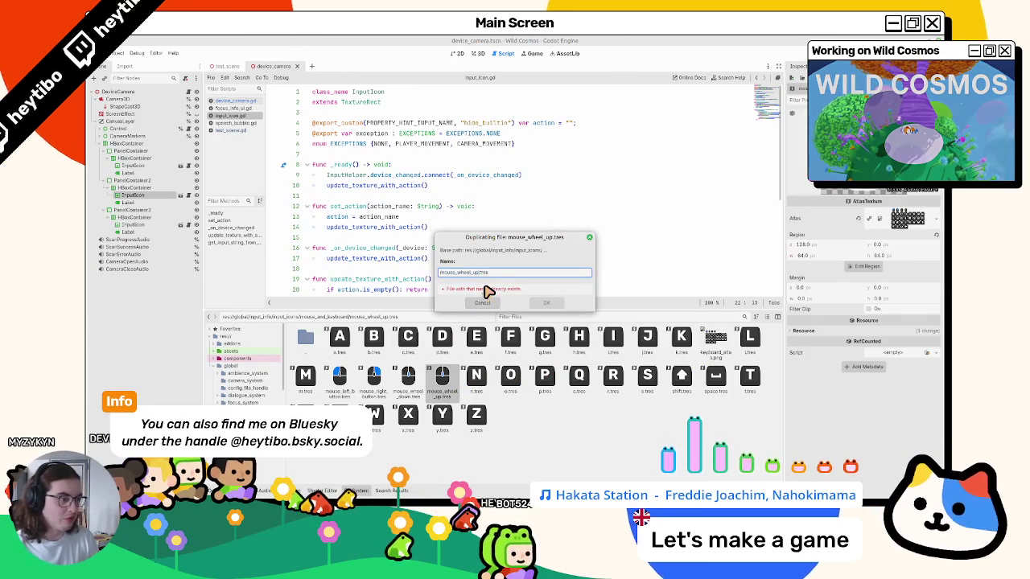
type("mouse_m")
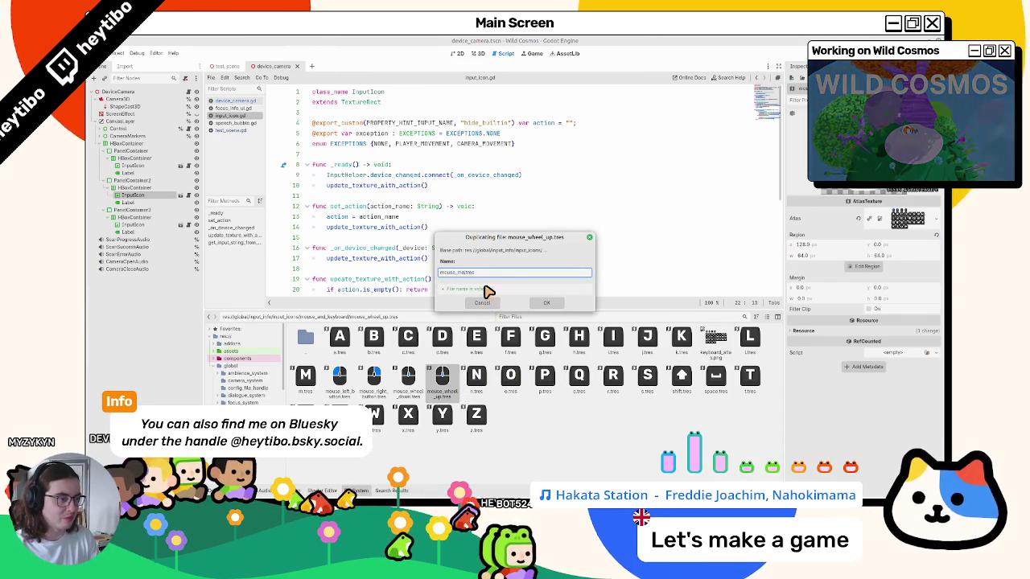
type("oveme")
key("Return")
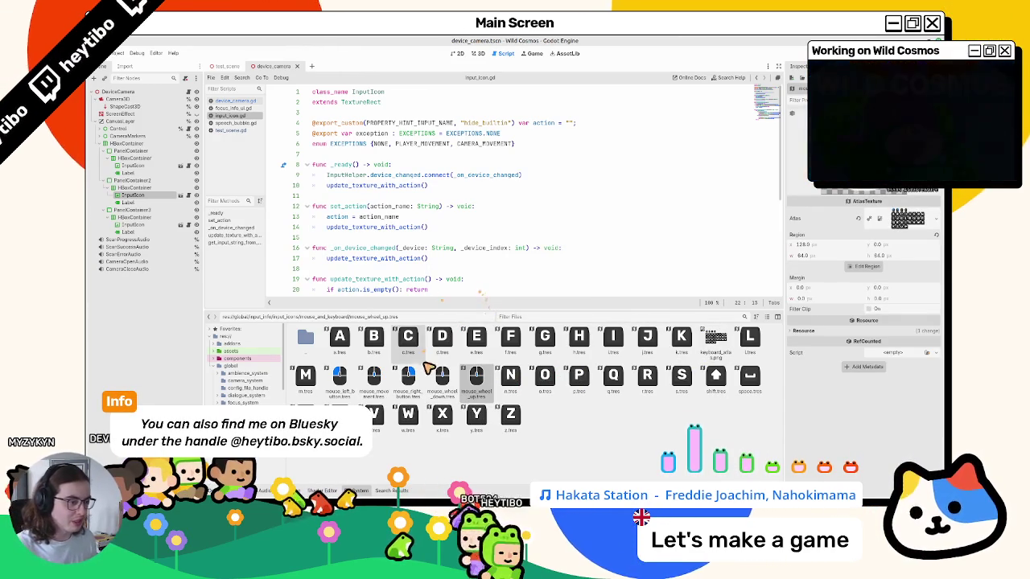
- Set its atlas region to the fourth mouse icon and preload it into the script as MOUSE_MOVEMENT
left_click(865, 267)
left_click(505, 233)
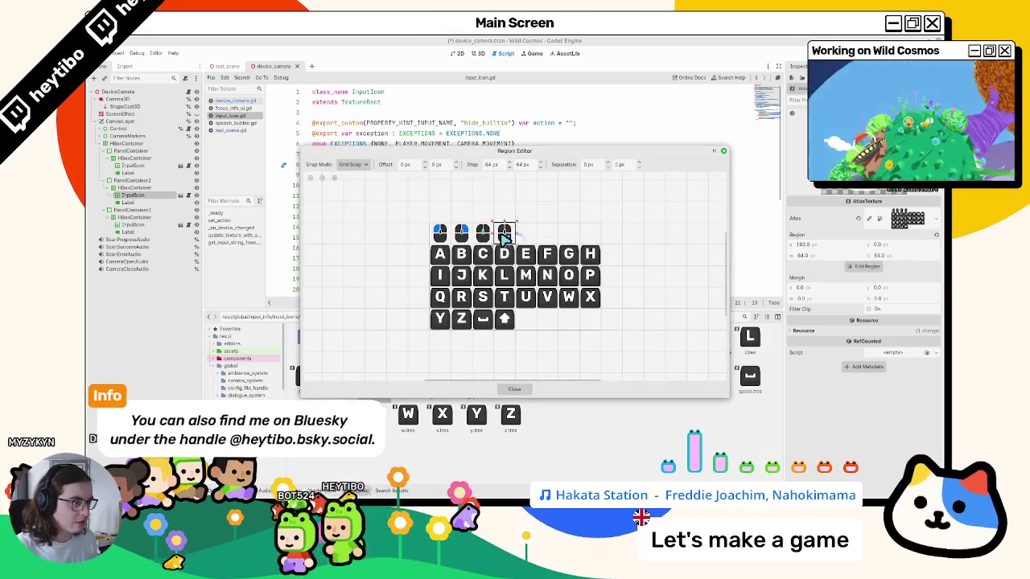
left_click(515, 389)
mouse_move(377, 392)
left_mouse_down()
mouse_move(413, 269)
mouse_move(483, 158)
mouse_move(583, 149)
left_mouse_up()
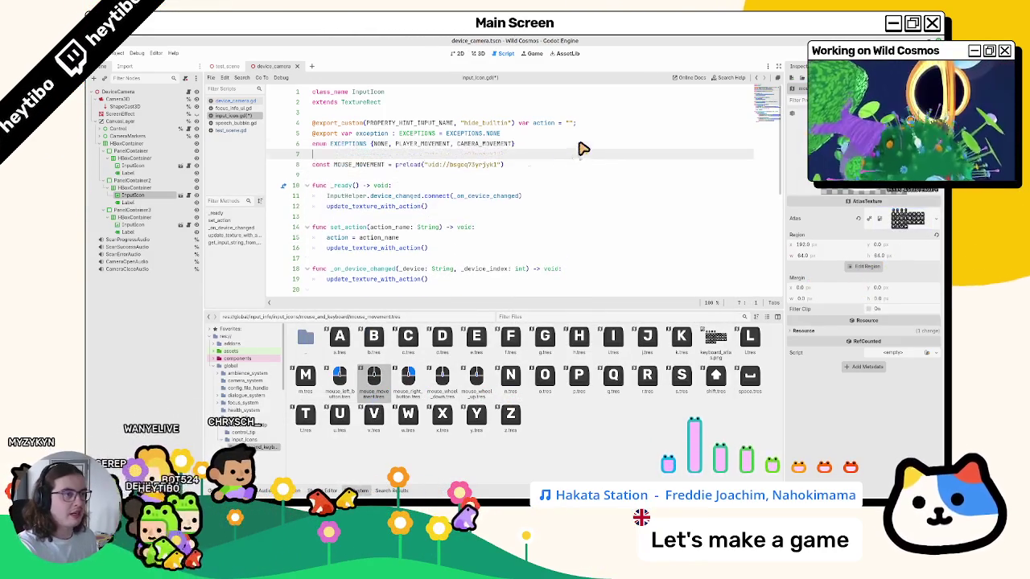
- Declare the MOUSE_MOVEMENT constant's type as AtlasTexture
left_click(386, 165)
scroll(418, 170, "down", 1)
type(": c")
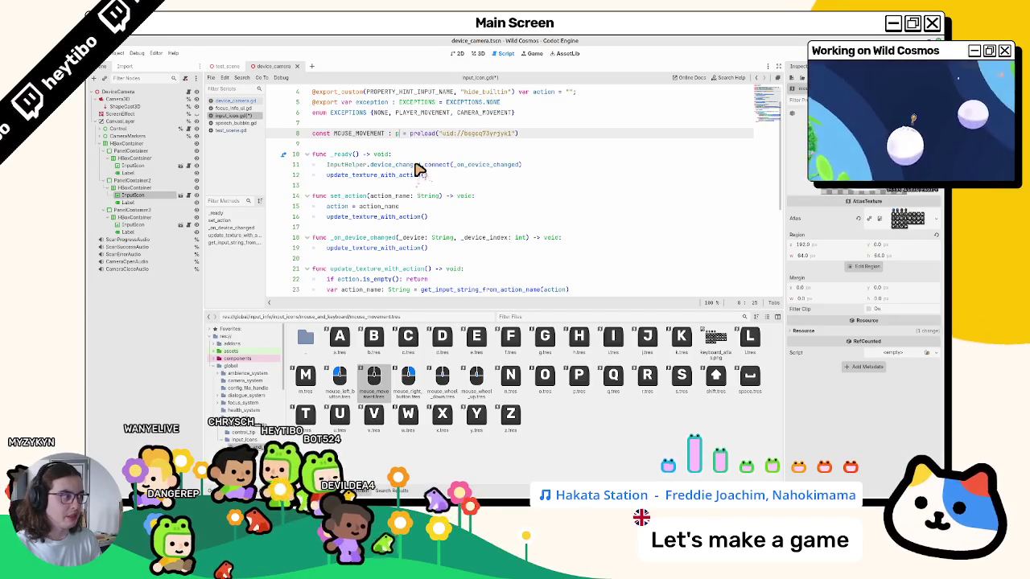
type("atlast")
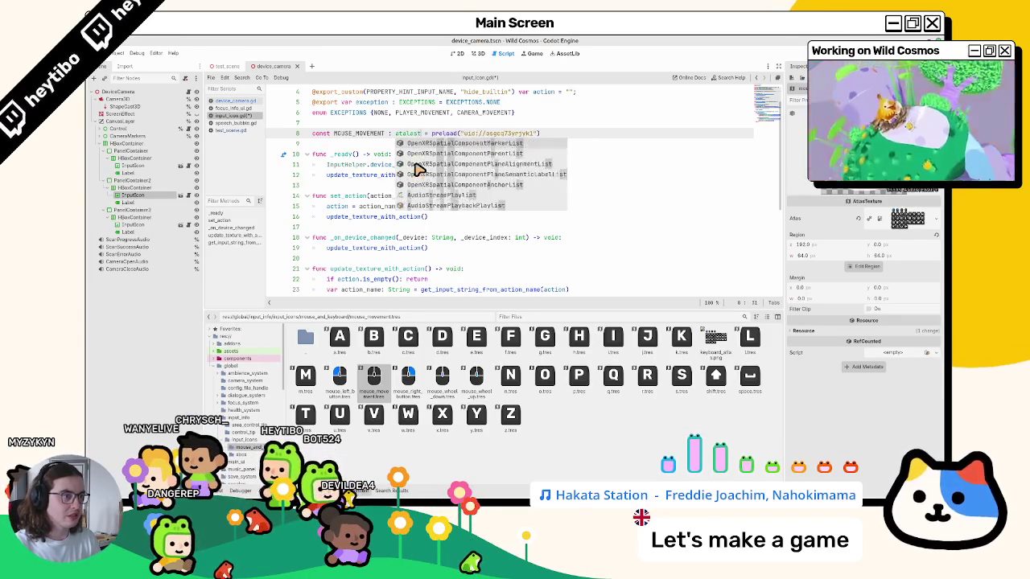
key("BackSpace")
key("BackSpace")
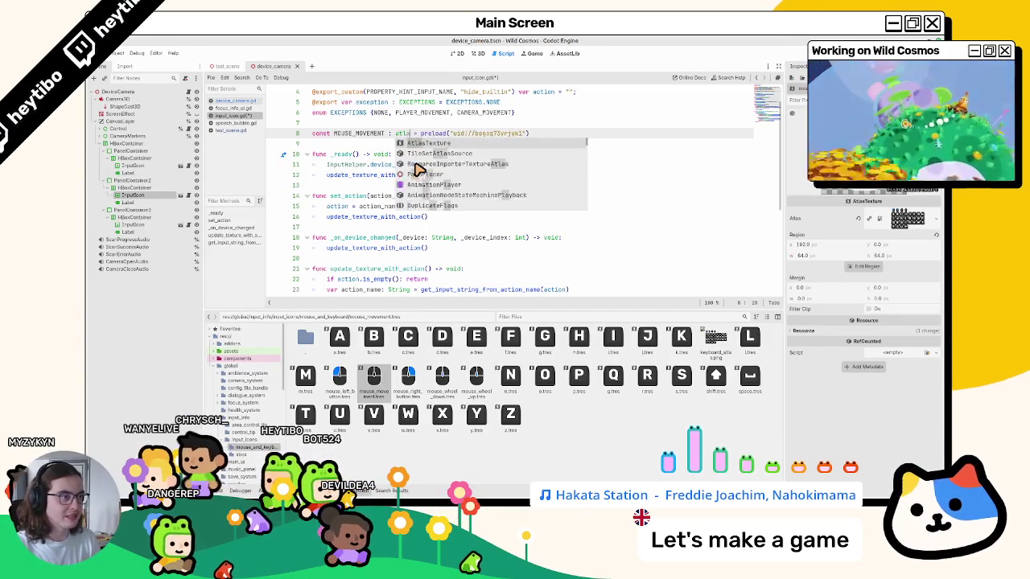
key("Return")
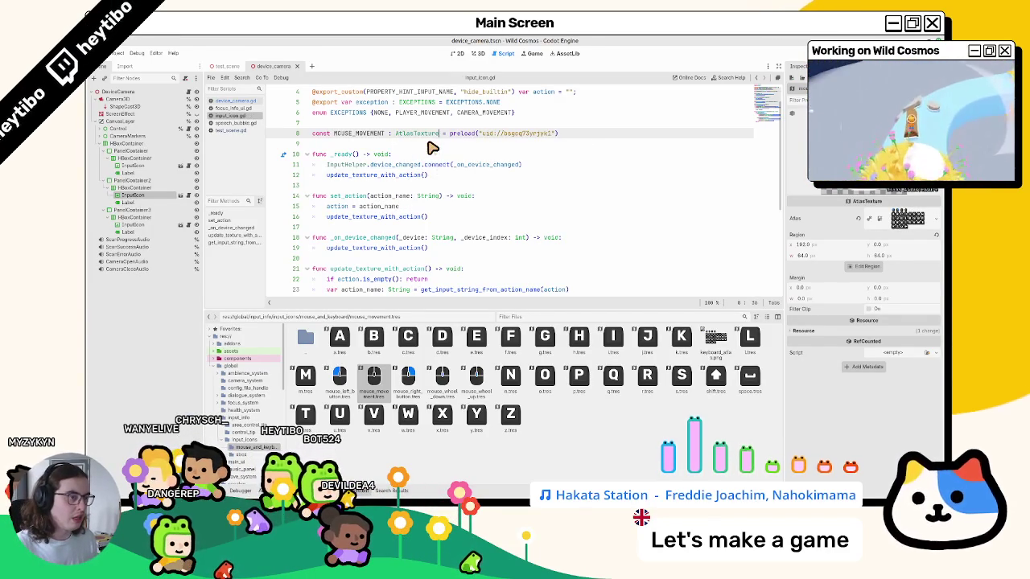
- Preload the xbox right_stick.tres icon as a RIGHT_STICK constant typed AtlasTexture
double_click(305, 338)
double_click(373, 340)
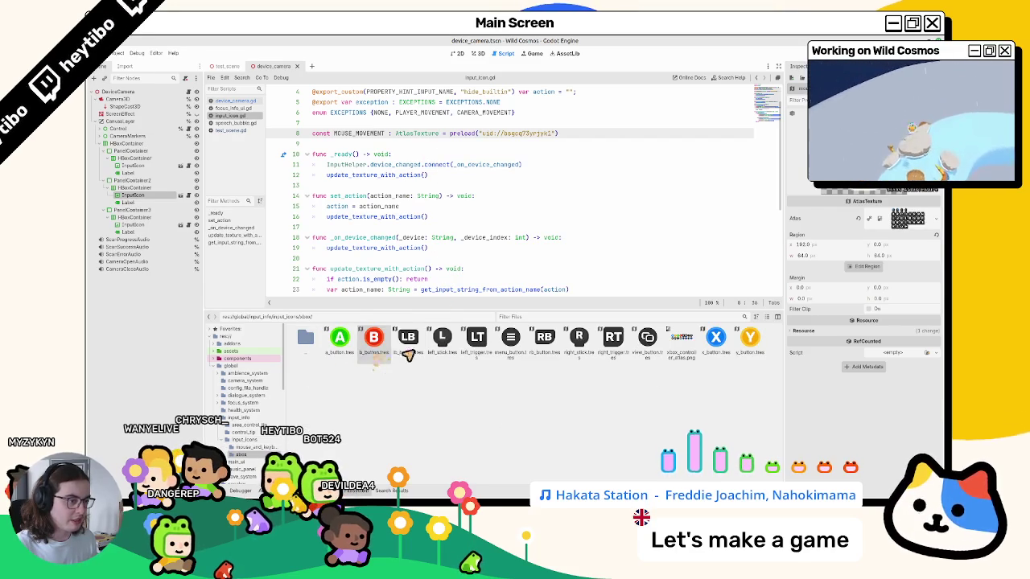
mouse_move(442, 360)
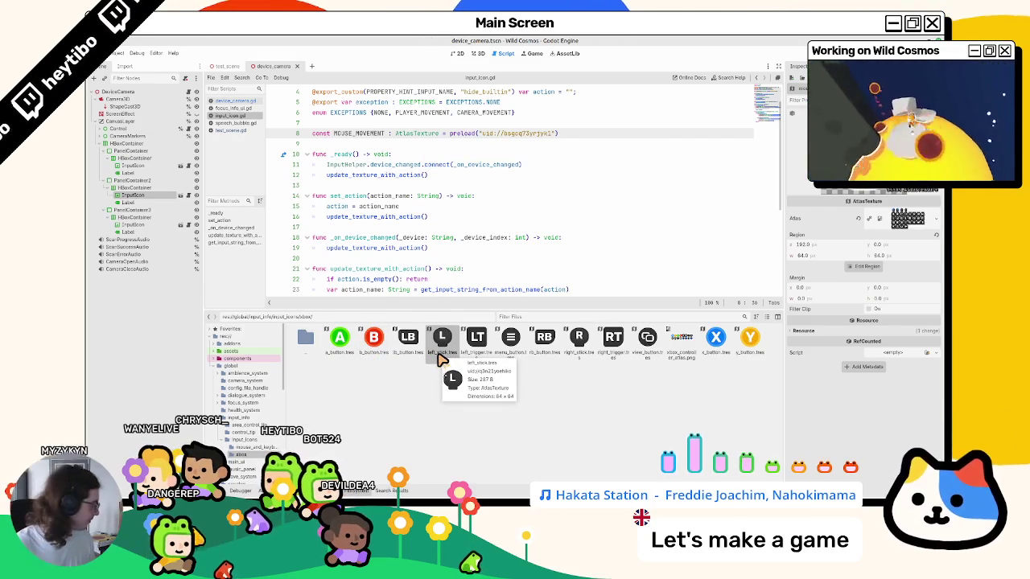
mouse_move(579, 342)
left_mouse_down()
mouse_move(378, 290)
mouse_move(346, 147)
left_mouse_up()
double_click(395, 134)
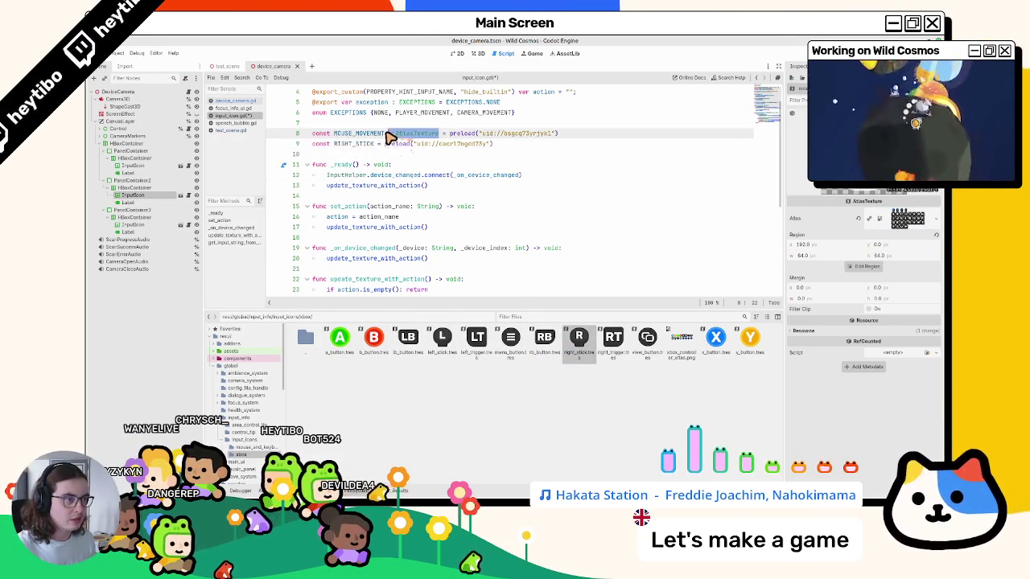
key("ctrl+c")
left_click(375, 144)
key("ctrl+v")
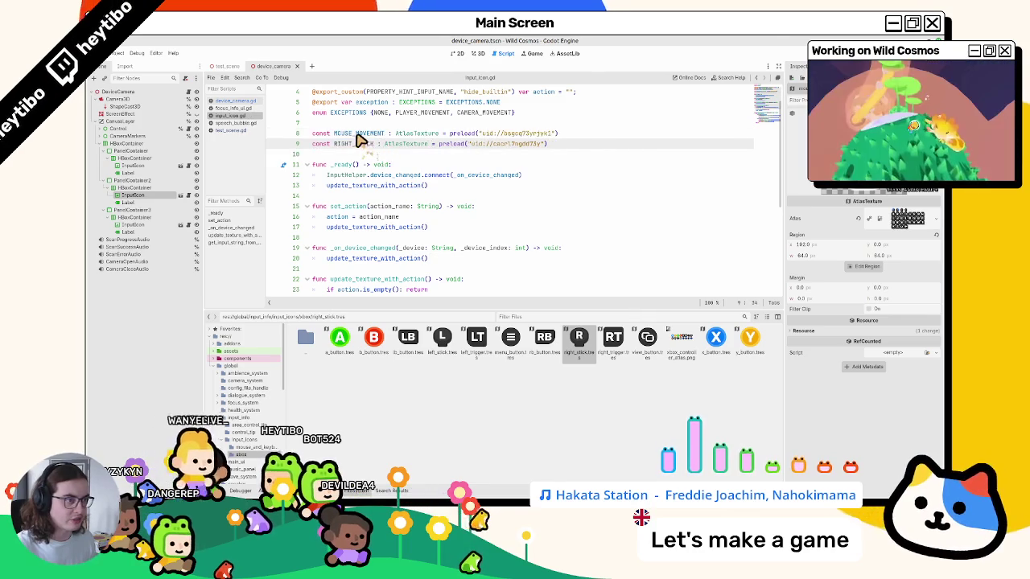
- Select the MOUSE_MOVEMENT and RIGHT_STICK constant lines to review them
double_click(358, 134)
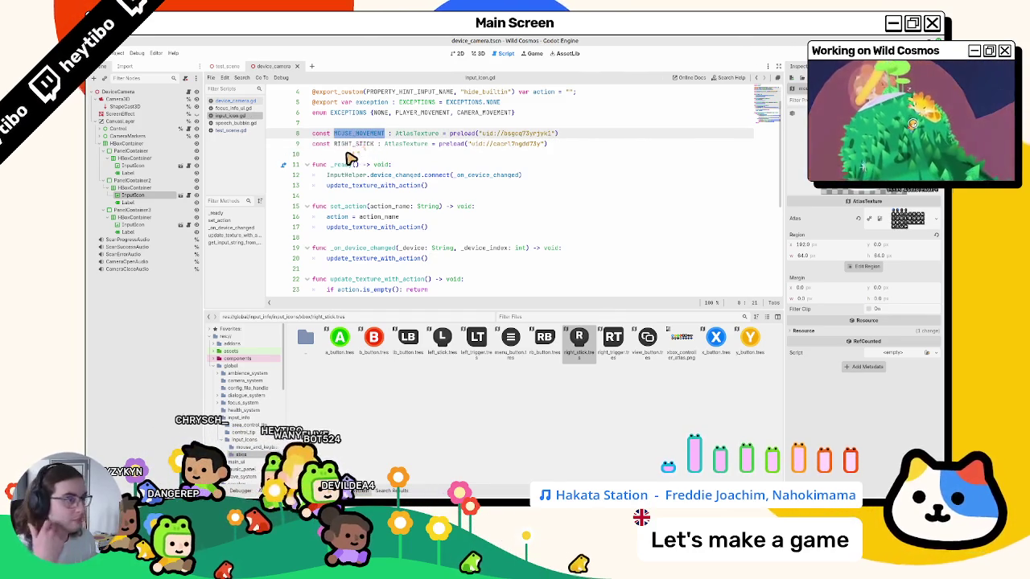
scroll(358, 169, "down", 3)
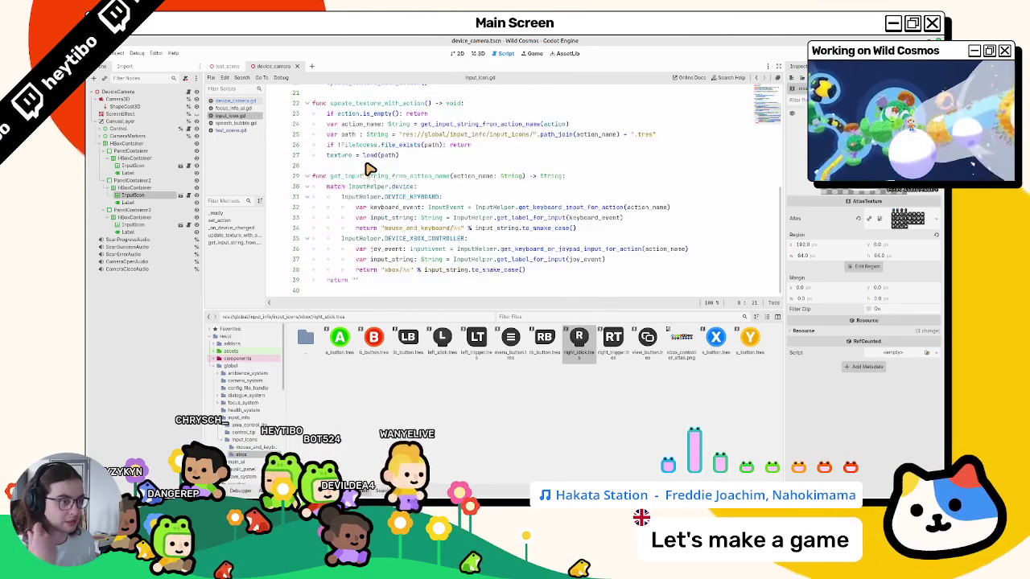
scroll(366, 170, "up", 4)
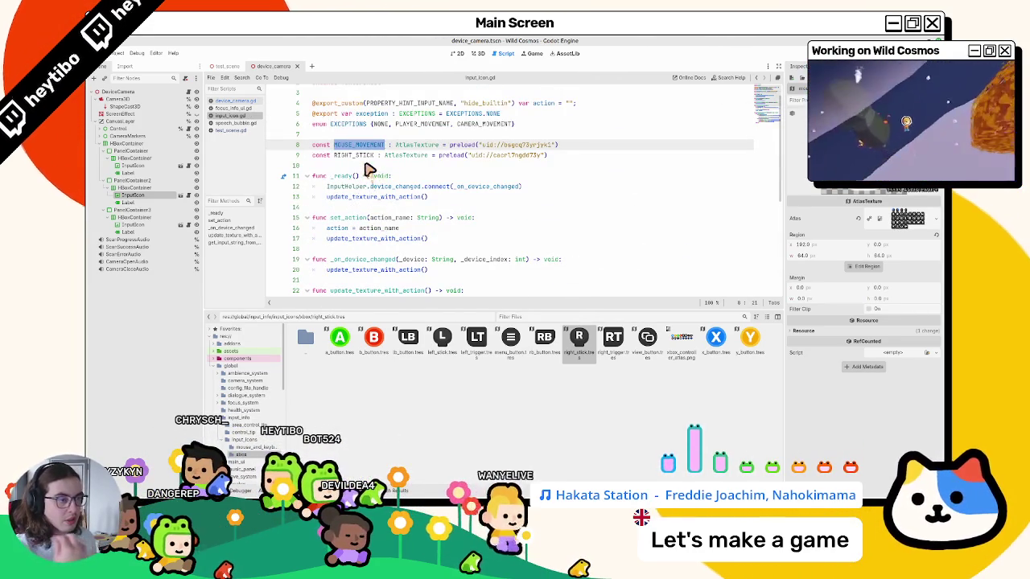
key("Home")
key("shift+Down")
key("shift+Down")
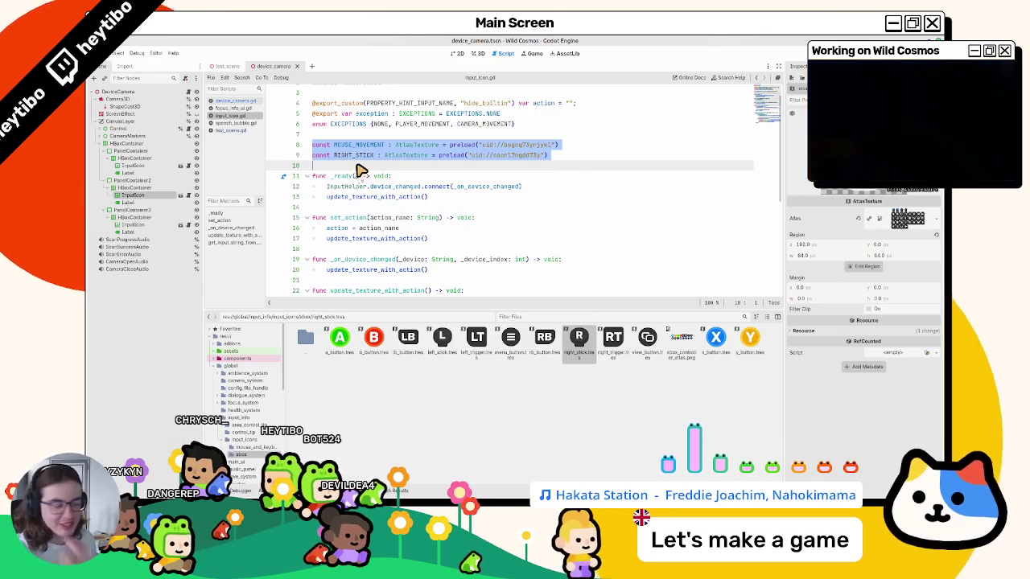
scroll(387, 220, "down", 4)
scroll(382, 218, "up", 2)
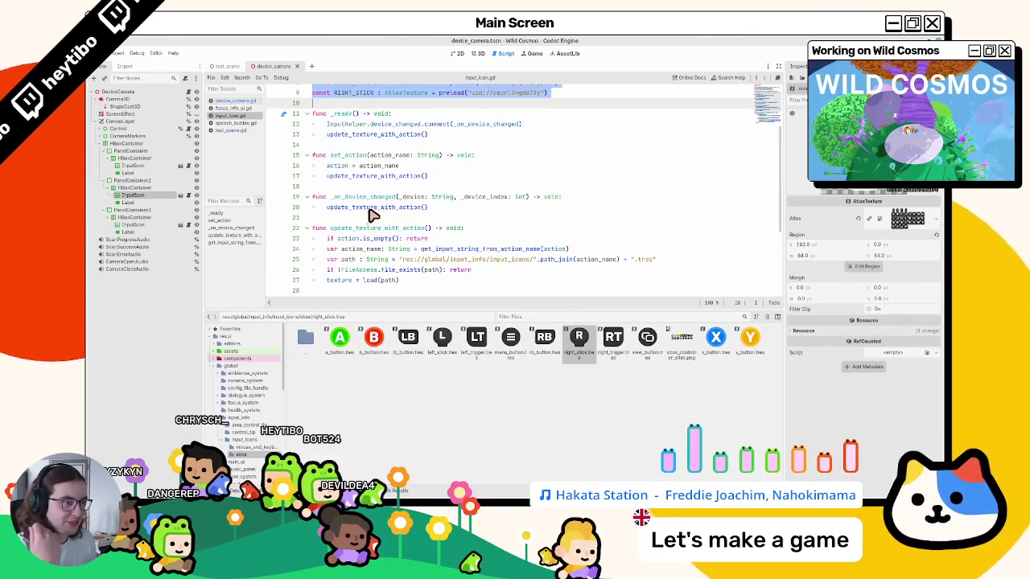
- Insert 'match exception:' at the top of update_texture_with_action and save input_icon.gd
double_click(347, 230)
left_click_drag(346, 235, 459, 247)
double_click(457, 245)
scroll(455, 246, "down", 2)
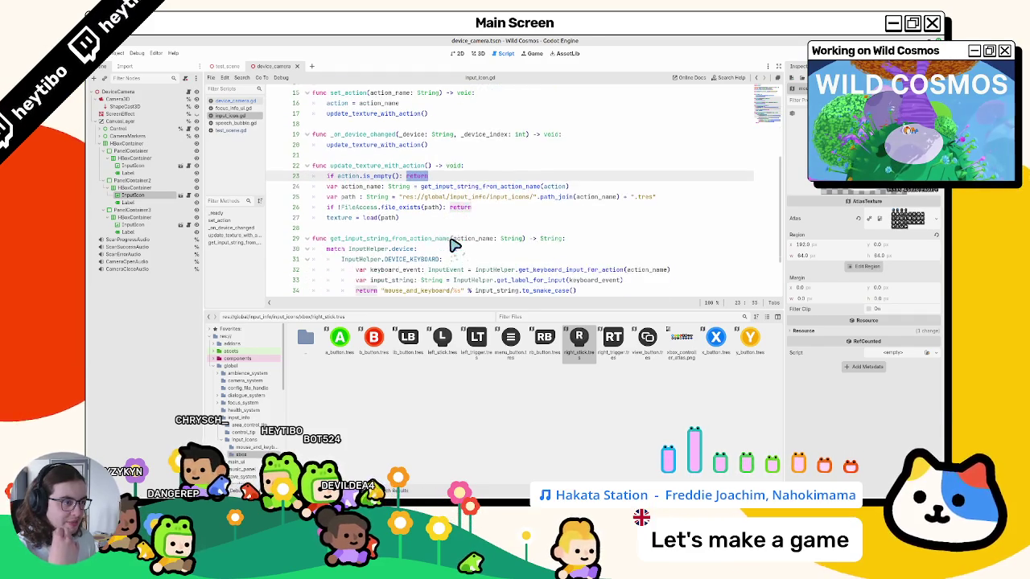
left_click(478, 169)
key("Return")
key("Return")
scroll(467, 171, "up", 3)
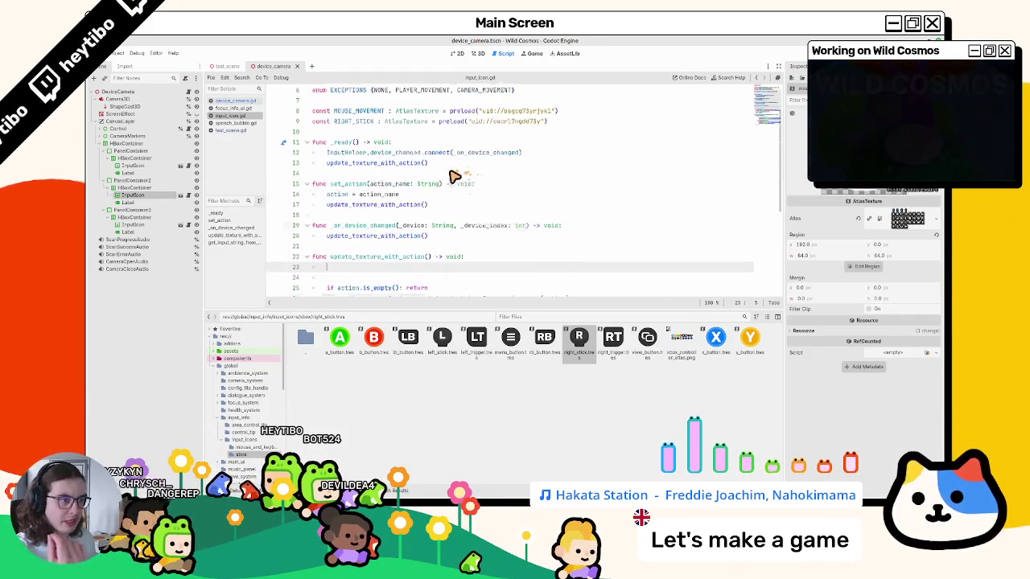
type("match ex")
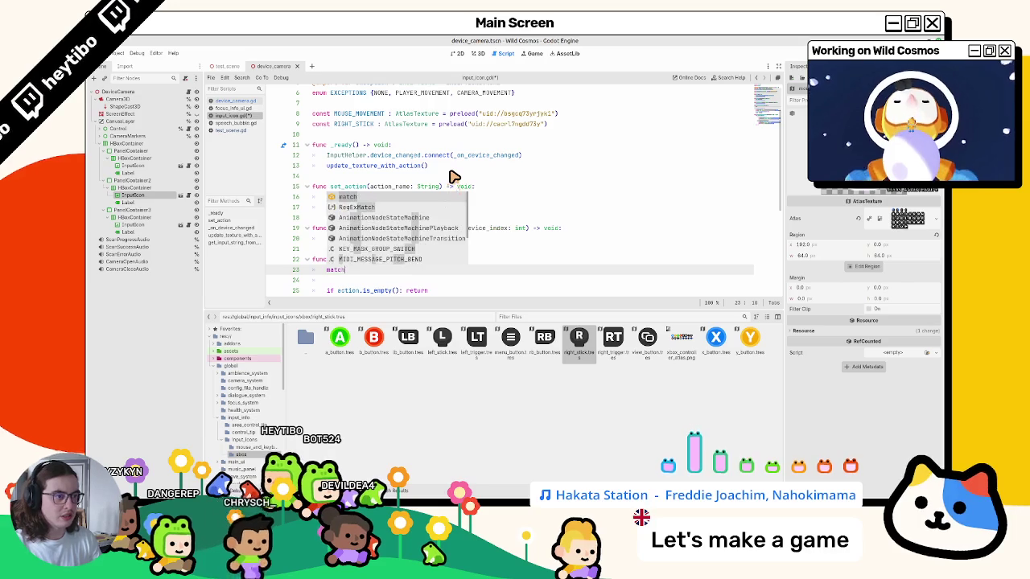
key("Return")
type(":")
key("Return")
type("pass")
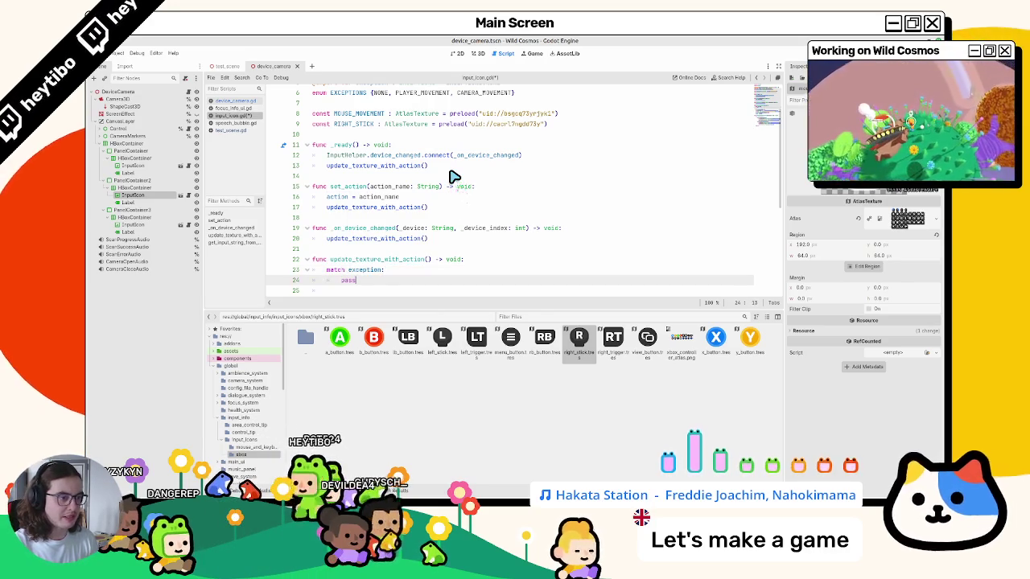
key("ctrl+s")
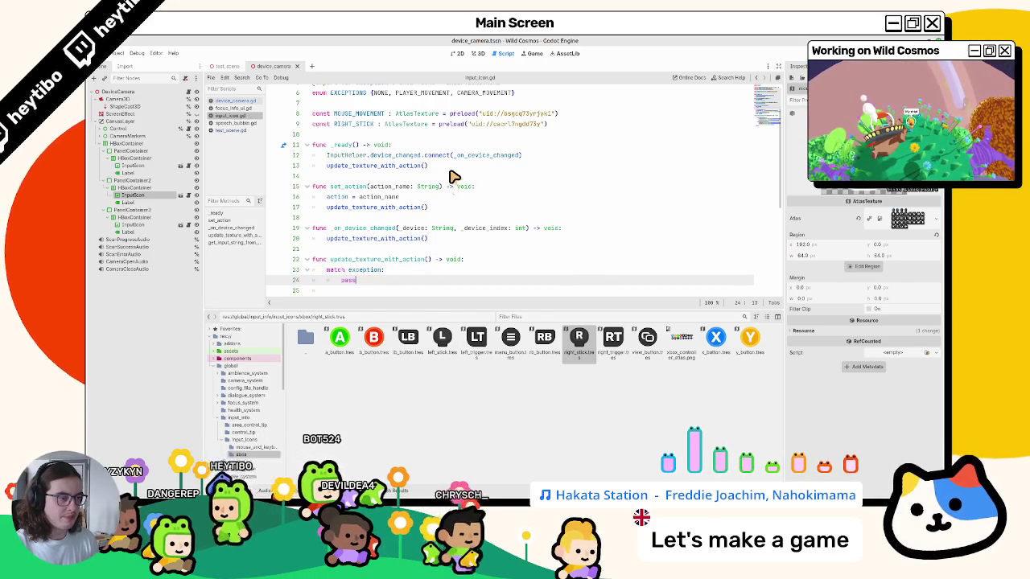
- Add a MOUSE_MOVEMENT case that returns early and delete the extra blank line
key("BackSpace")
key("BackSpace")
key("BackSpace")
type("mo")
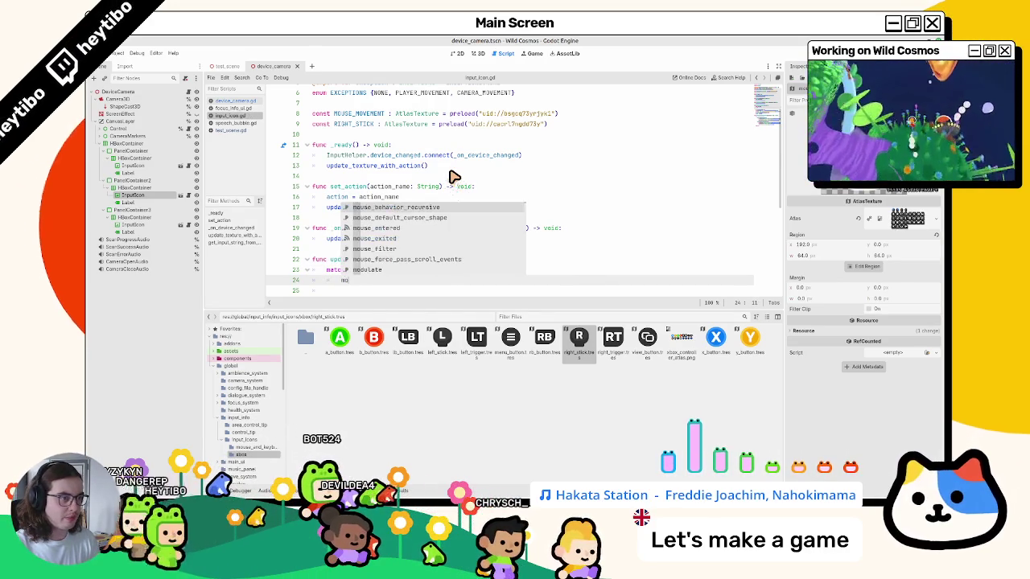
type("usemov")
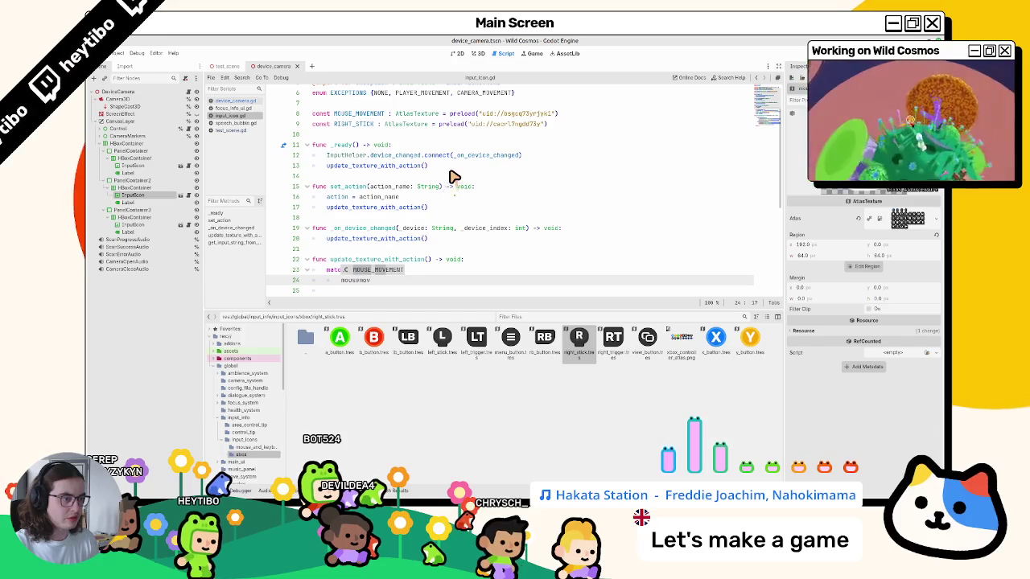
key("Return")
key("Return")
type("pass")
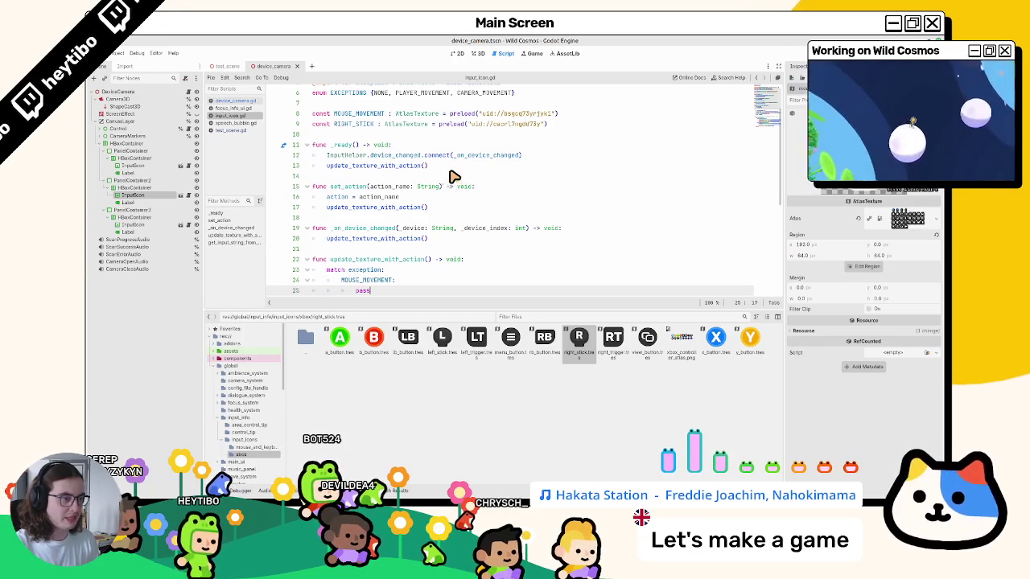
key("Return")
scroll(449, 177, "down", 2)
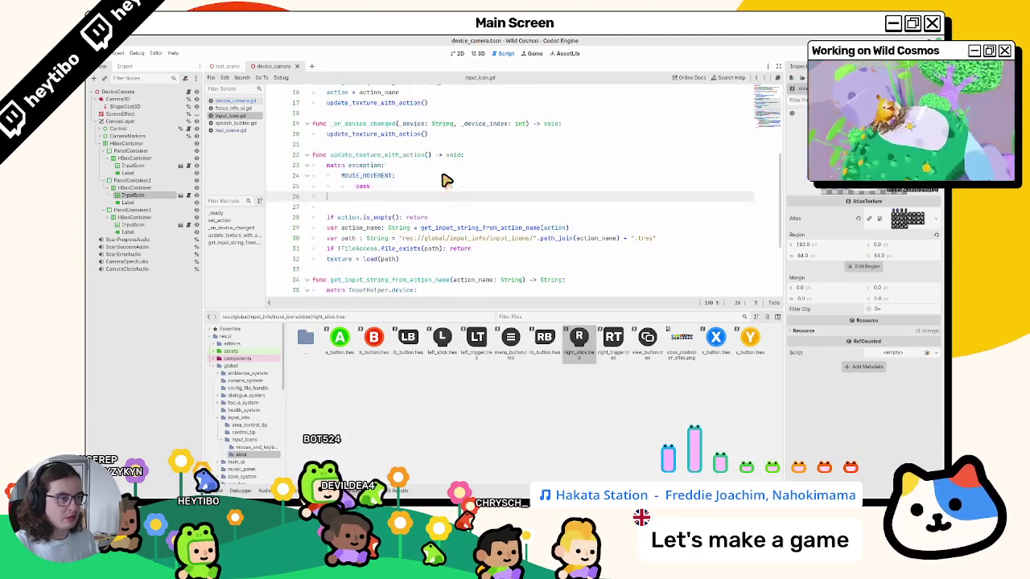
double_click(362, 186)
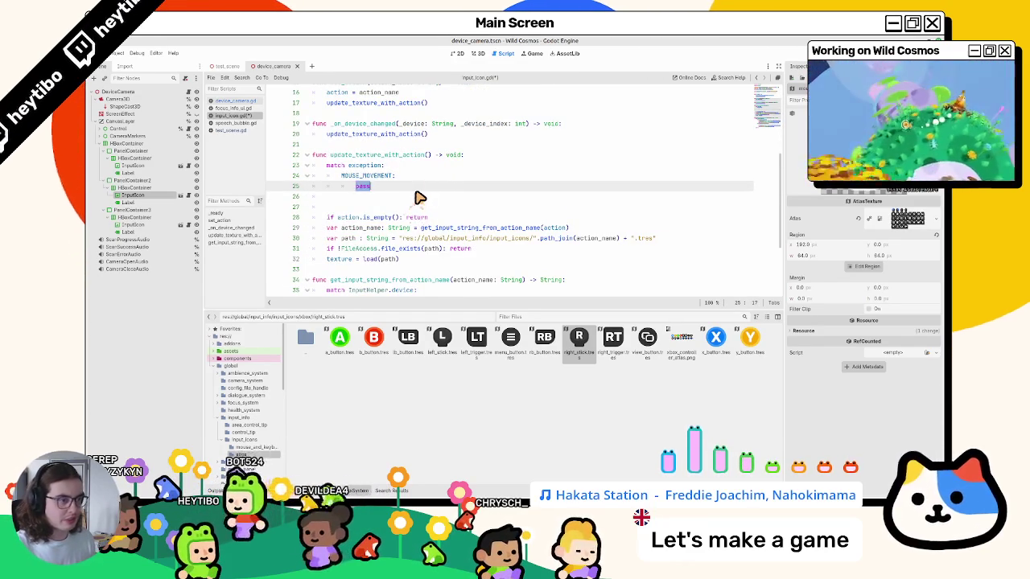
type("return")
left_click(418, 197)
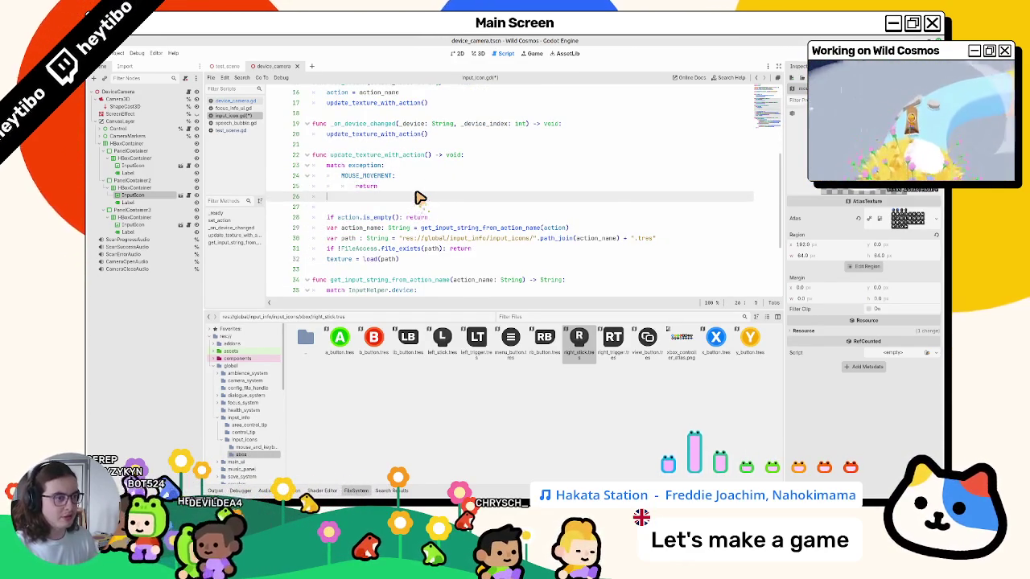
key("Delete")
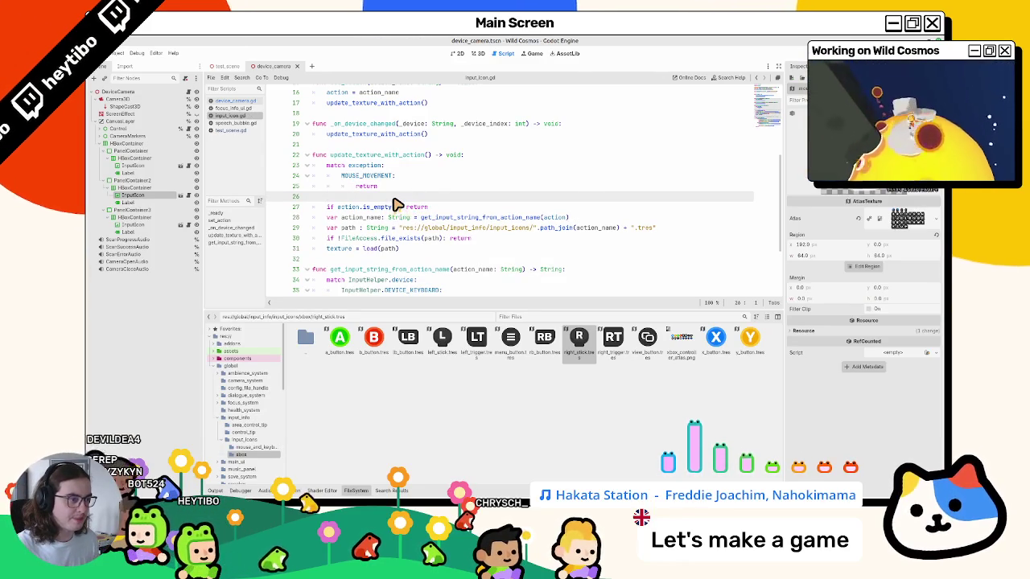
double_click(386, 154)
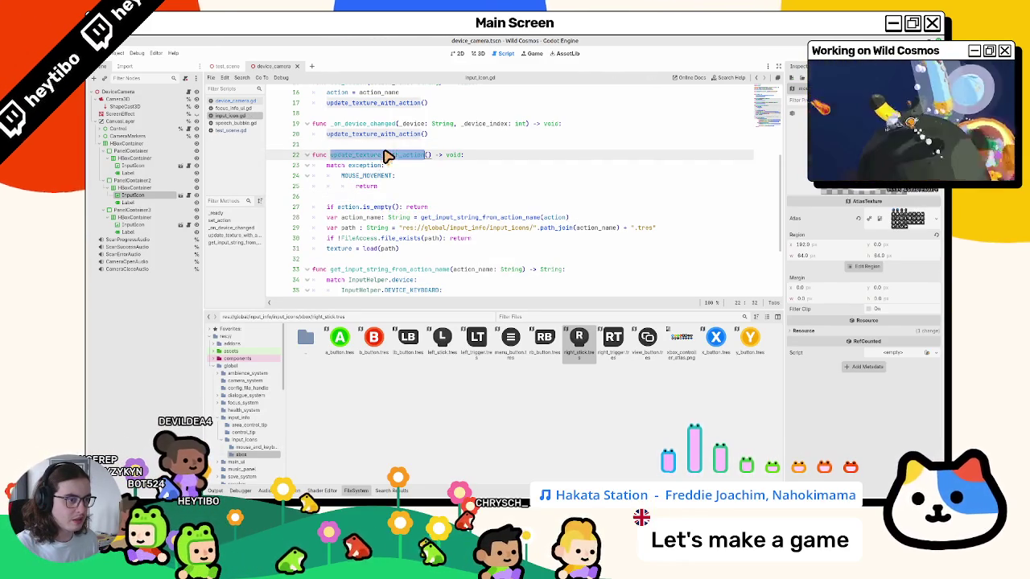
double_click(508, 218)
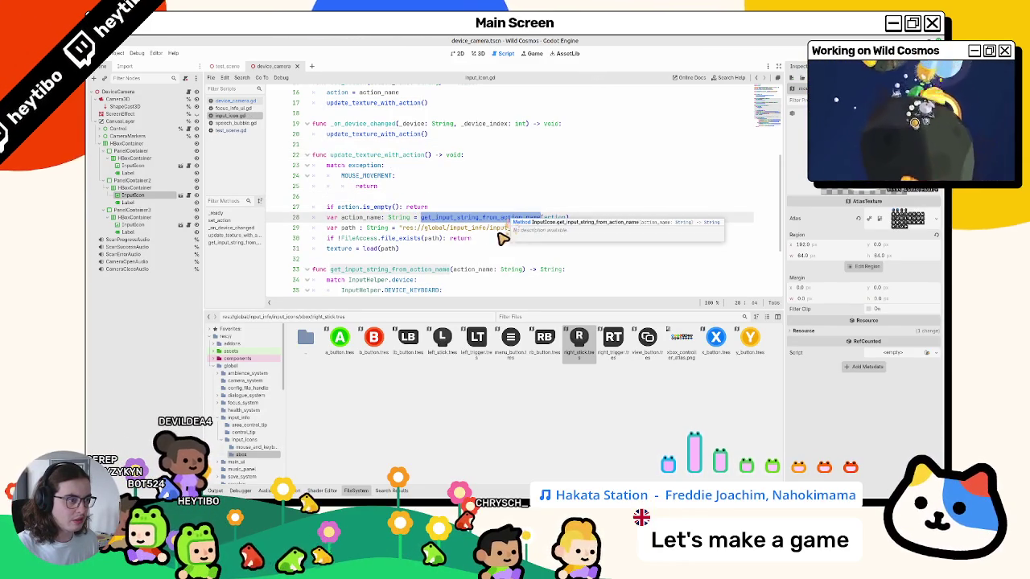
scroll(500, 235, "down", 2)
left_click_drag(332, 222, 400, 224)
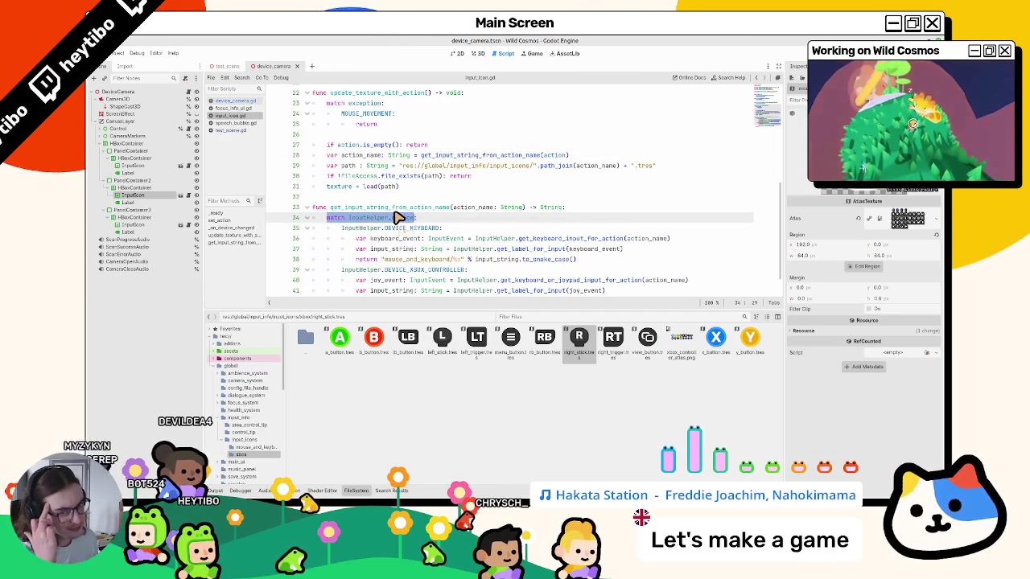
scroll(397, 217, "up", 1)
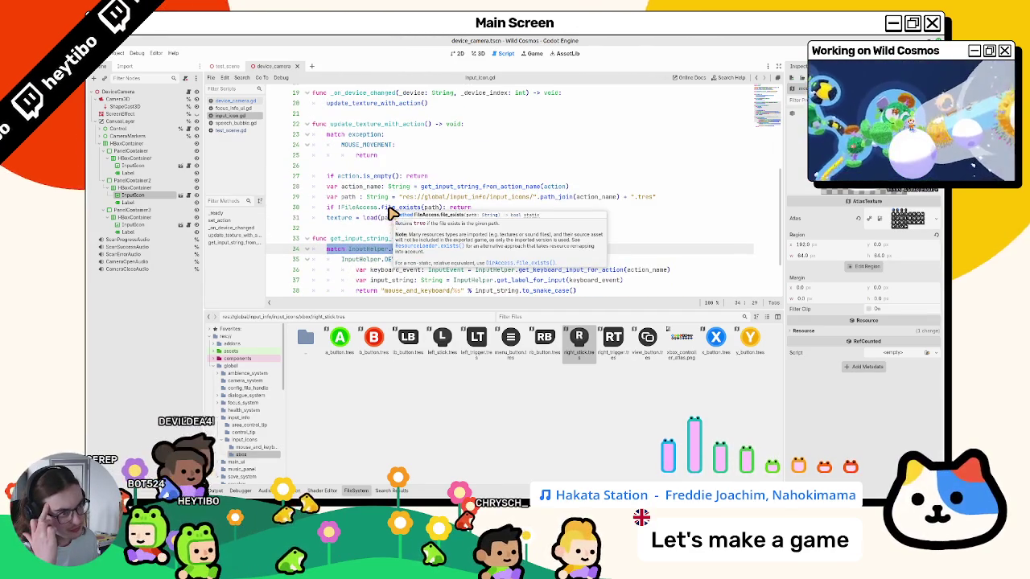
left_click(341, 209)
scroll(342, 214, "down", 2)
scroll(342, 213, "up", 5)
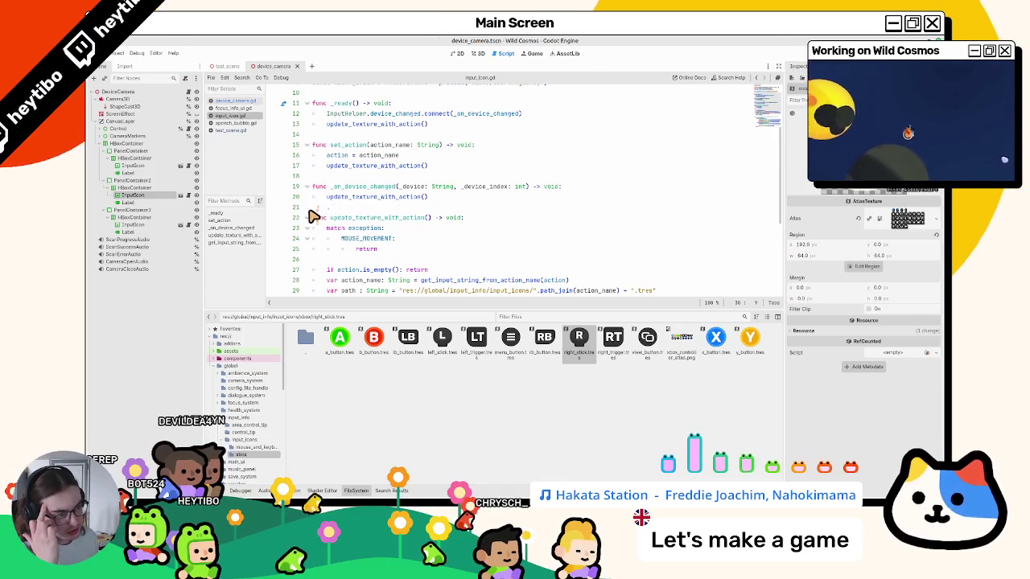
scroll(312, 217, "down", 5)
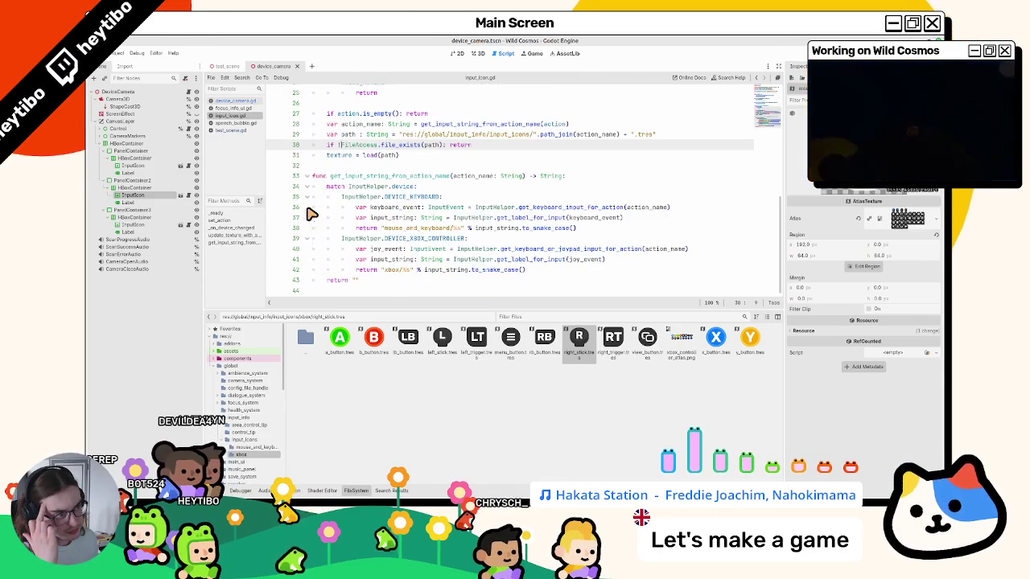
scroll(313, 214, "up", 1)
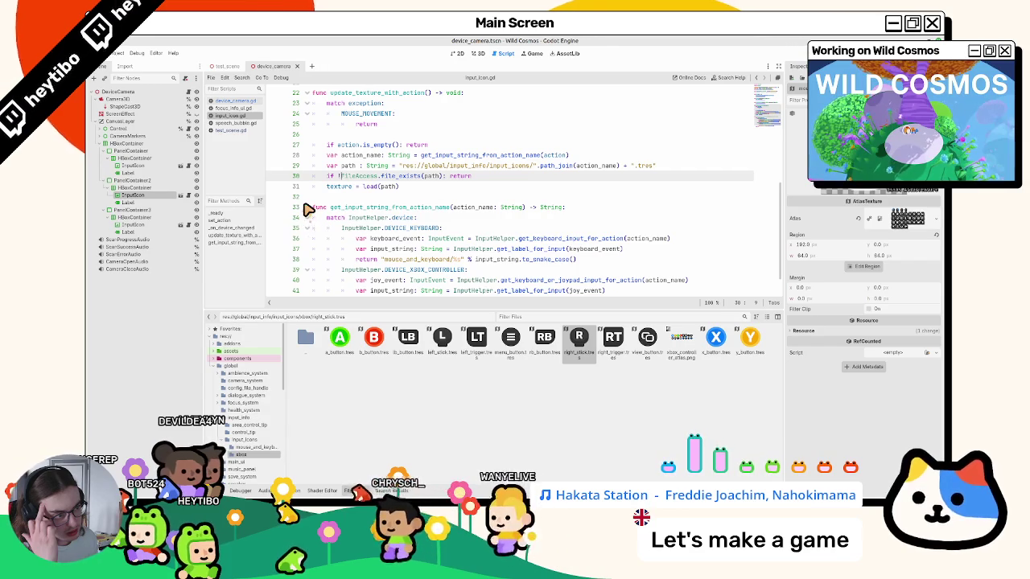
scroll(308, 209, "down", 1)
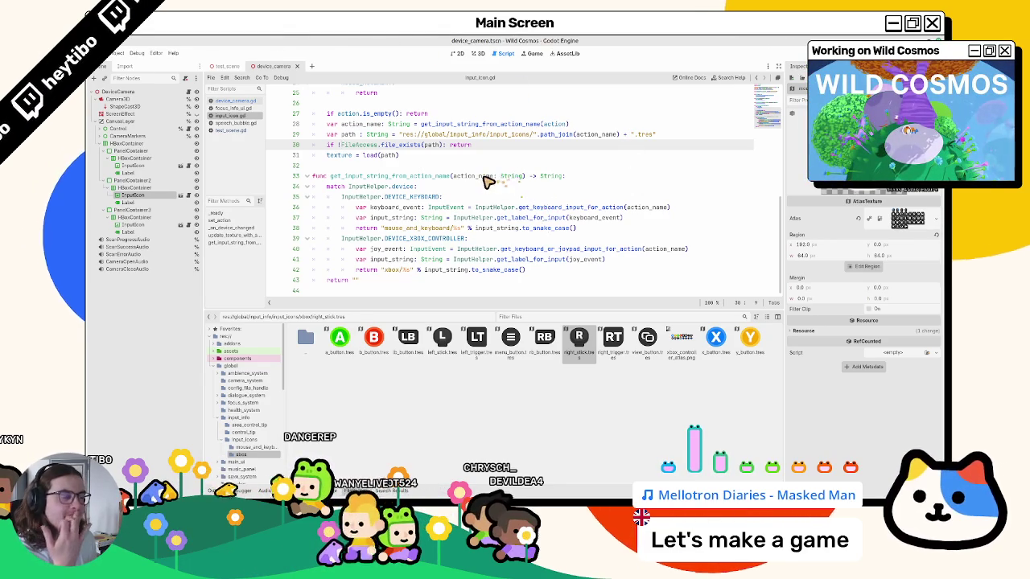
scroll(399, 216, "up", 5)
scroll(397, 213, "down", 2)
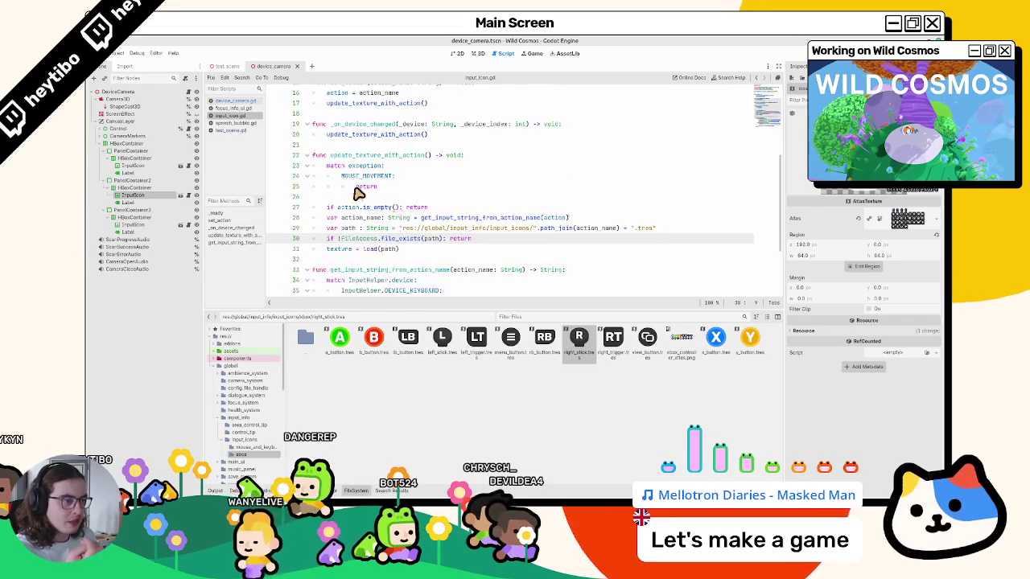
- Fold and unfold get_input_string_from_action_name and update_texture_with_action to review the script
double_click(367, 187)
scroll(366, 189, "down", 3)
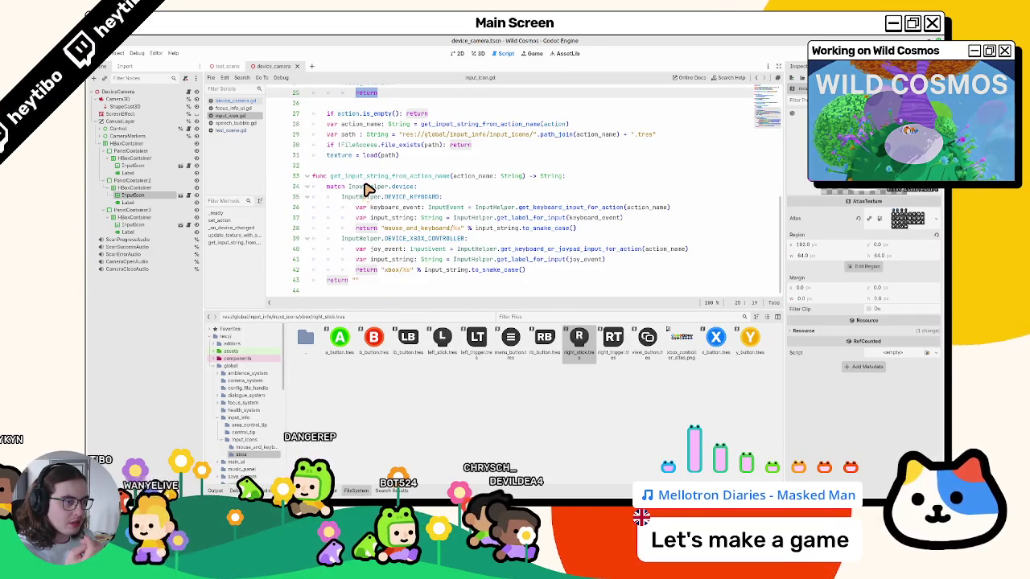
left_click(306, 176)
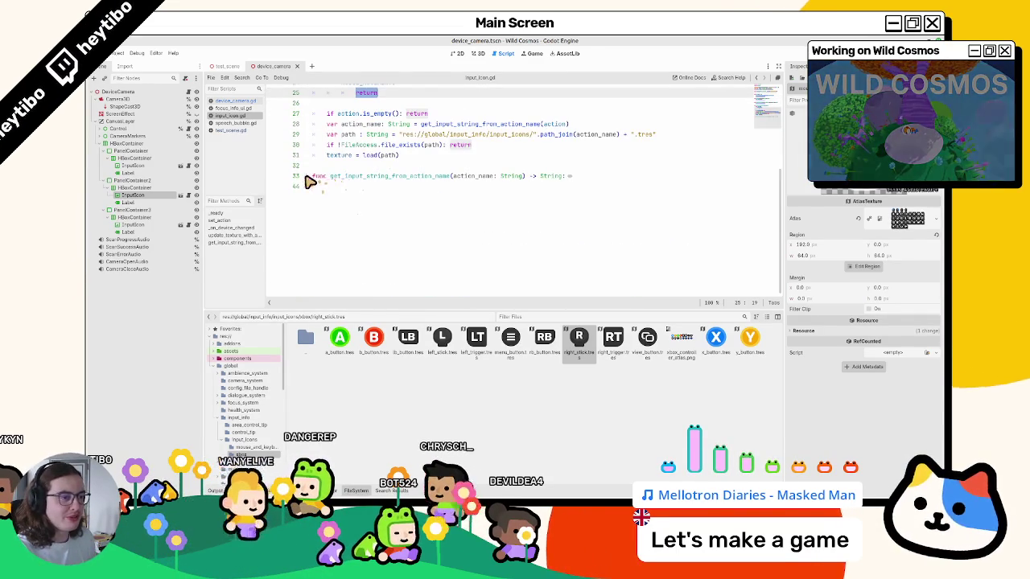
scroll(317, 246, "up", 7)
left_click(309, 259)
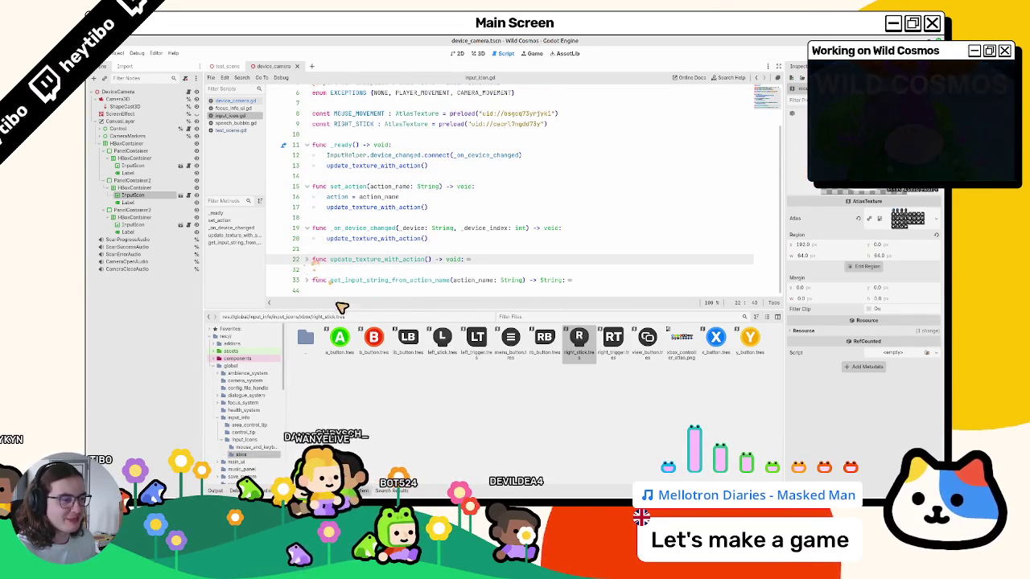
left_click(308, 256)
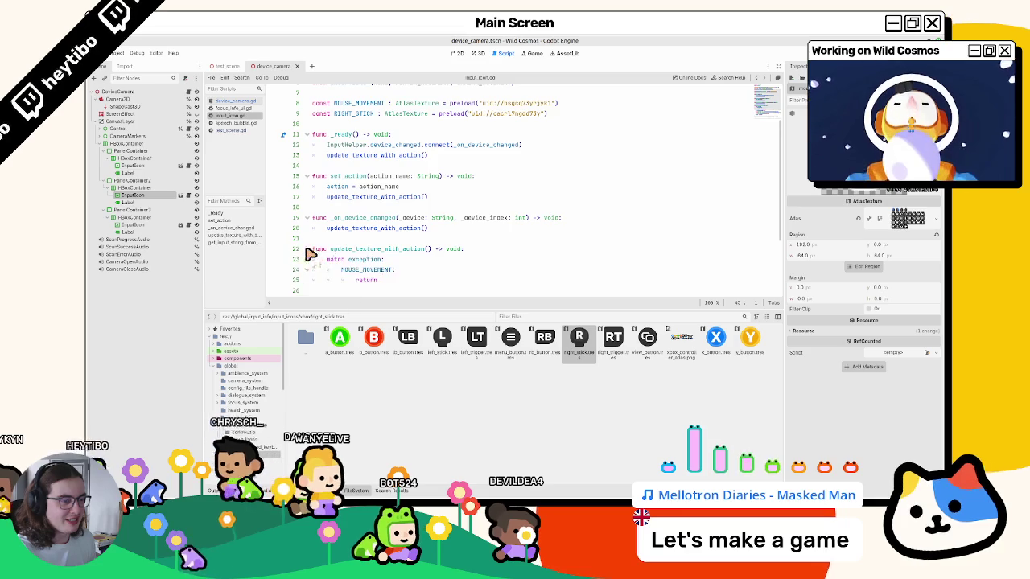
scroll(315, 252, "down", 3)
left_click_drag(322, 249, 445, 254)
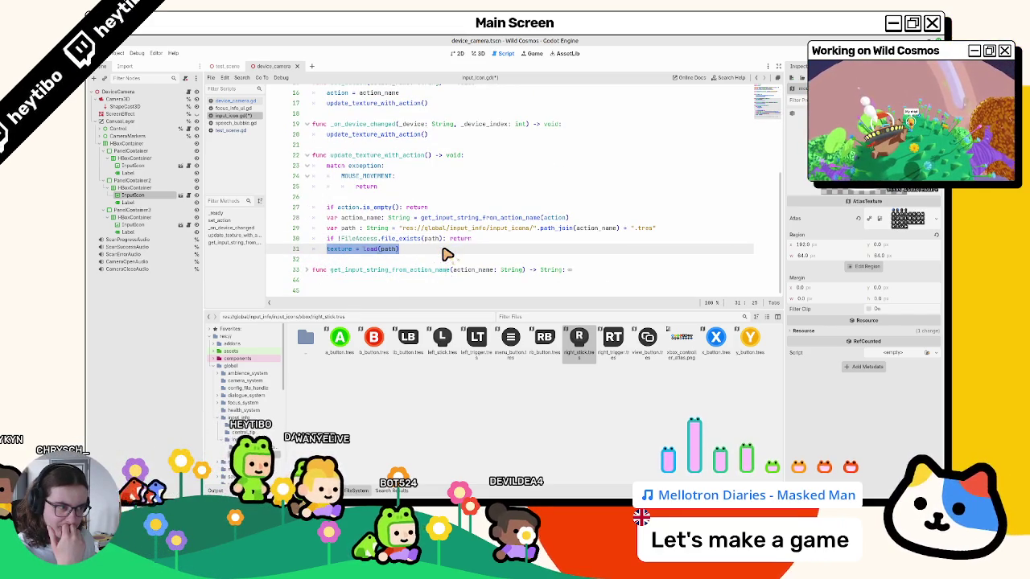
- Select update_texture_with_action in its declaration and search the script for it with Ctrl+R
double_click(382, 157)
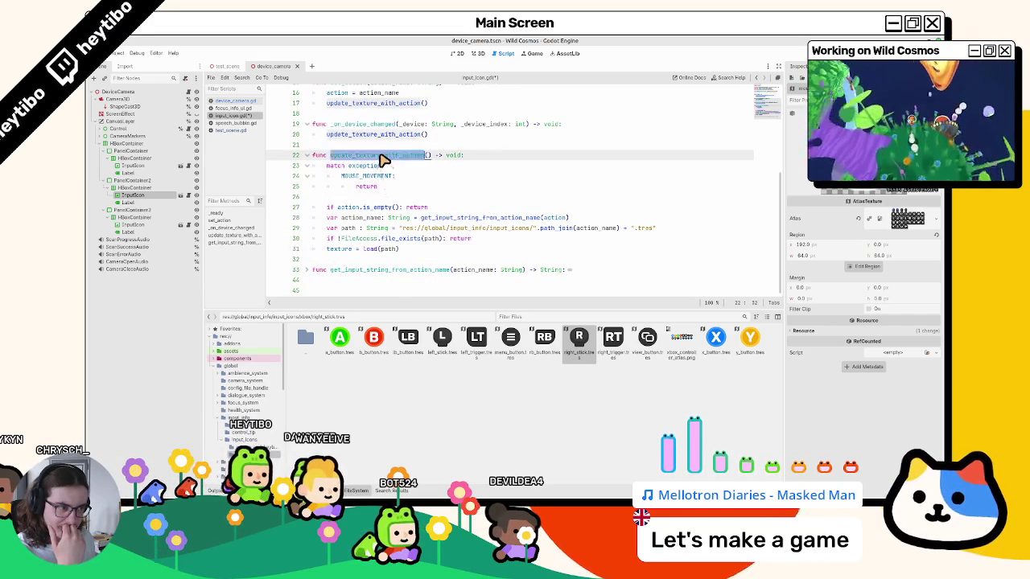
scroll(382, 161, "up", 3)
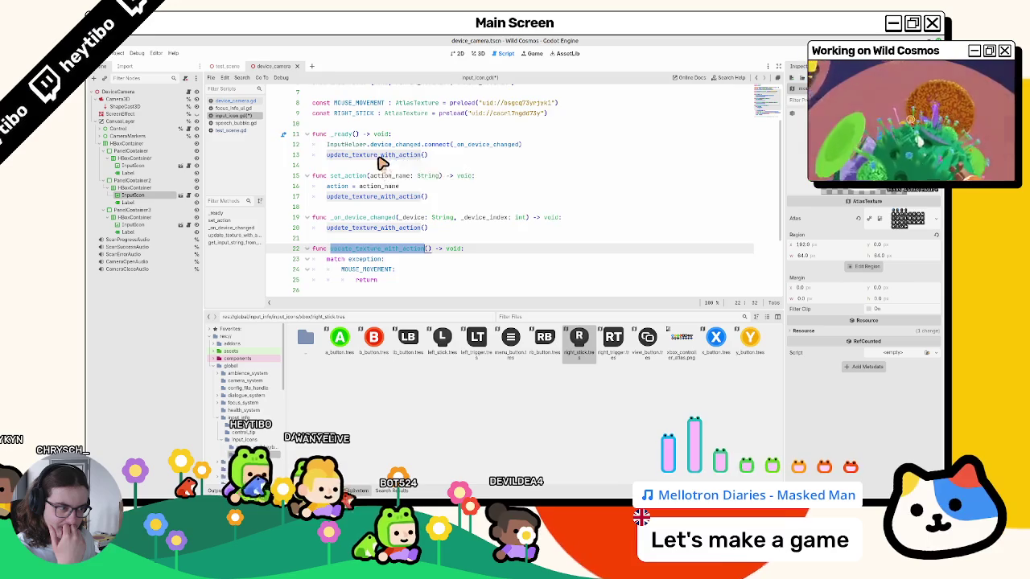
scroll(384, 169, "up", 2)
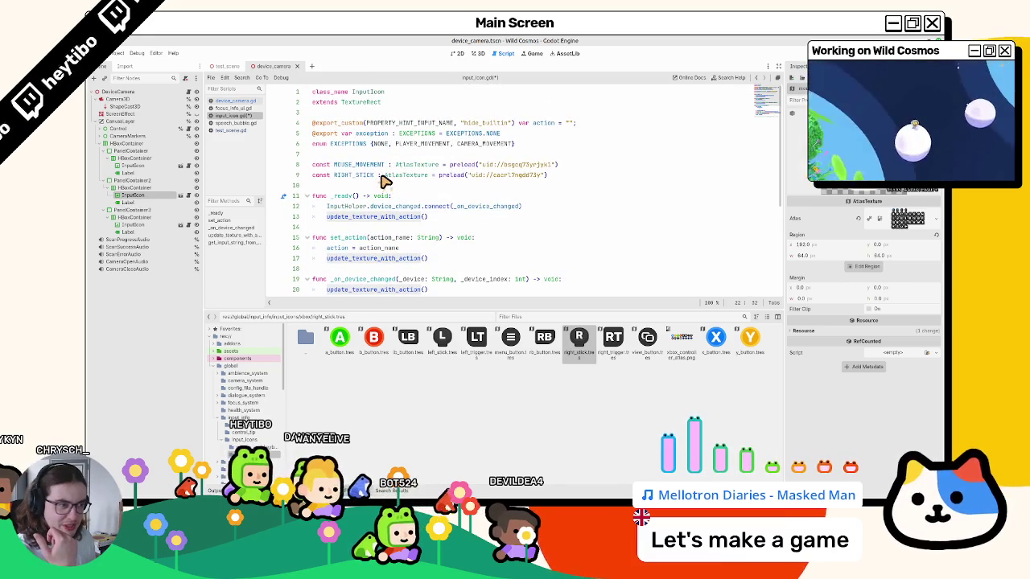
scroll(385, 183, "down", 4)
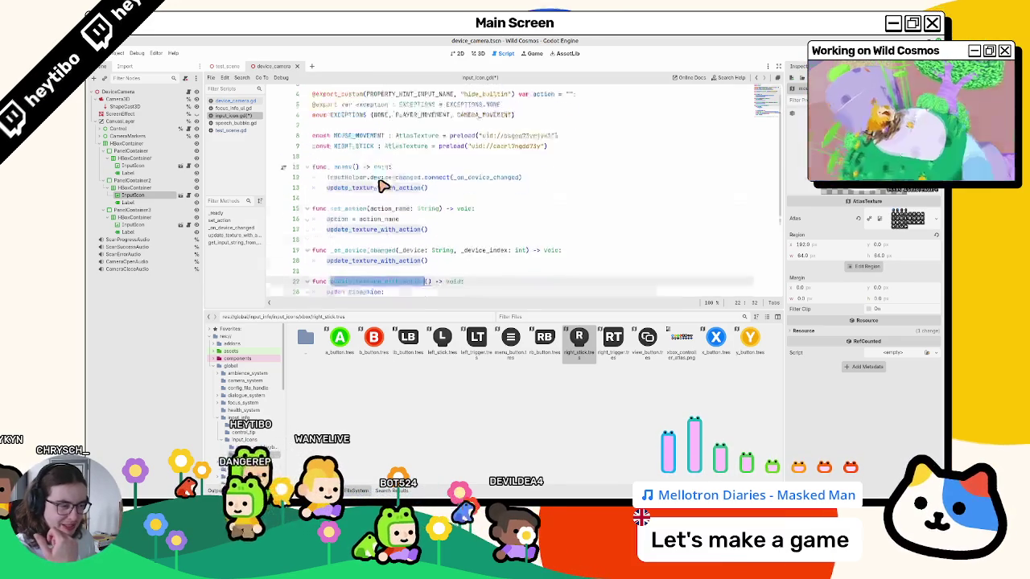
scroll(385, 184, "up", 2)
scroll(380, 206, "up", 2)
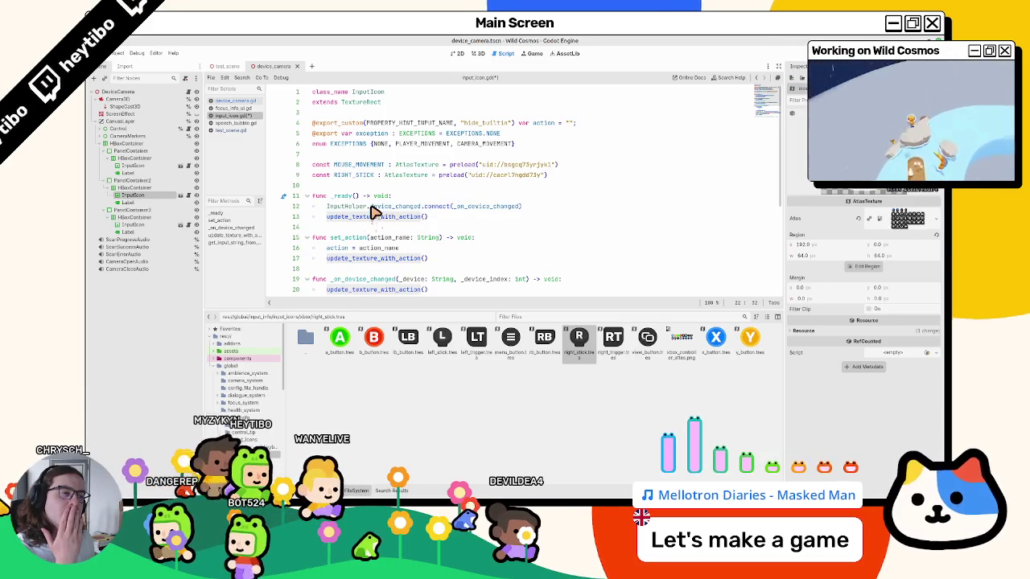
left_click(331, 249)
double_click(336, 240)
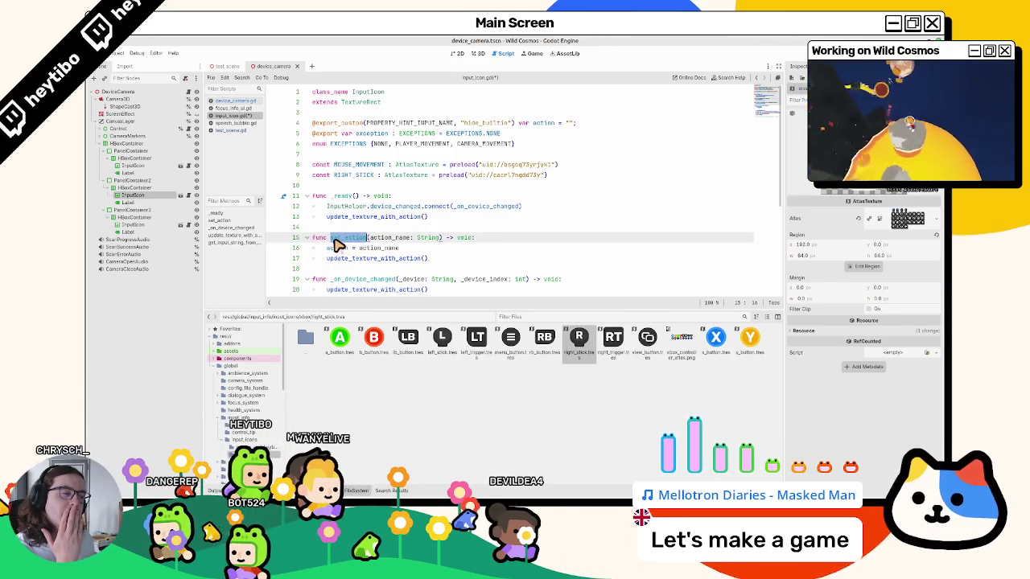
double_click(338, 258)
scroll(340, 261, "down", 2)
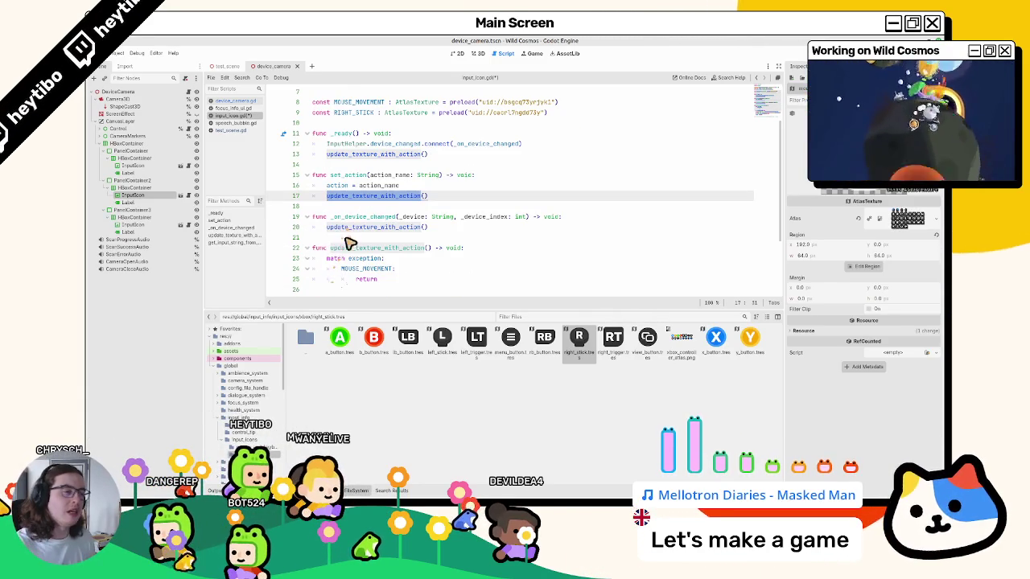
double_click(346, 248)
key("ctrl+r")
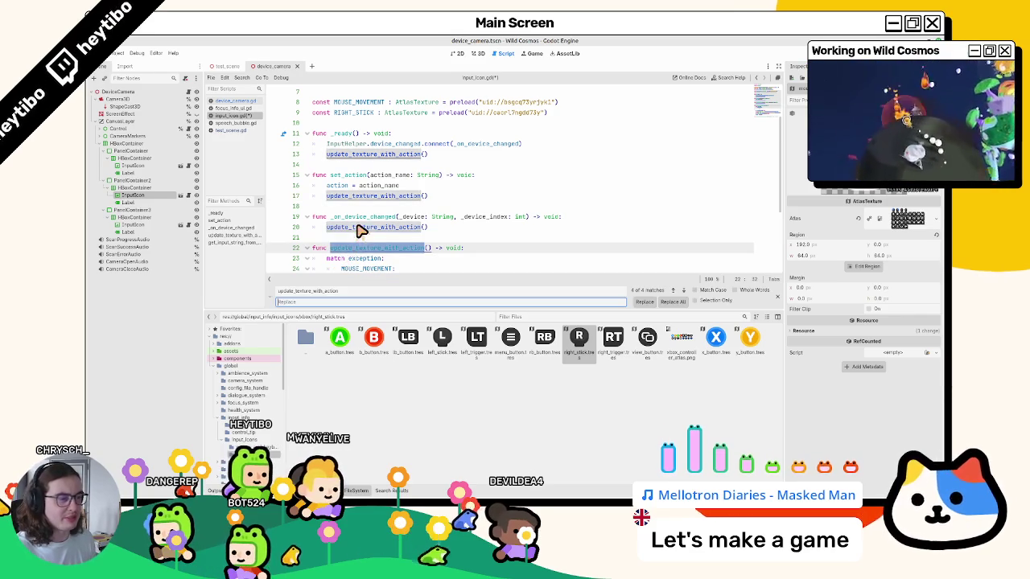
- Replace all four update_texture_with_action matches with update_texture
left_click_drag(312, 291, 239, 296)
key("ctrl+c")
left_click(308, 302)
key("ctrl+v")
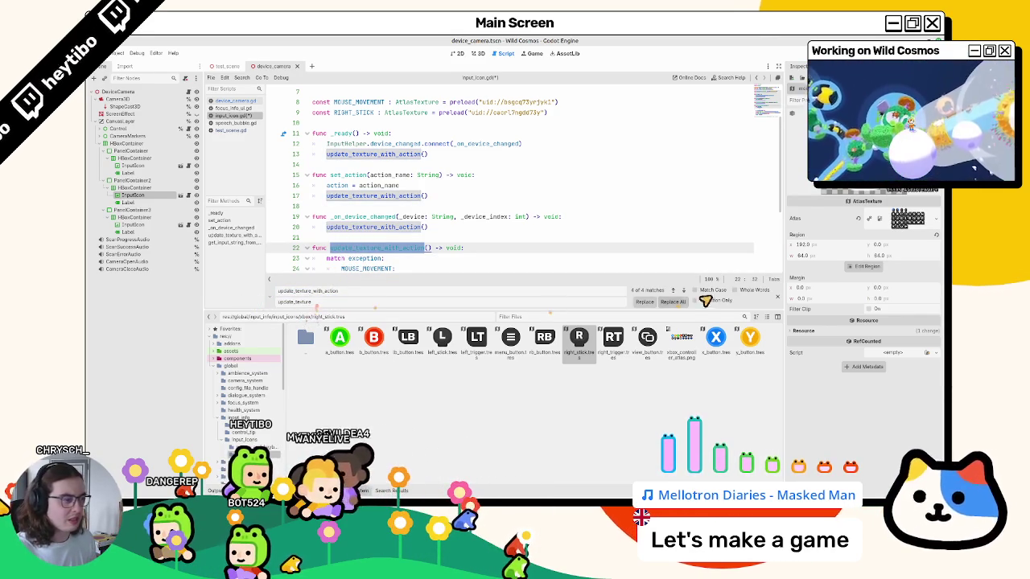
left_click(670, 301)
left_click(493, 250)
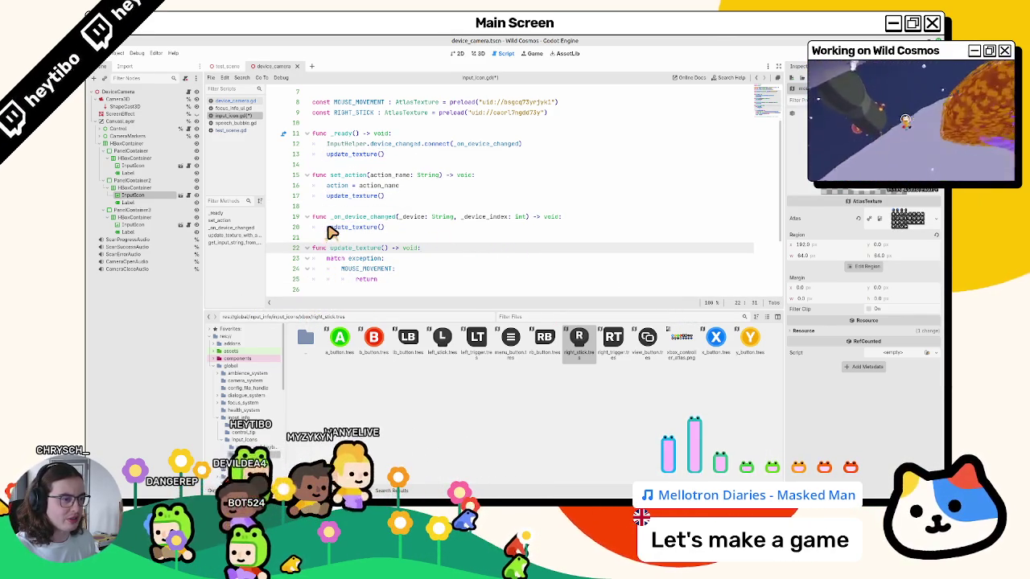
- Undo trial renames of the update_texture declaration, leaving the caret on empty line 45
scroll(334, 233, "down", 2)
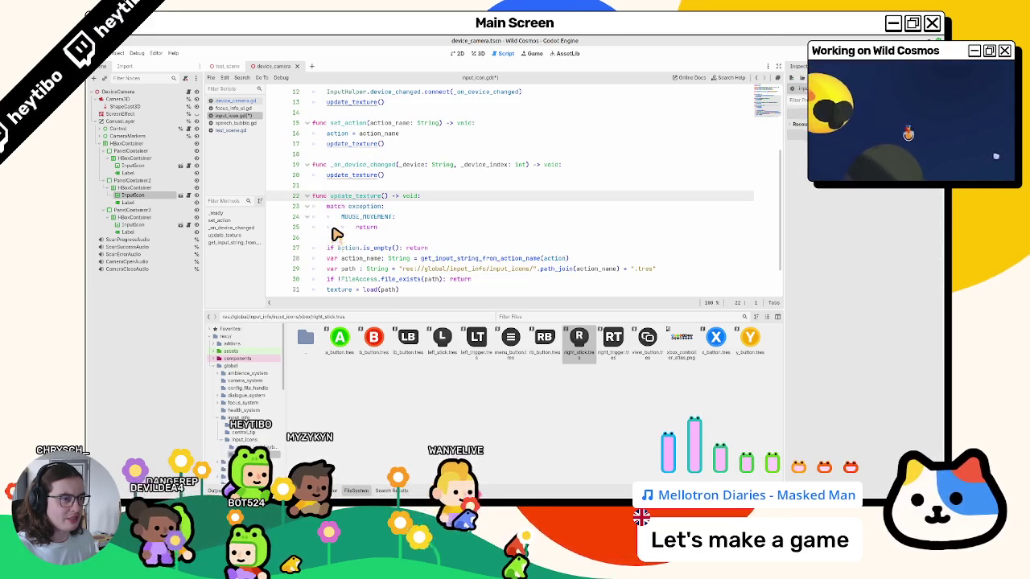
double_click(352, 197)
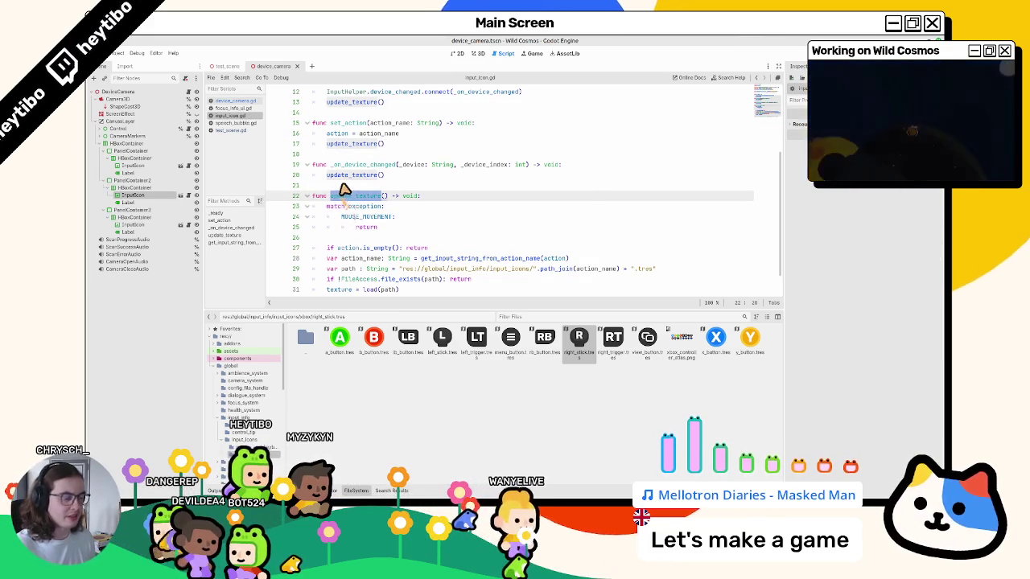
type("_upda")
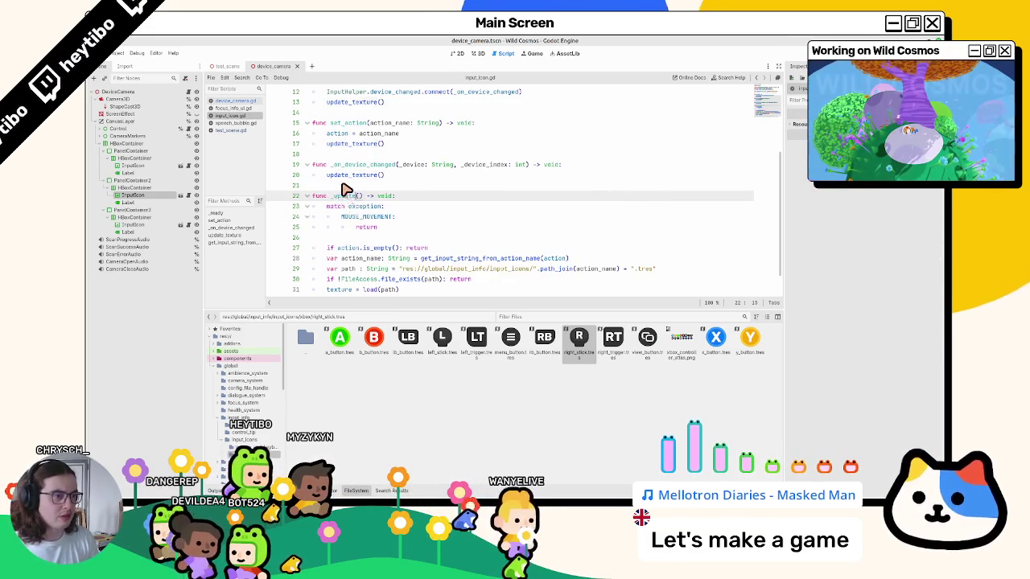
key("ctrl+z")
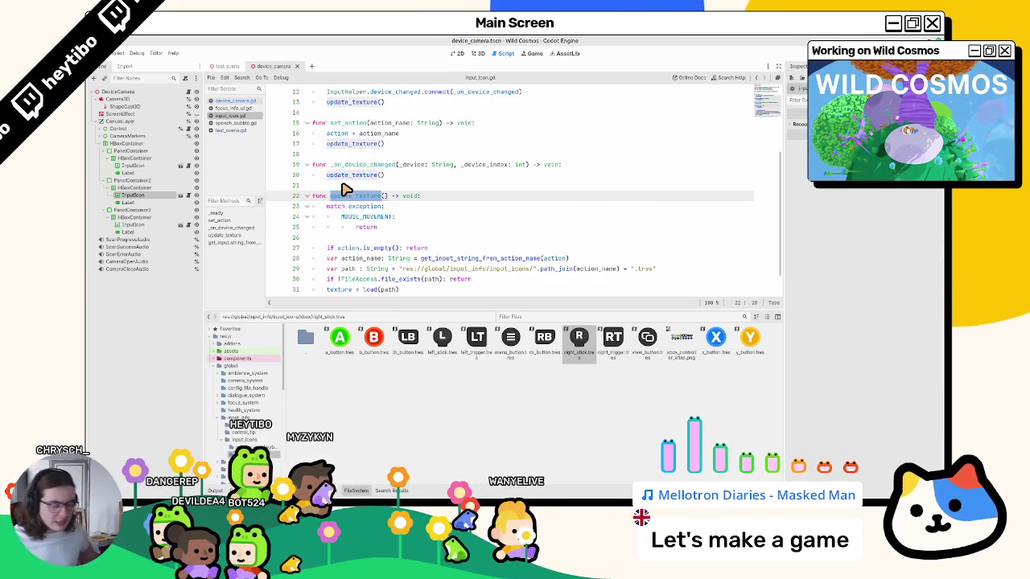
type("_s")
key("BackSpace")
key("BackSpace")
key("BackSpace")
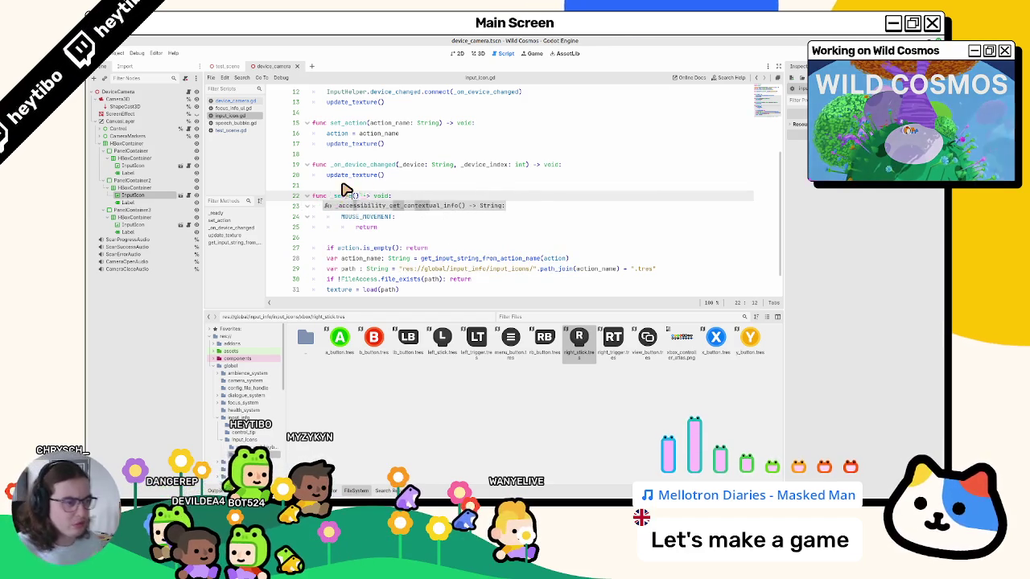
key("ctrl+z")
scroll(424, 234, "up", 4)
scroll(427, 201, "down", 5)
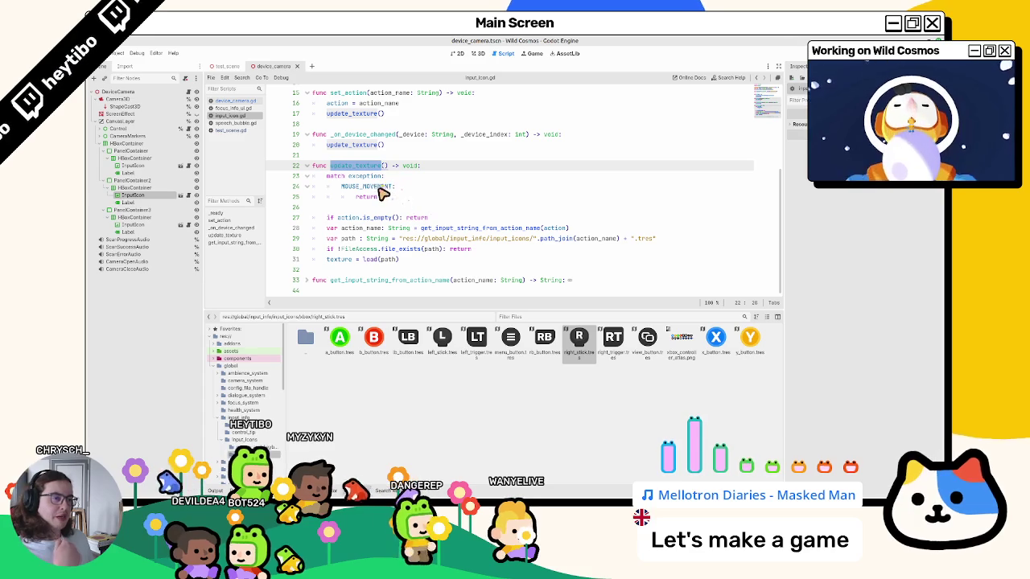
left_click(388, 201)
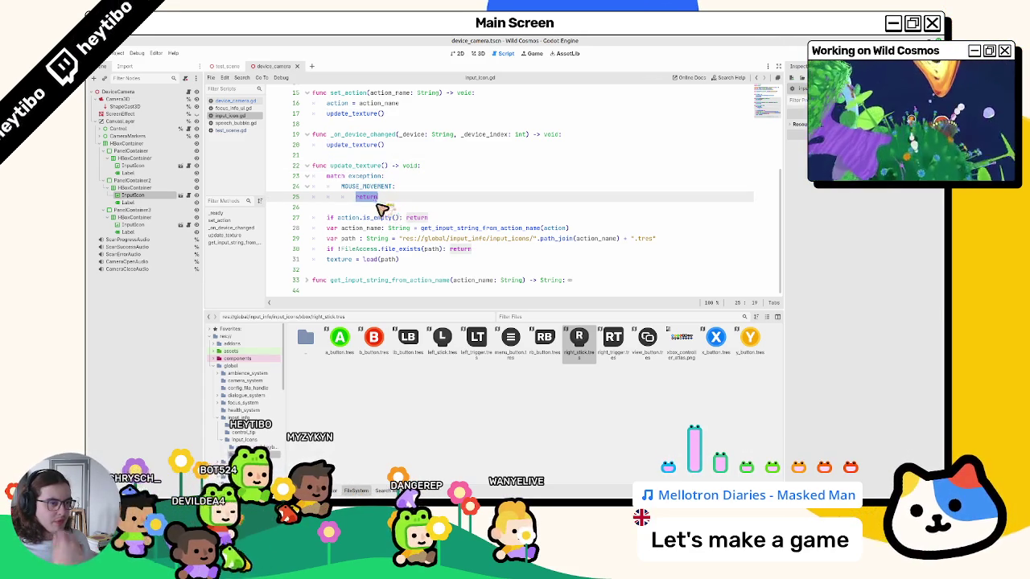
left_click(338, 296)
type("func")
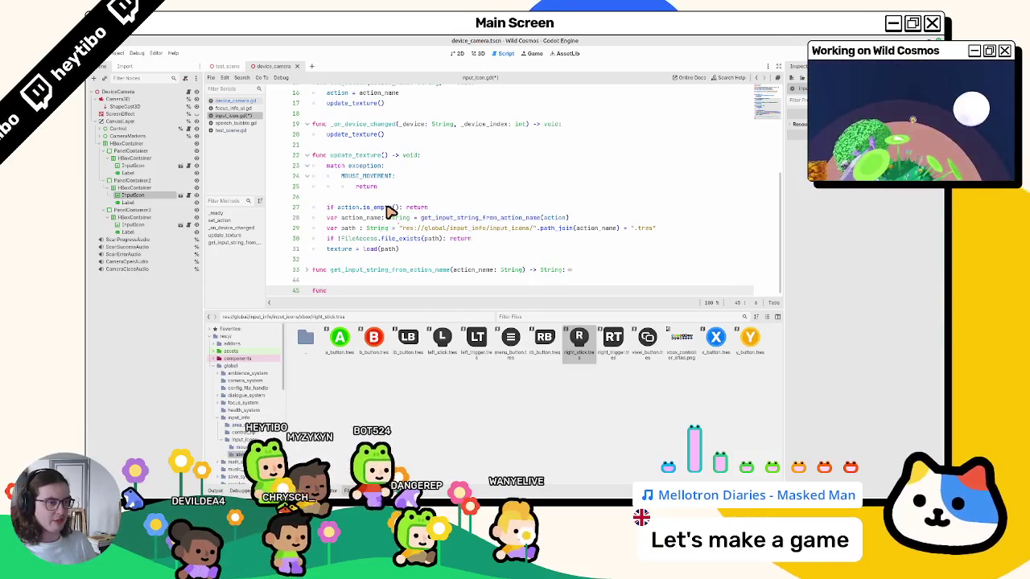
- Write 'func mouse_movement_texture() -> void:' on line 45 with a pass body
type("_")
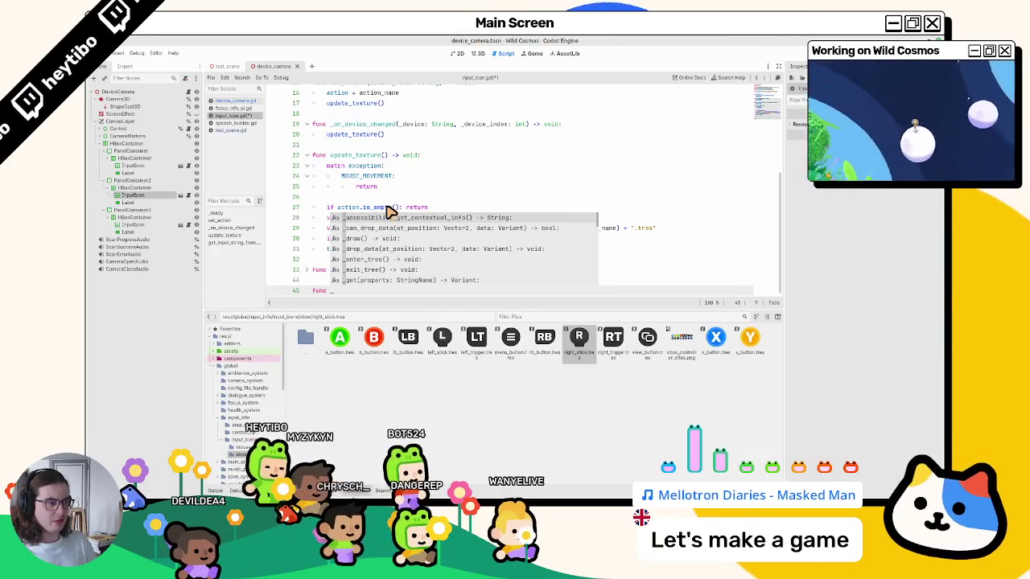
key("BackSpace")
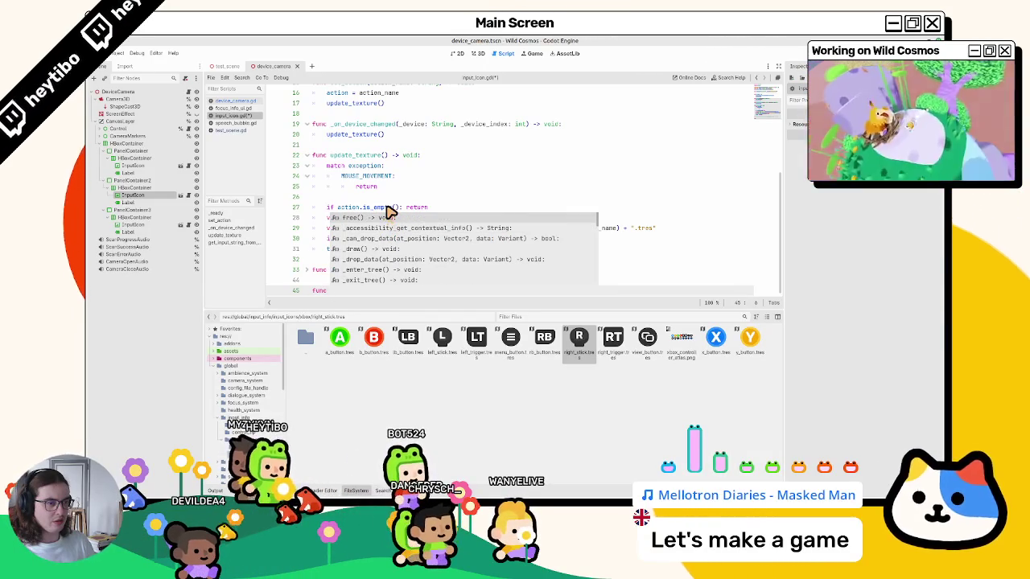
scroll(387, 212, "up", 1)
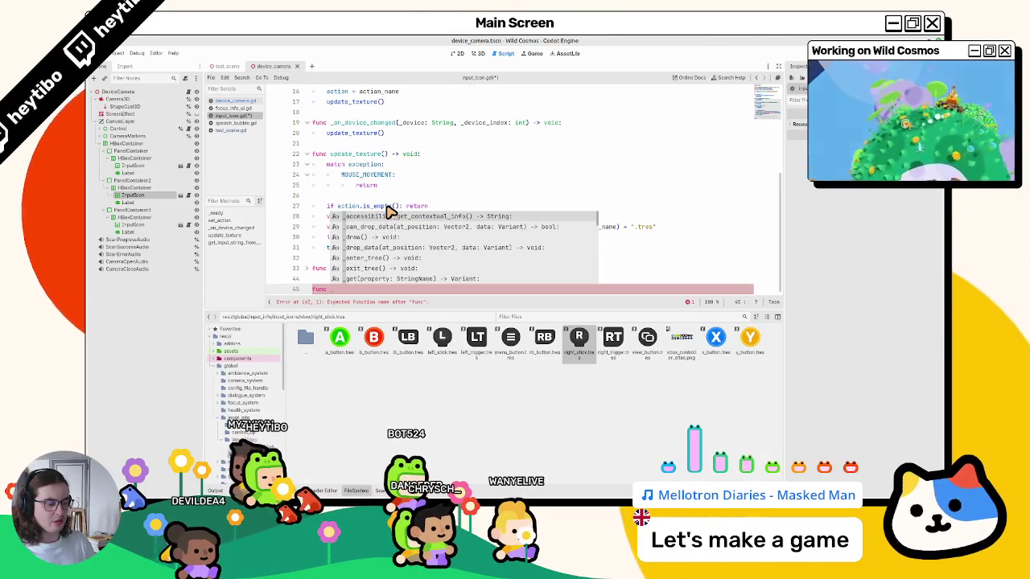
type("mouse_movement_texture(")
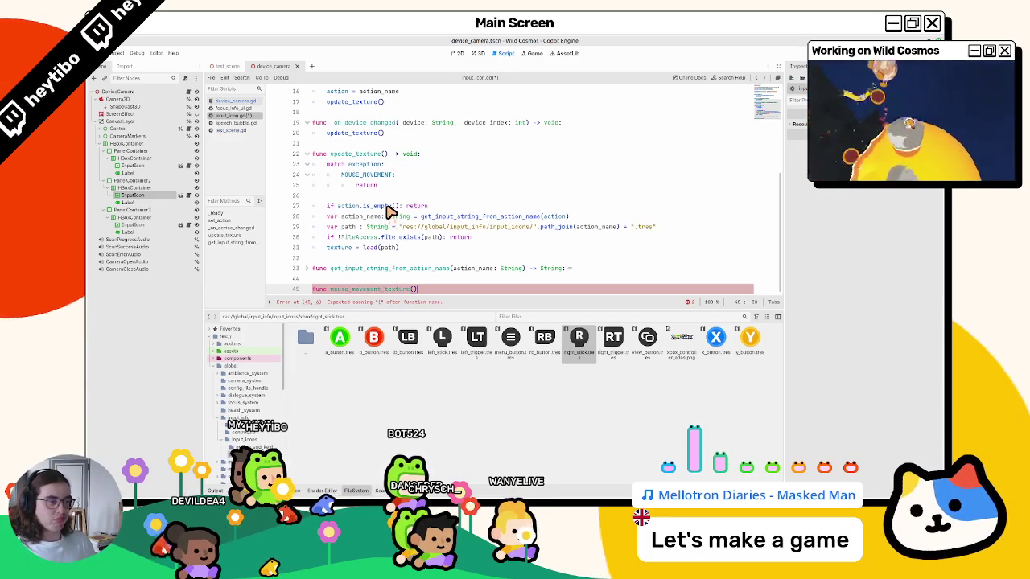
type(":")
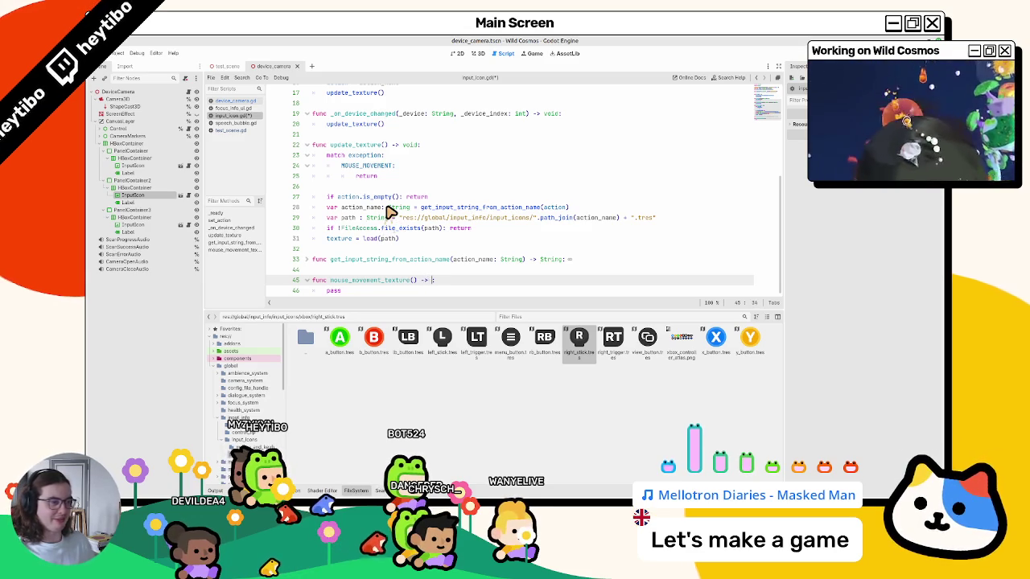
key("Down")
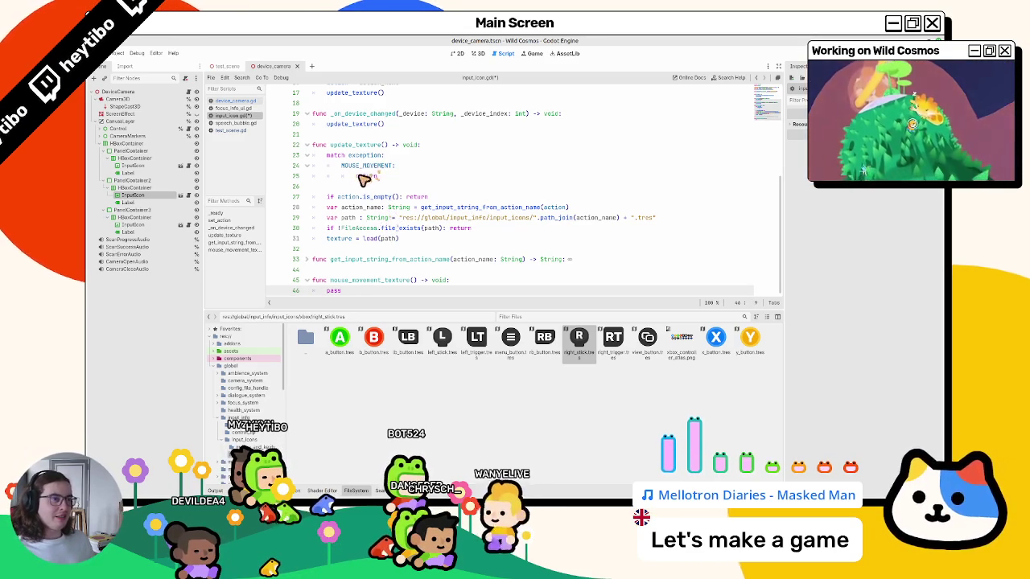
left_click(379, 176)
type("return")
double_click(340, 281)
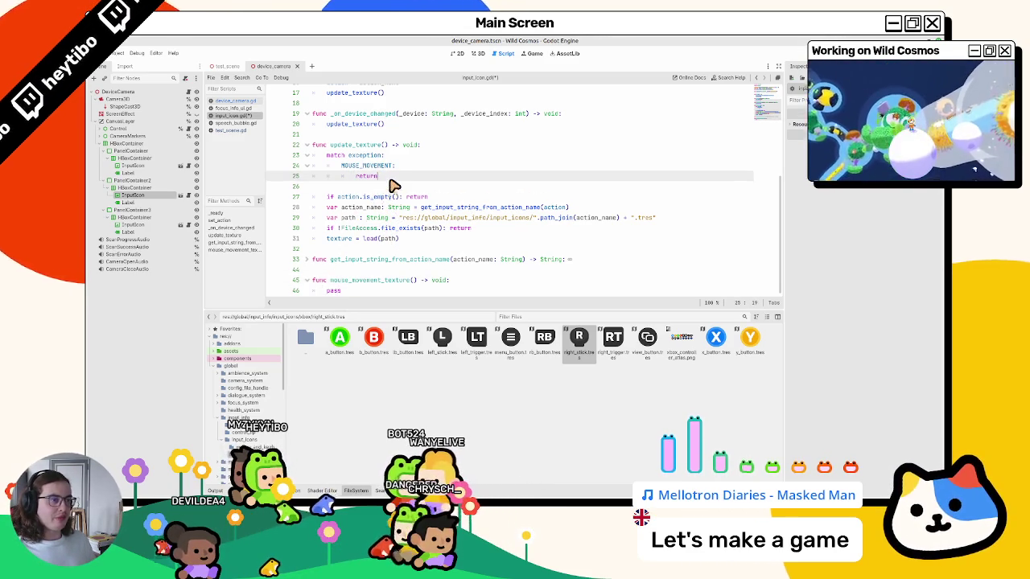
- Open a new line under the MOUSE_MOVEMENT case and review the update_texture body
left_click(417, 168)
key("Return")
type("mouse_movement_texture()")
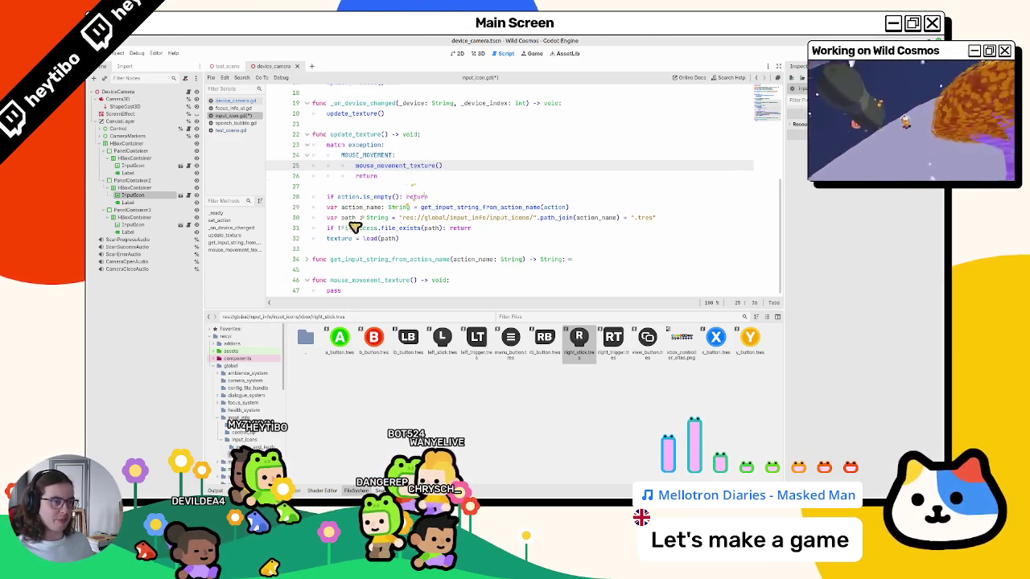
left_click(357, 293)
left_click_drag(316, 145, 379, 233)
triple_click(379, 200)
key("shift+Down")
key("shift+Down")
key("shift+Down")
key("shift+Down")
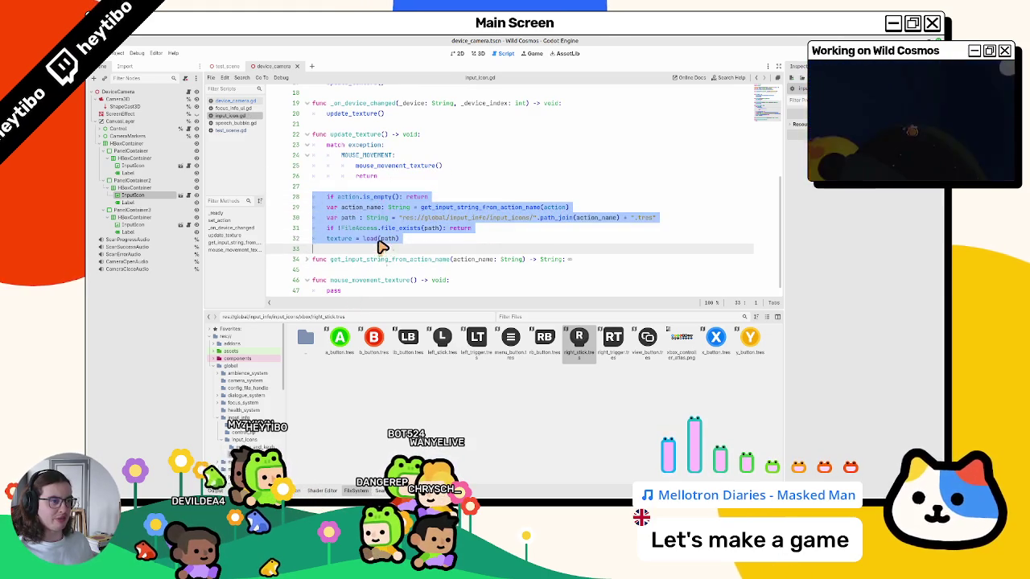
left_click(328, 191)
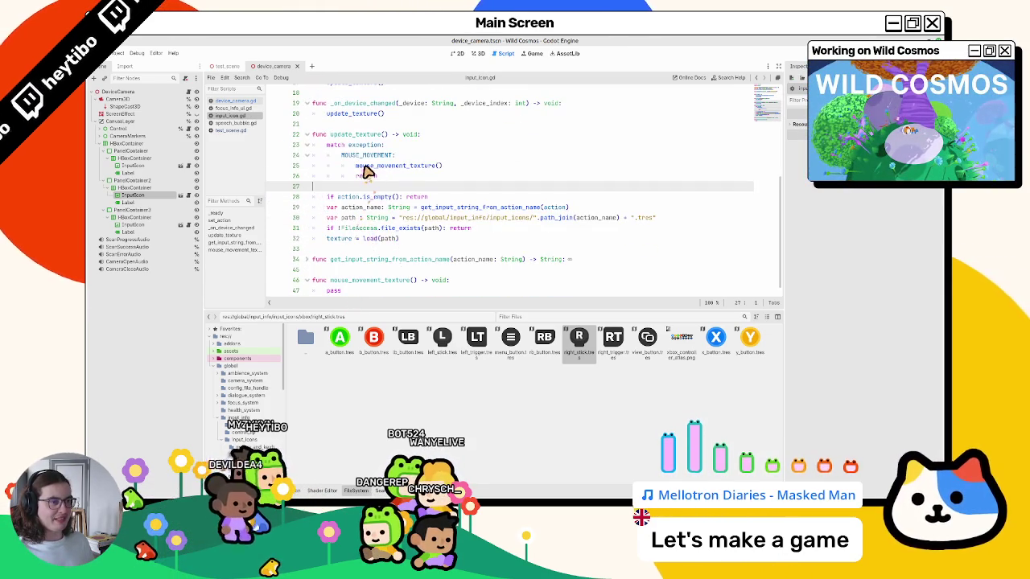
left_click_drag(358, 148, 363, 184)
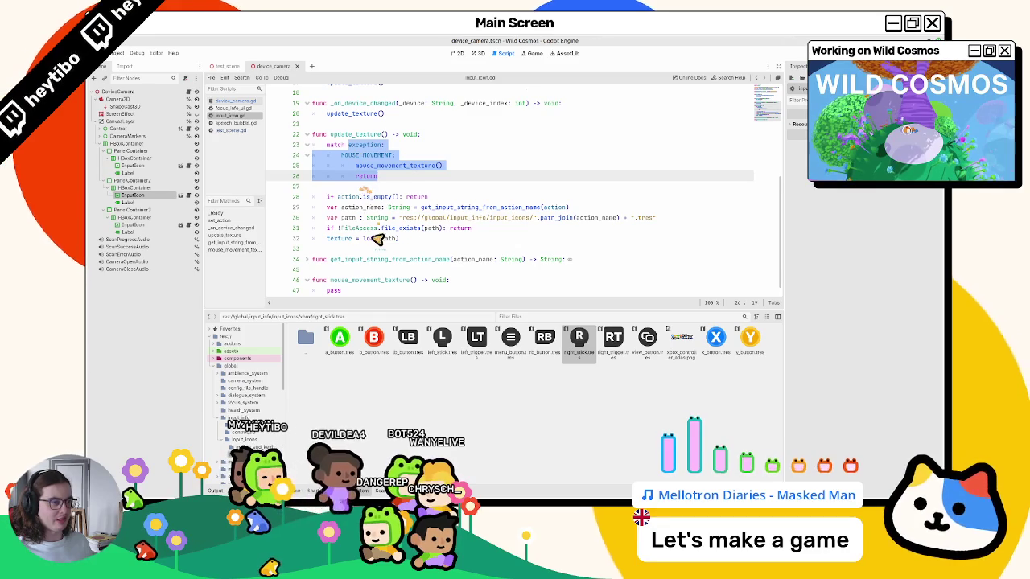
left_click(360, 301)
- Unfold get_input_string_from_action_name to show its match on InputHelper.device
double_click(368, 272)
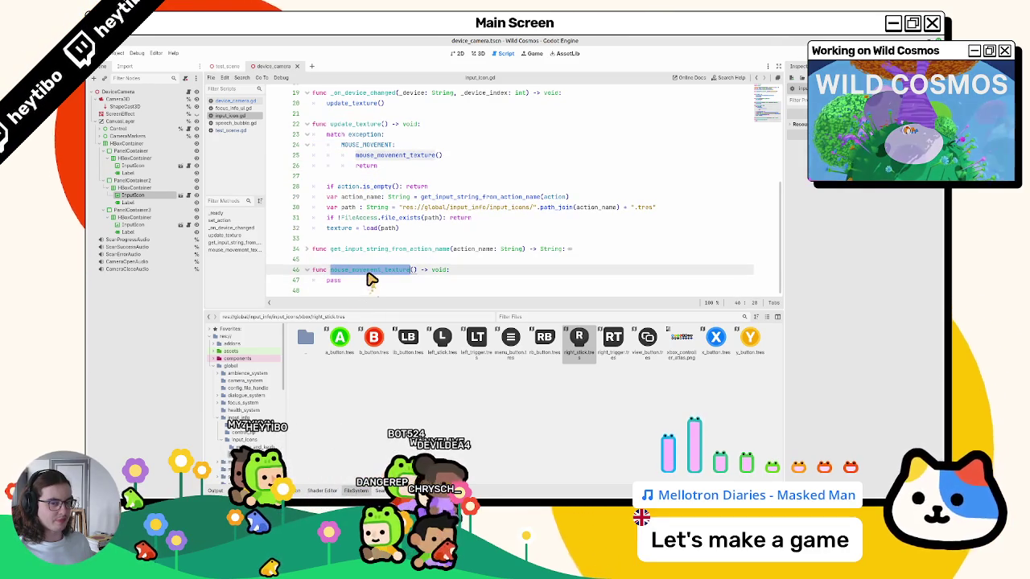
scroll(371, 277, "up", 5)
scroll(354, 217, "down", 5)
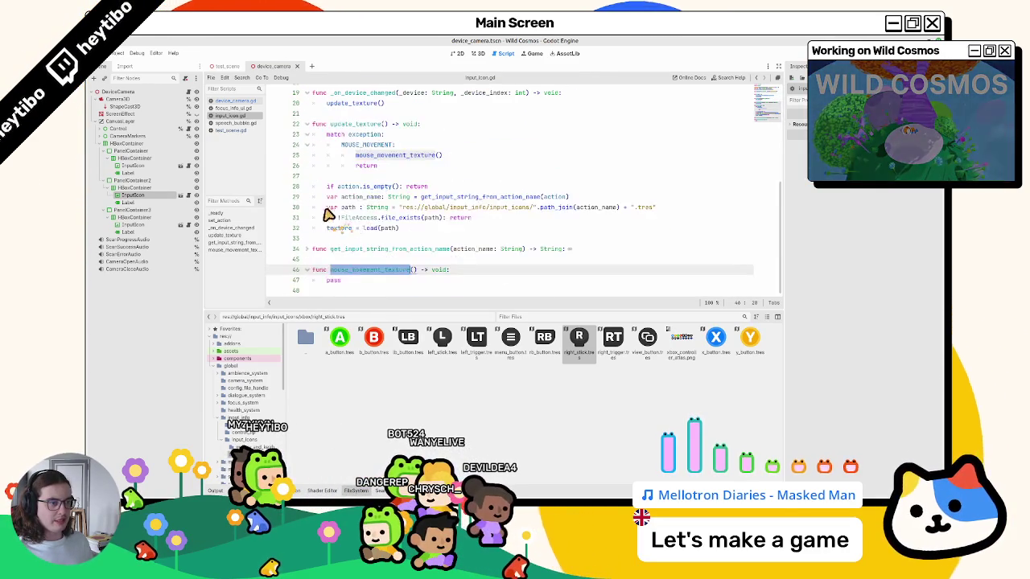
left_click(307, 250)
triple_click(380, 155)
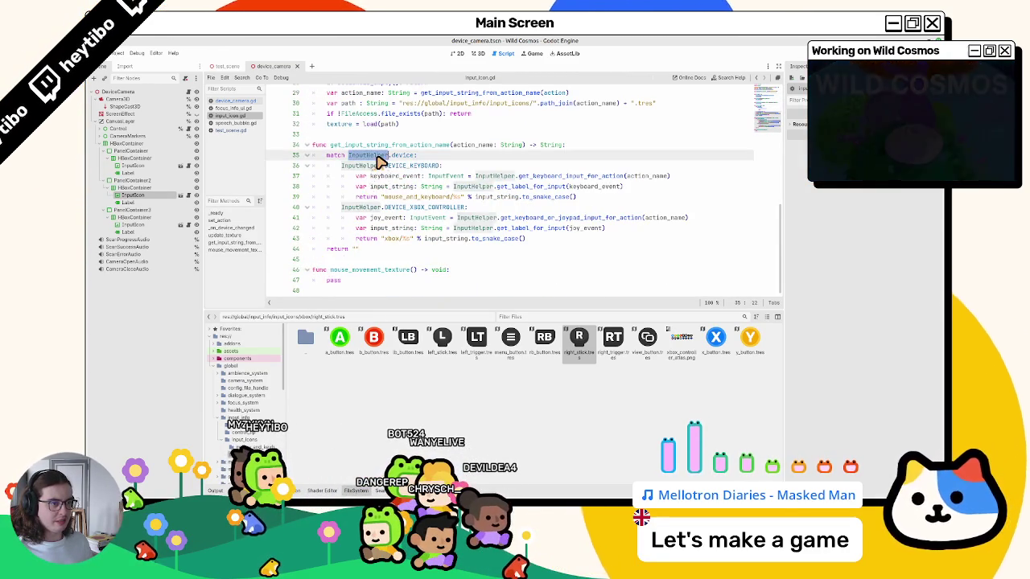
- Copy the match InputHelper.device line and its keyboard and Xbox controller cases into mouse_movement_texture
key("ctrl+c")
triple_click(333, 280)
key("ctrl+v")
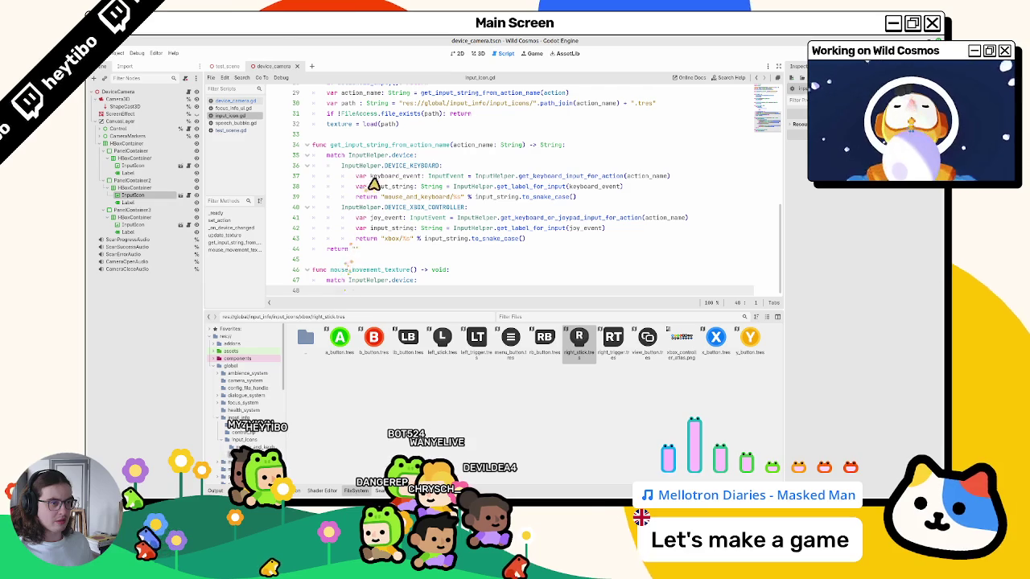
triple_click(378, 166)
key("ctrl+c")
left_click(352, 289)
key("ctrl+v")
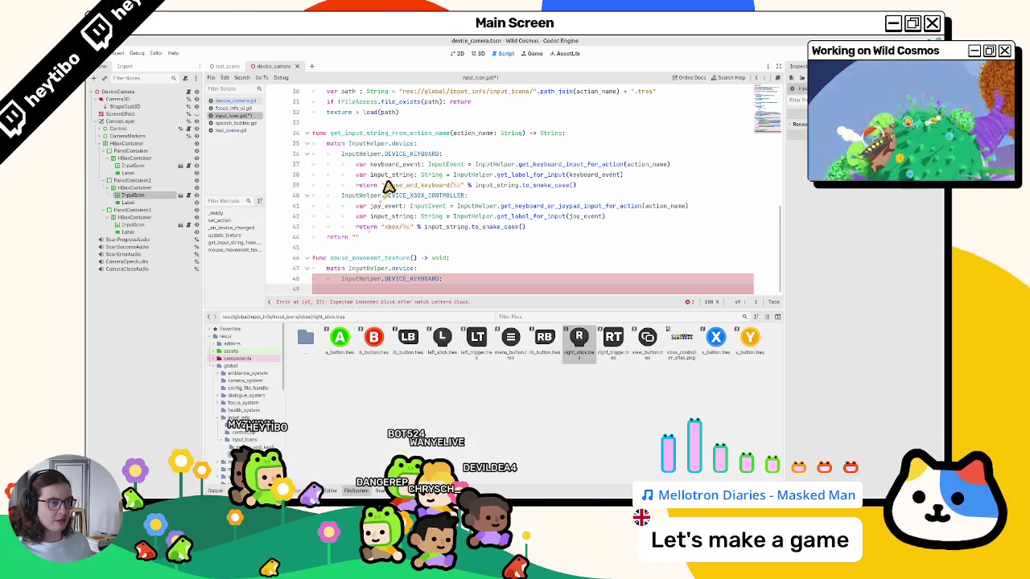
triple_click(386, 194)
key("ctrl+c")
left_click(386, 288)
key("ctrl+v")
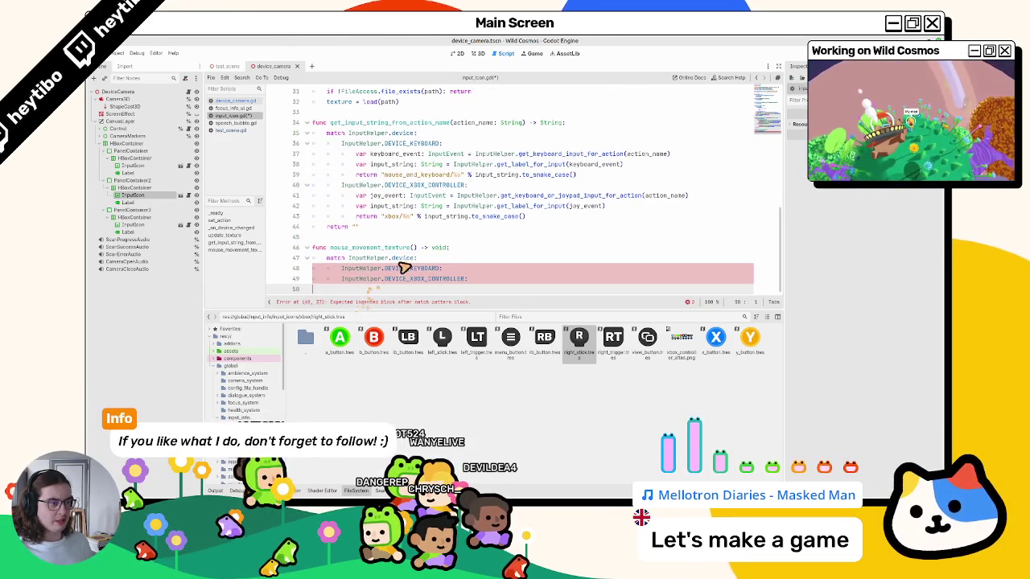
- Add texture = MOUSE_MOVEMENT under the keyboard case and duplicate it under the Xbox case
key("End")
key("Return")
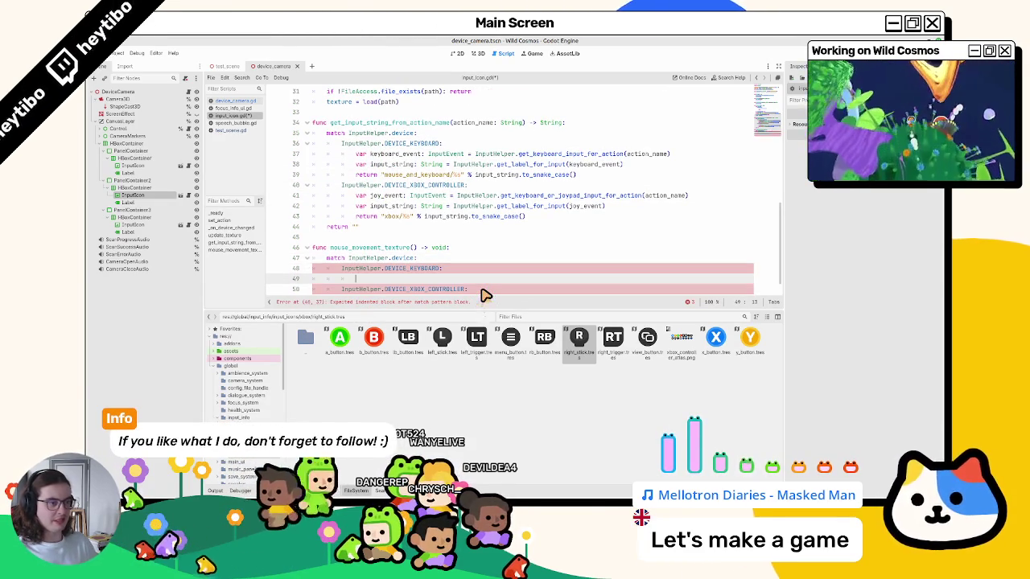
type("texture =")
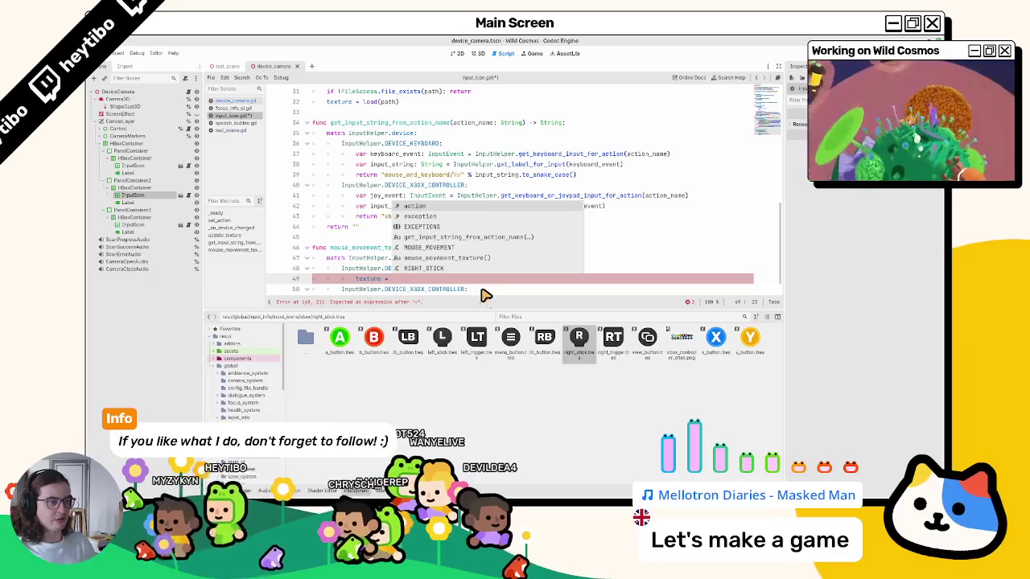
key("Down")
key("Down")
key("Down")
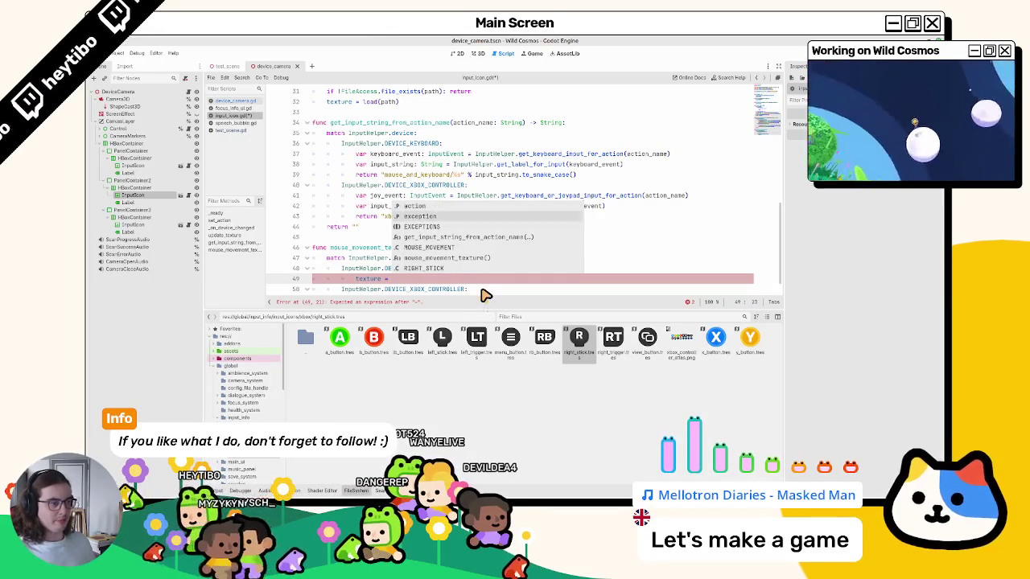
key("Return")
left_click(478, 295)
key("Return")
key("ctrl+v")
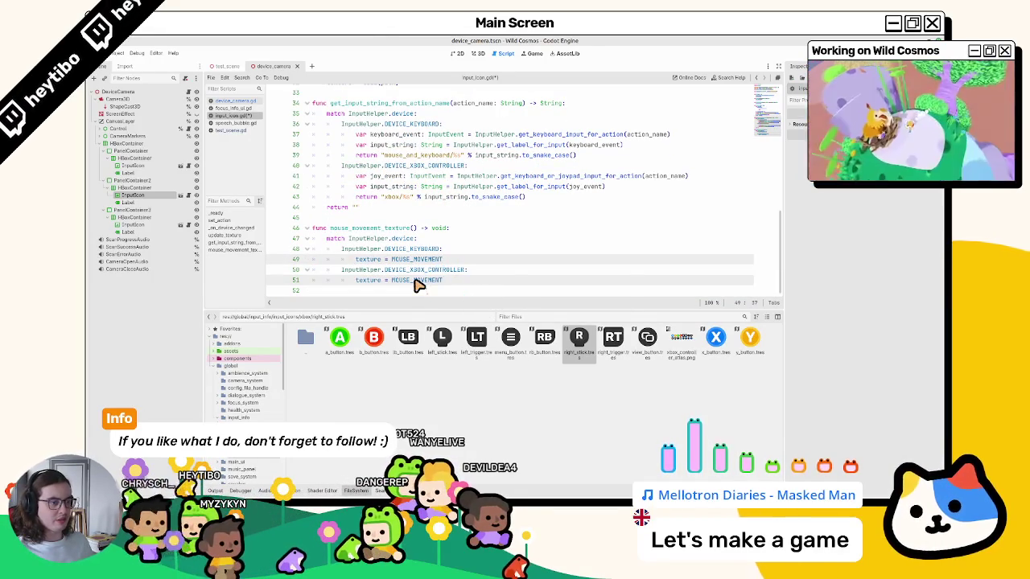
- Change the Xbox controller case's texture to RIGHT_STICK and switch to the test_scene tab
left_click(428, 283)
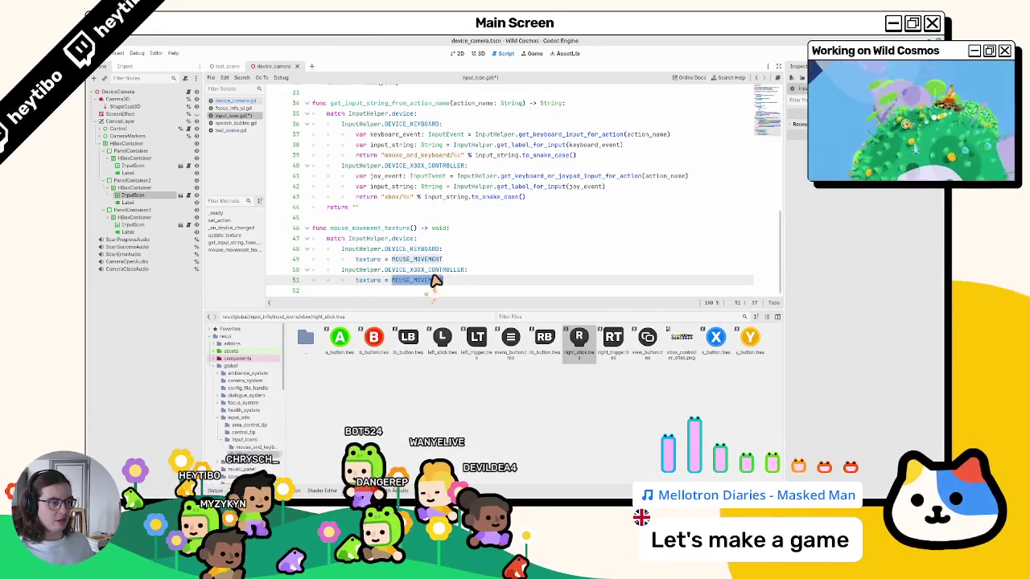
scroll(434, 281, "up", 10)
scroll(444, 285, "down", 10)
type("right")
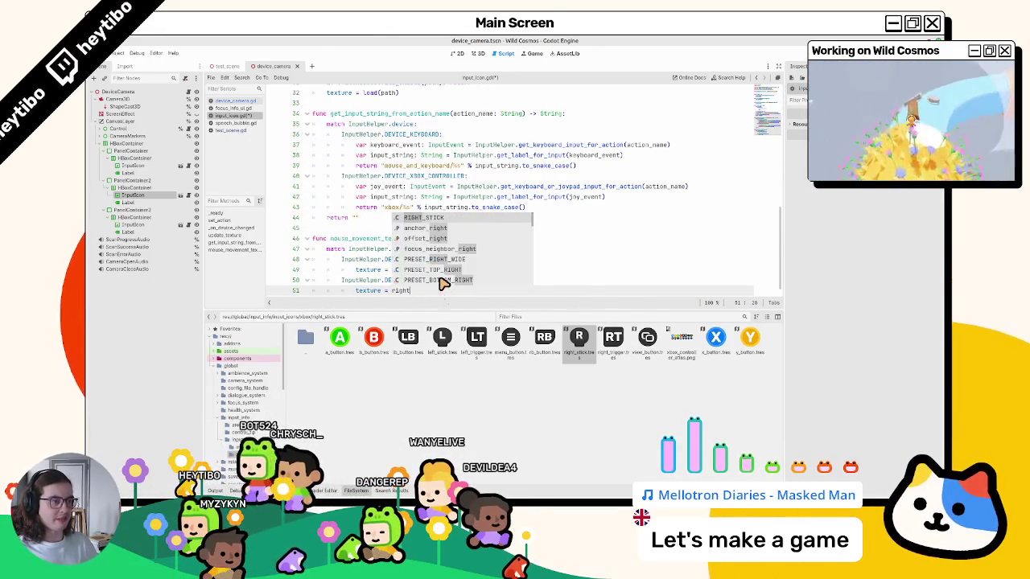
key("Return")
left_click(224, 66)
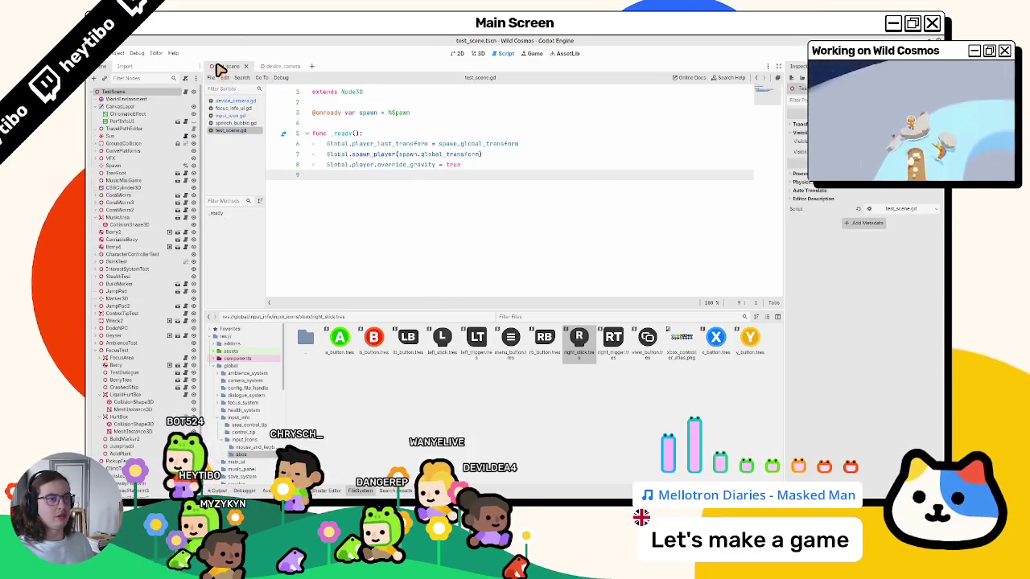
- Run the game, open the map and tool wheel, pick the camera, then close the game window
key("F6")
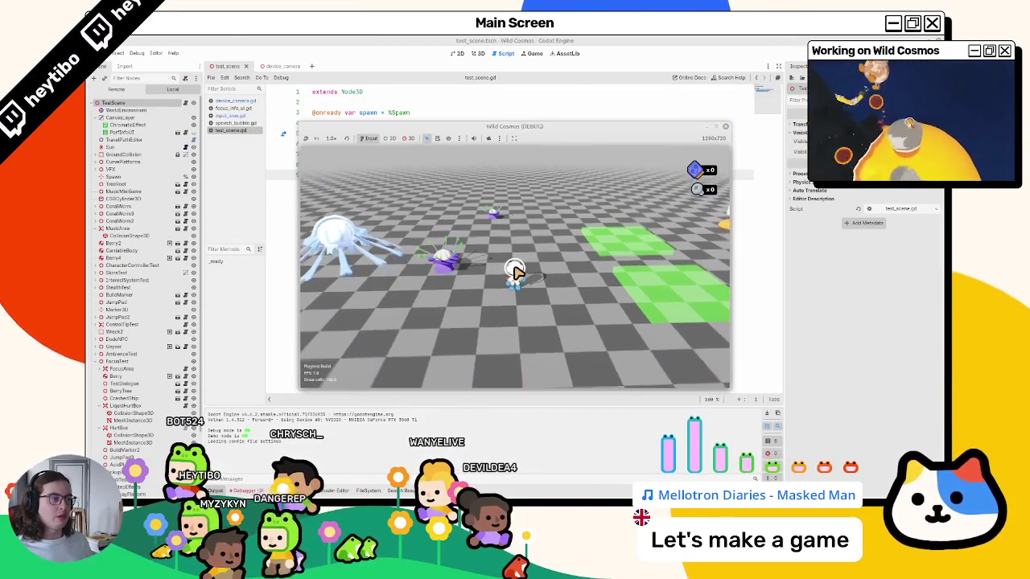
key("Tab")
key("Tab")
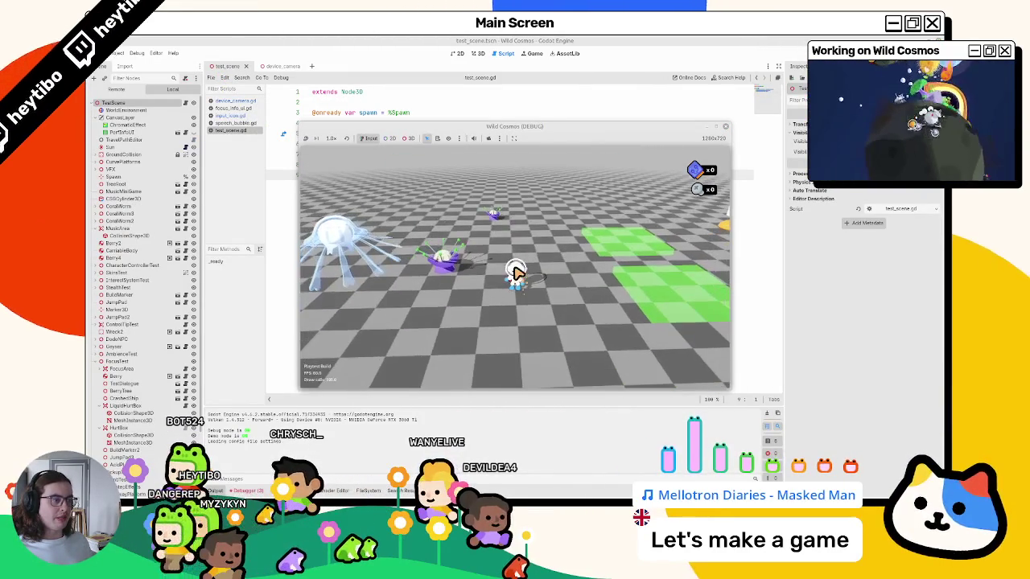
key("q")
left_click(517, 273)
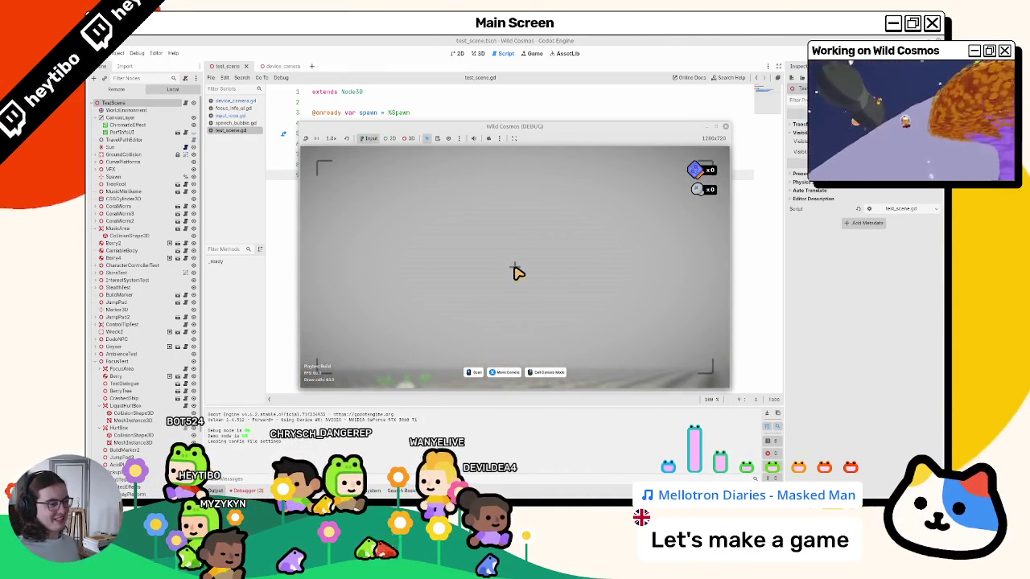
left_click(409, 185)
- Inspect the InputIcon nodes in the device_camera scene and open input_icon.gd
left_click(288, 67)
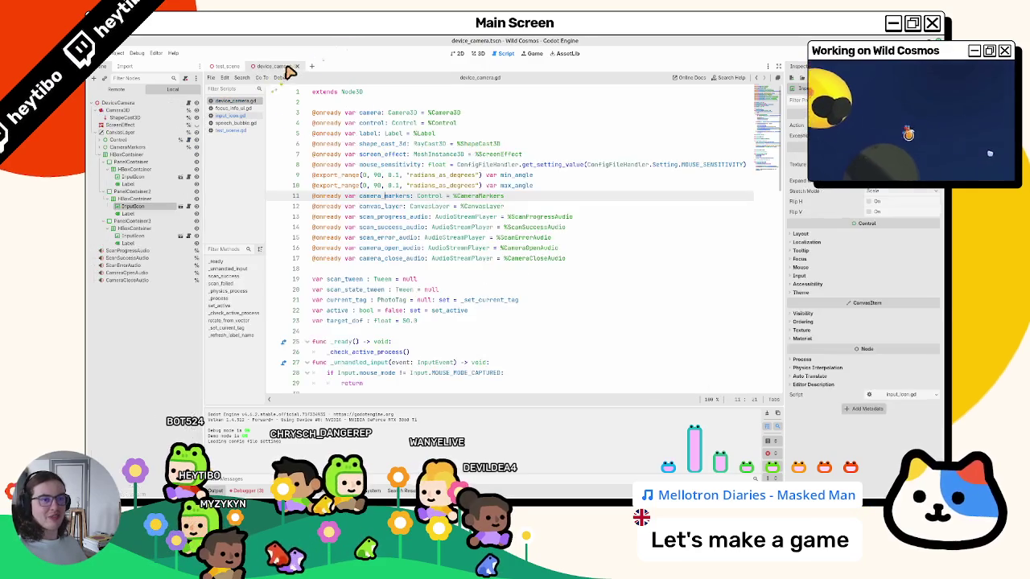
left_click(133, 207)
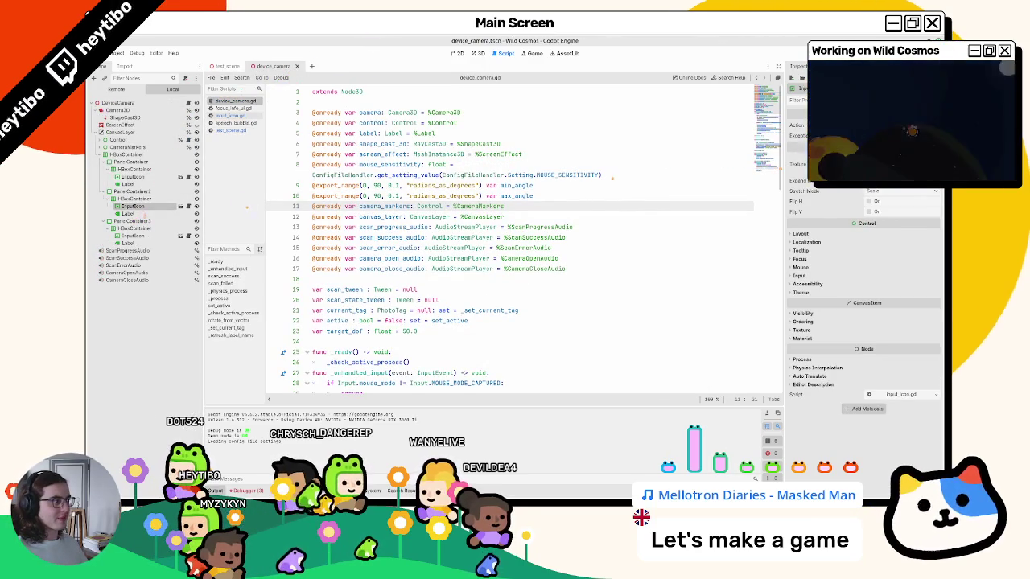
left_click(133, 193)
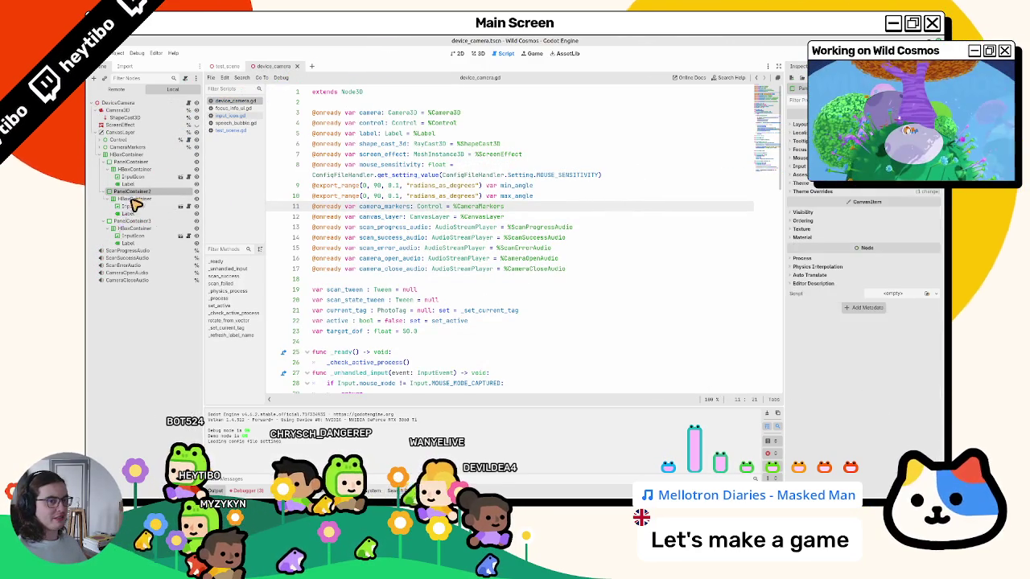
left_click(133, 206)
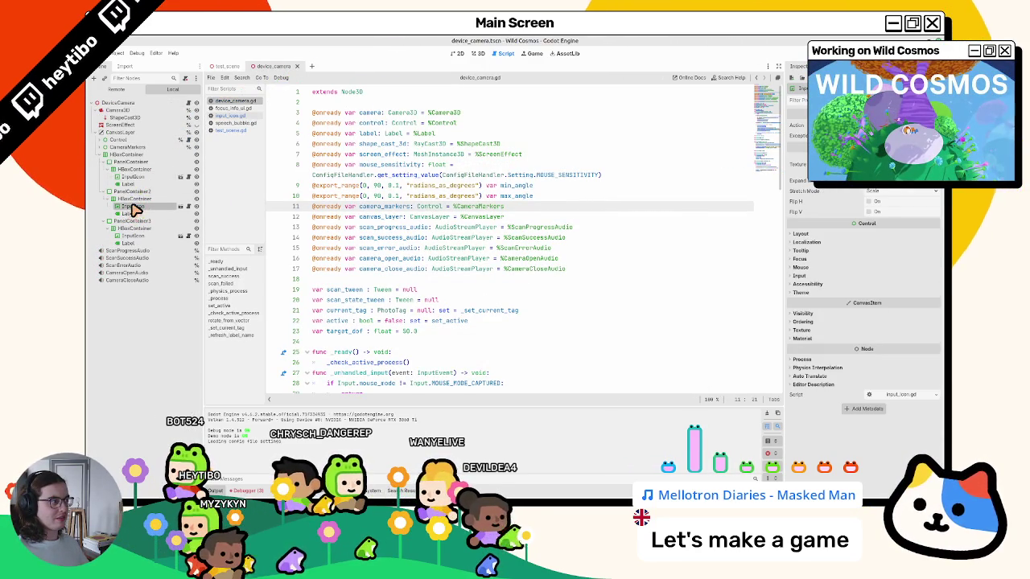
scroll(454, 280, "down", 10)
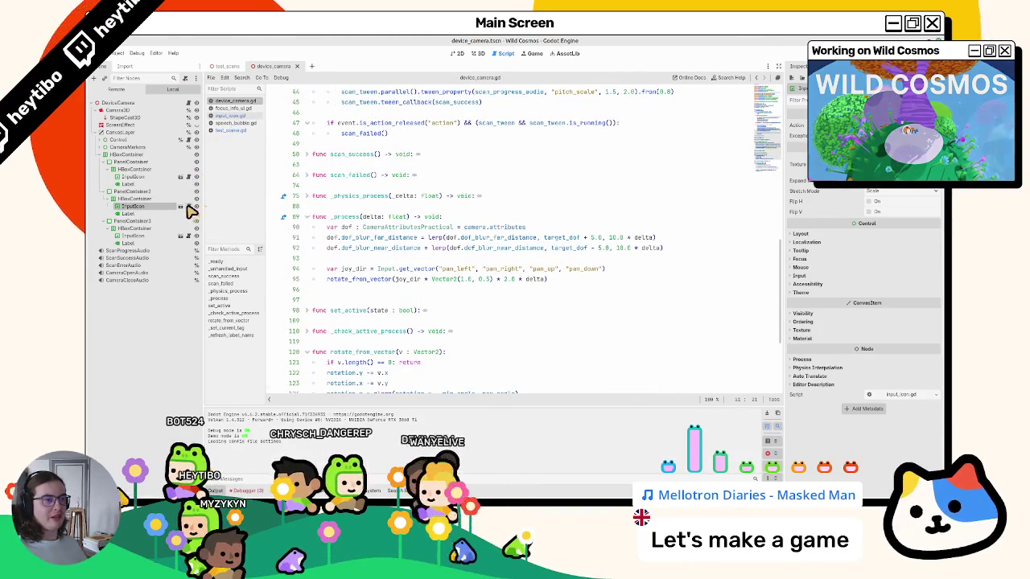
left_click(181, 206)
- Insert an indented debug line under the MOUSE_MOVEMENT case in update_texture and run the game
scroll(374, 269, "up", 5)
left_click(349, 244)
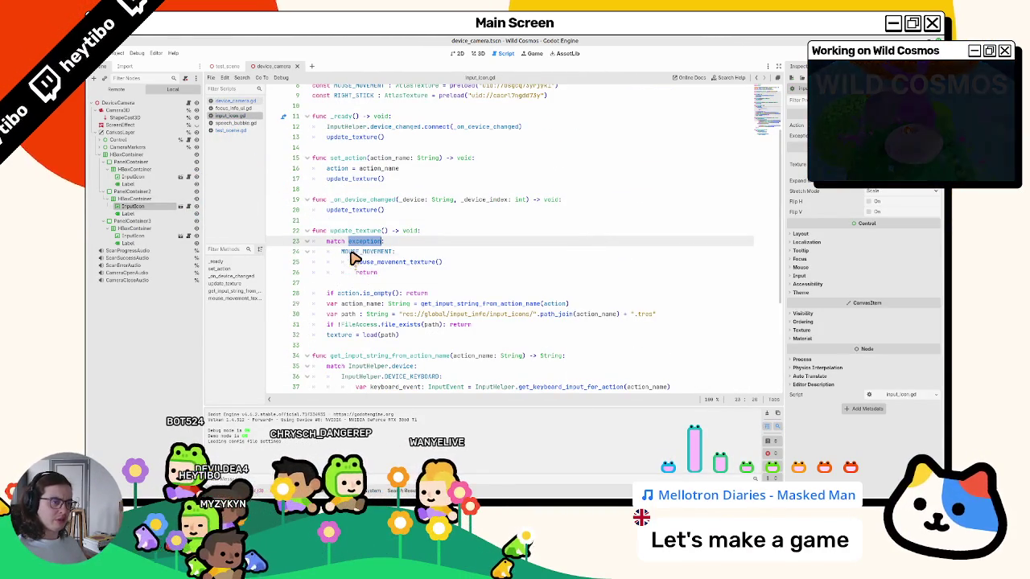
scroll(363, 244, "up", 3)
scroll(362, 244, "down", 1)
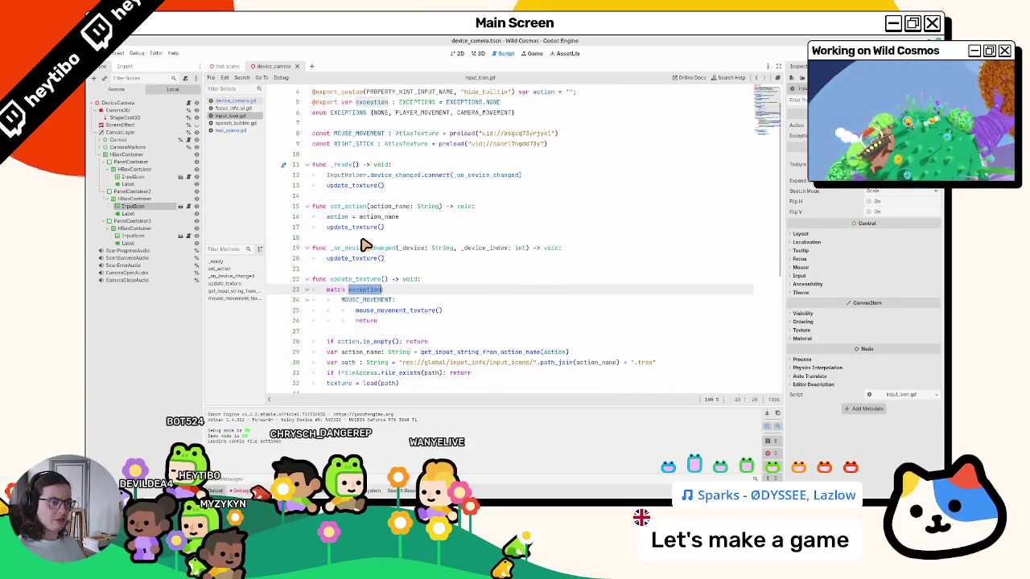
mouse_move(381, 304)
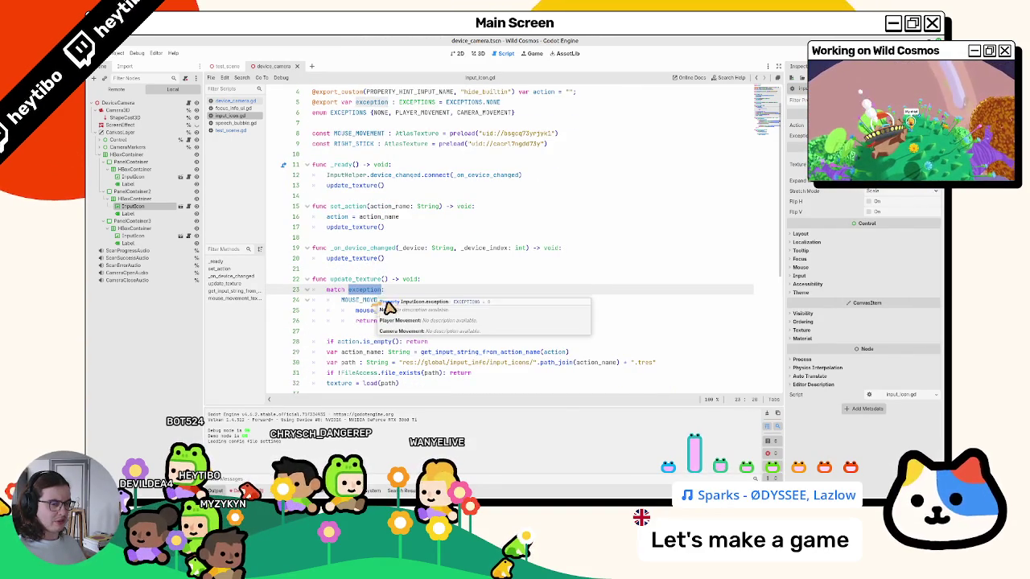
left_click(429, 301)
key("Return")
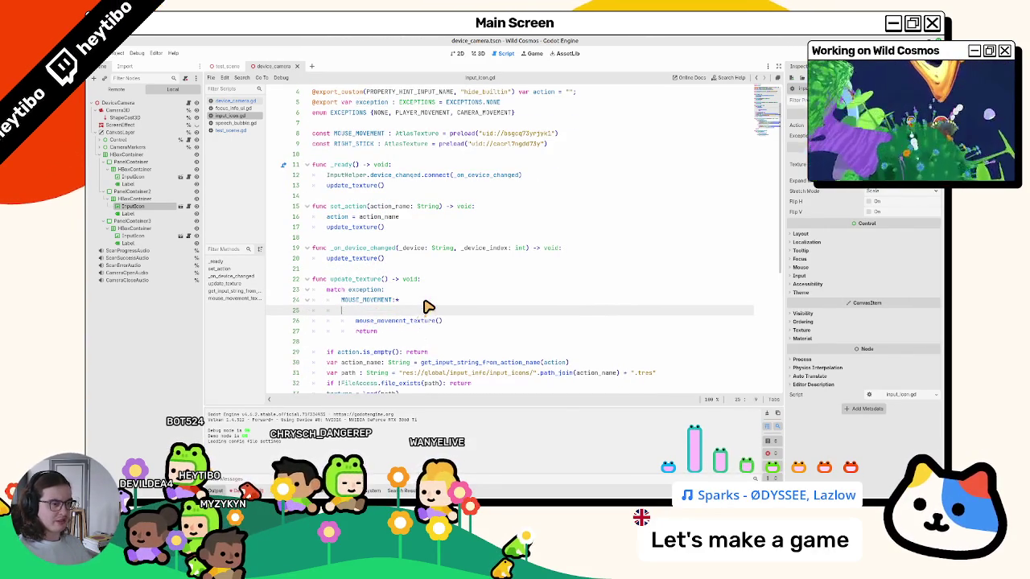
key("Tab")
key("Tab")
key("Tab")
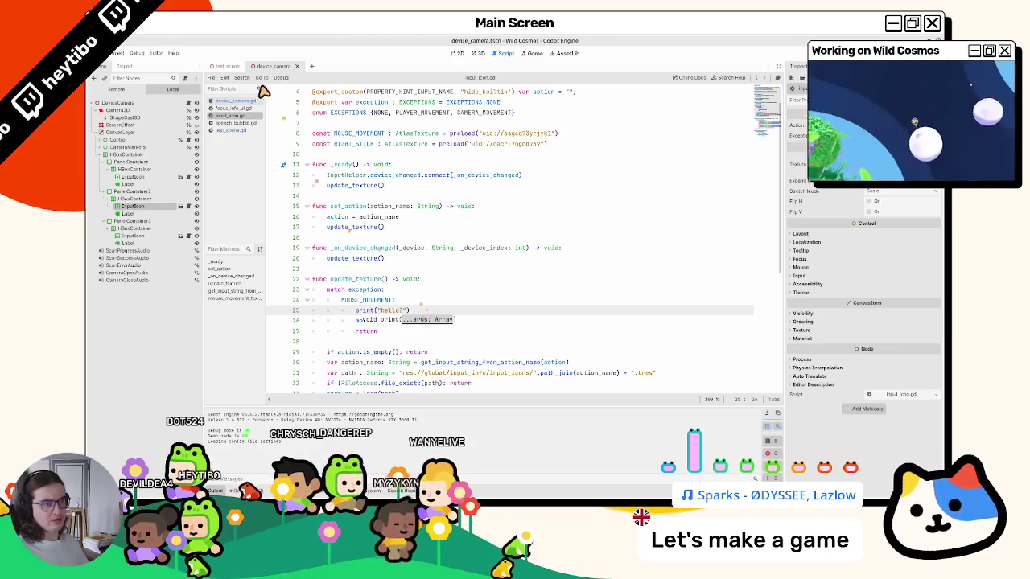
key("F5")
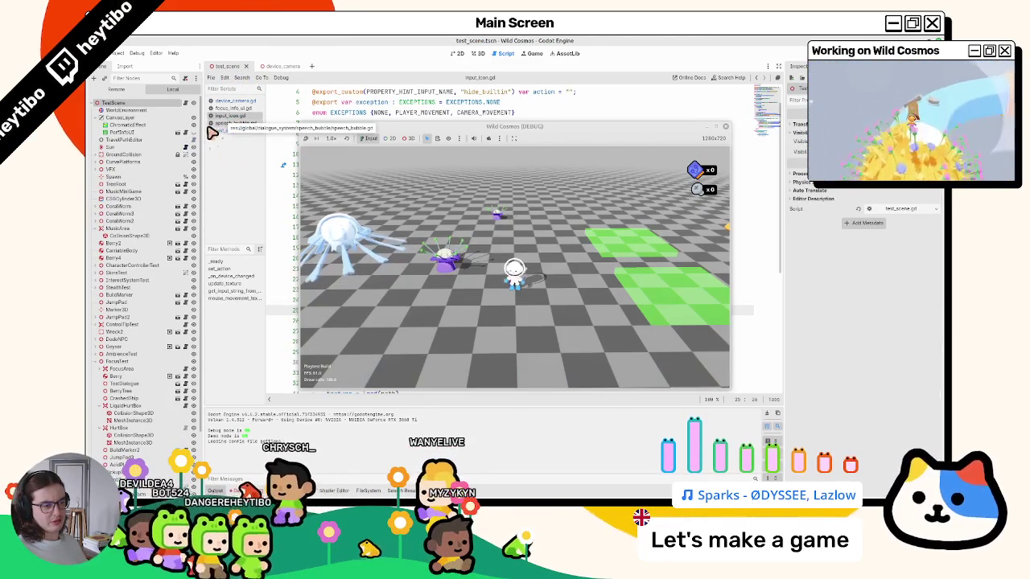
- Enter camera mode in-game, then move a copy of the print line above the match block and rerun
left_click_drag(515, 274, 517, 273)
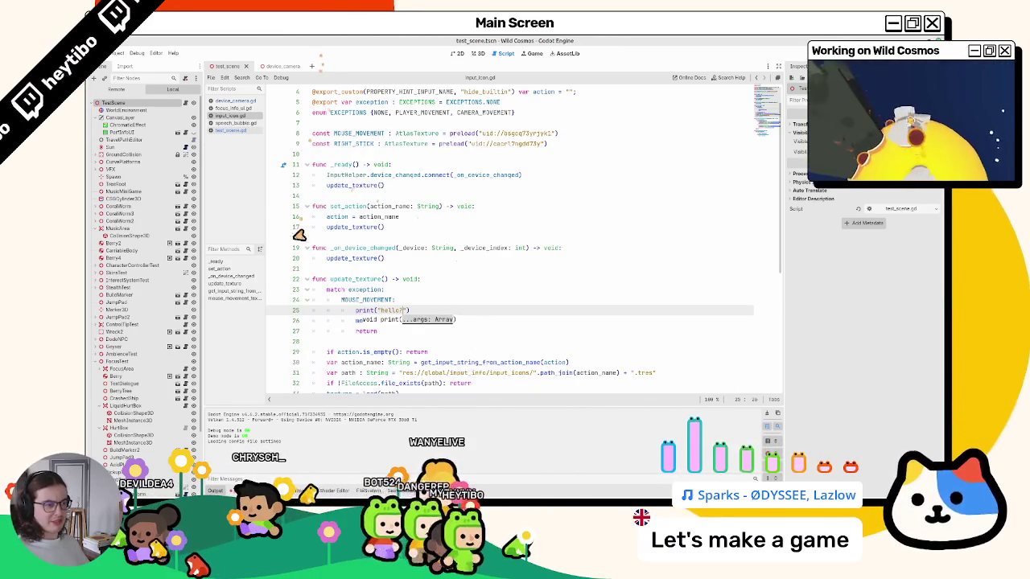
key("ctrl+shift+d")
key("alt+Up")
key("alt+Up")
key("alt+Up")
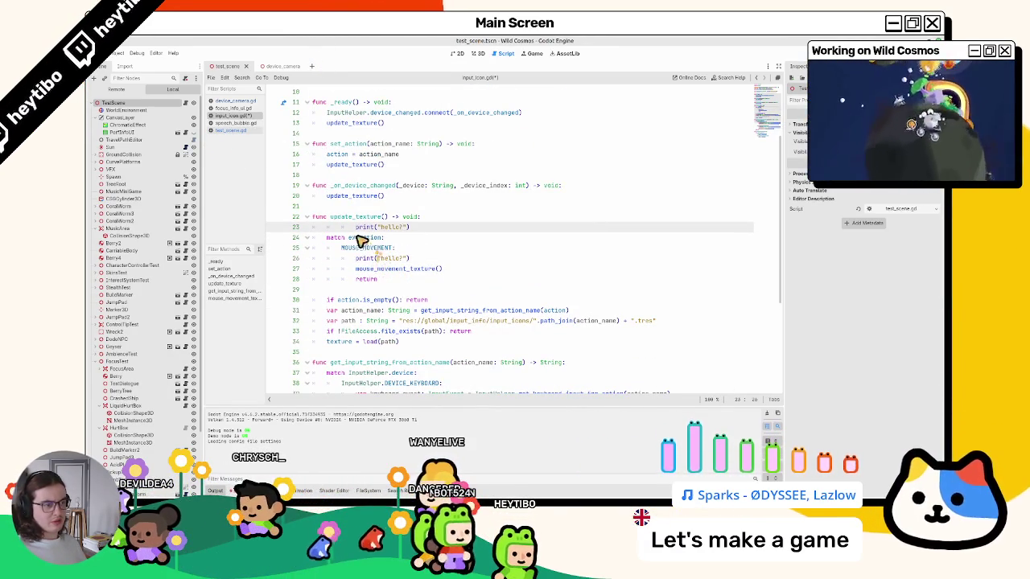
left_click(349, 230, "shift")
key("Tab")
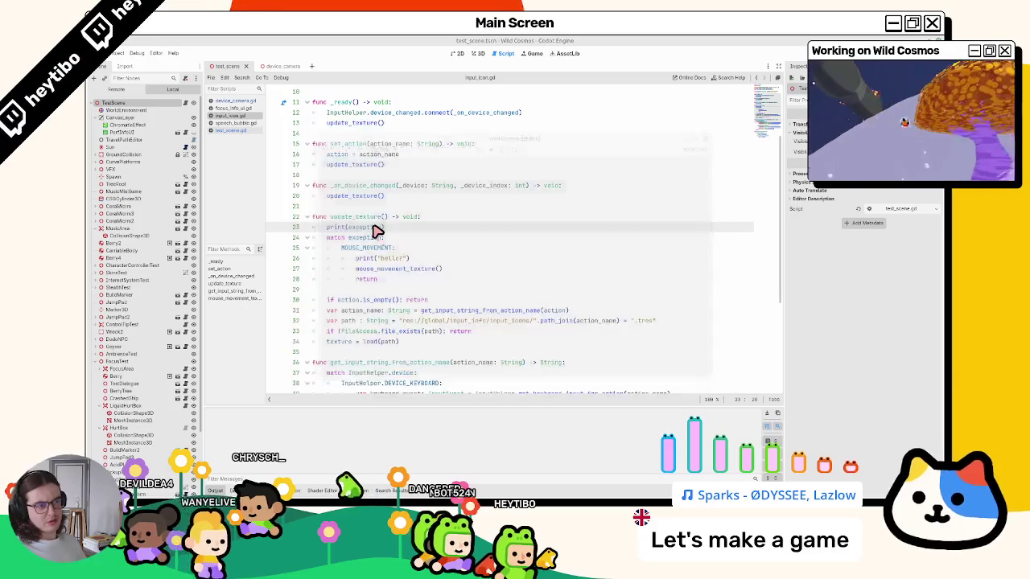
key("F5")
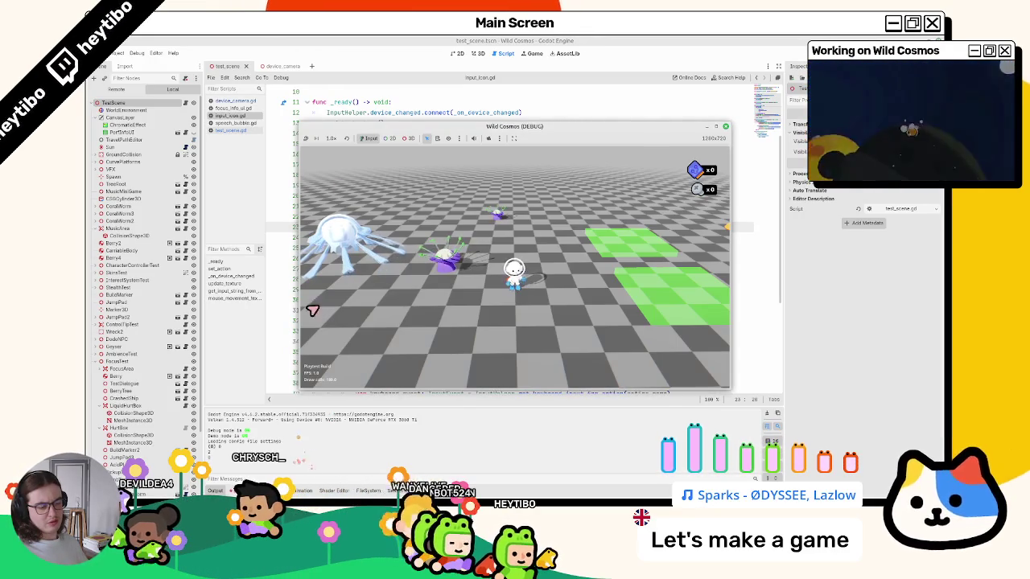
- Paste MOUSE_MOVEMENT into the print comparison on line 23 and run the game again
left_click(448, 225)
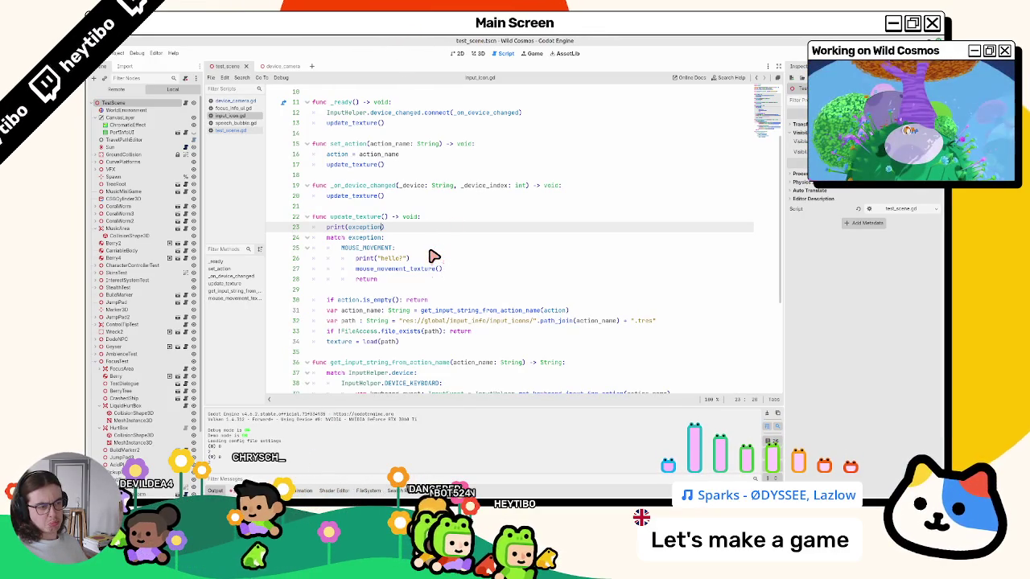
double_click(371, 247)
key("ctrl+c")
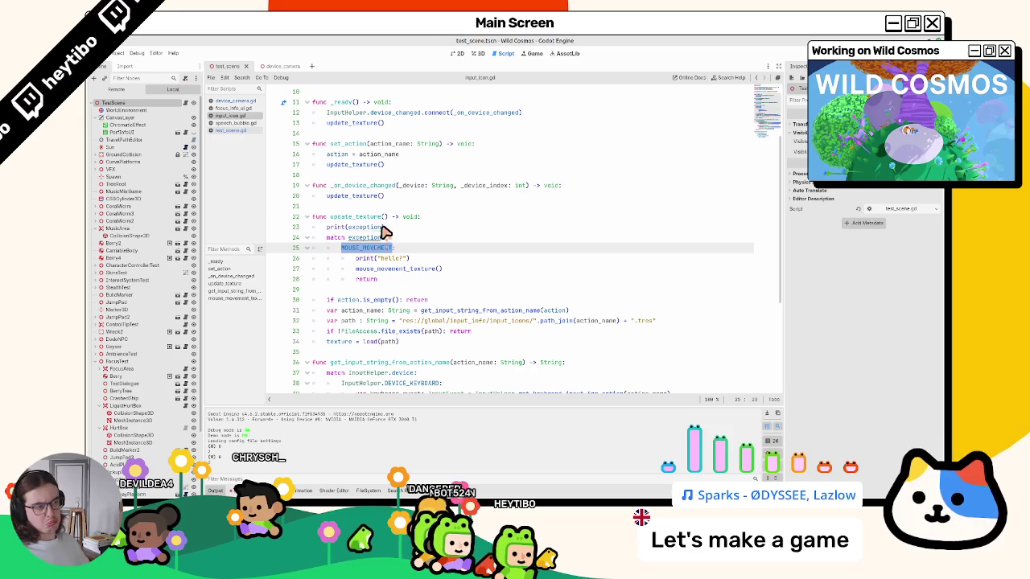
left_click(390, 226)
key("ctrl+v")
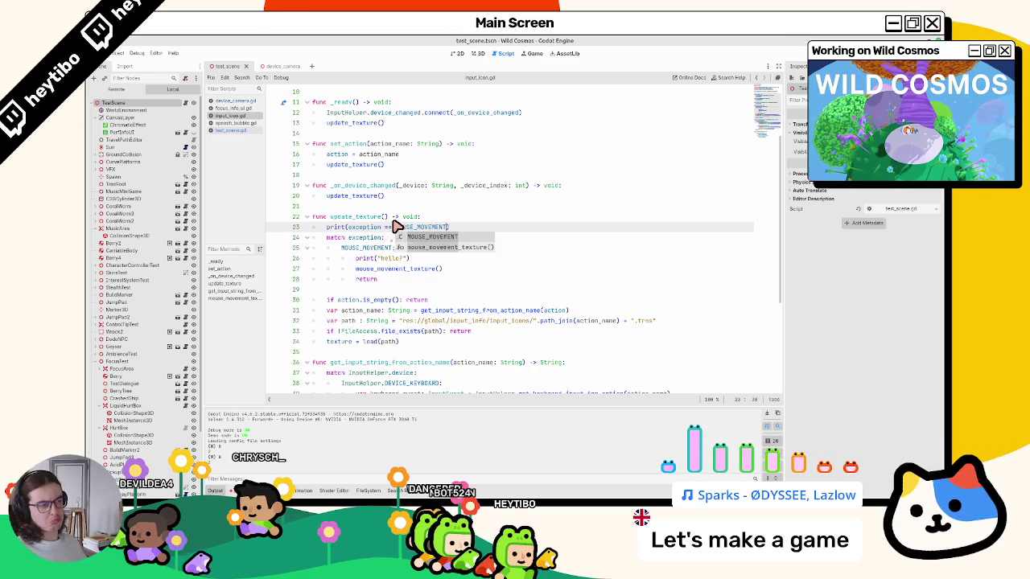
key("F5")
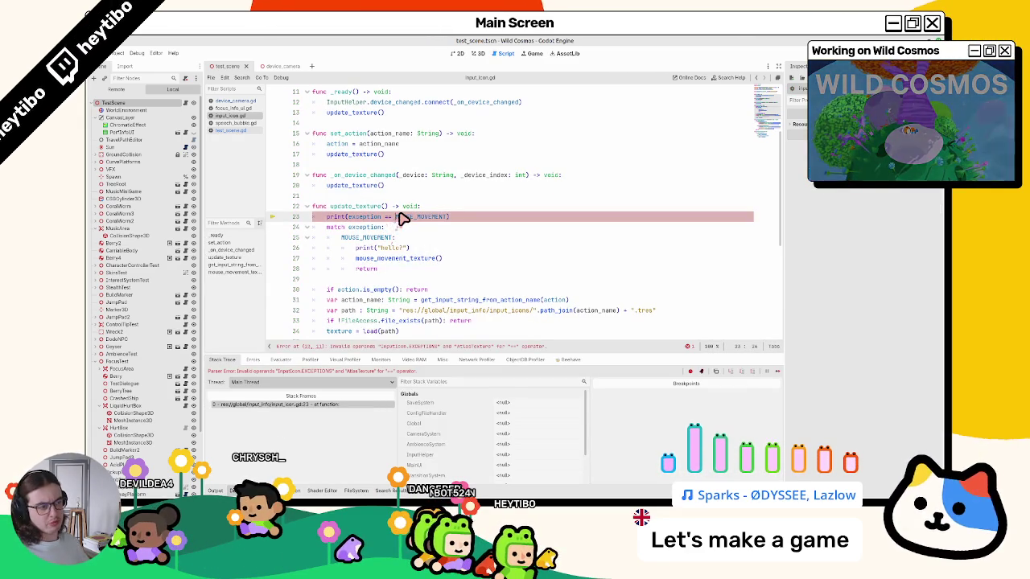
- Undo the debug print edits to restore the original update_texture match block
left_click(394, 216)
type("EXP")
key("ctrl+z")
key("ctrl+z")
key("ctrl+z")
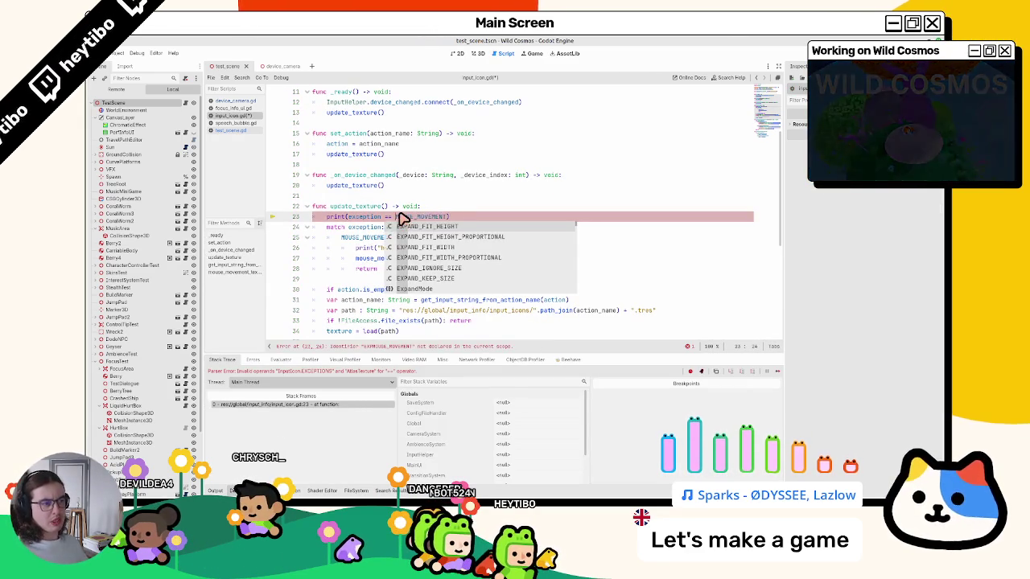
key("ctrl+z")
key("ctrl+z")
key("ctrl+z")
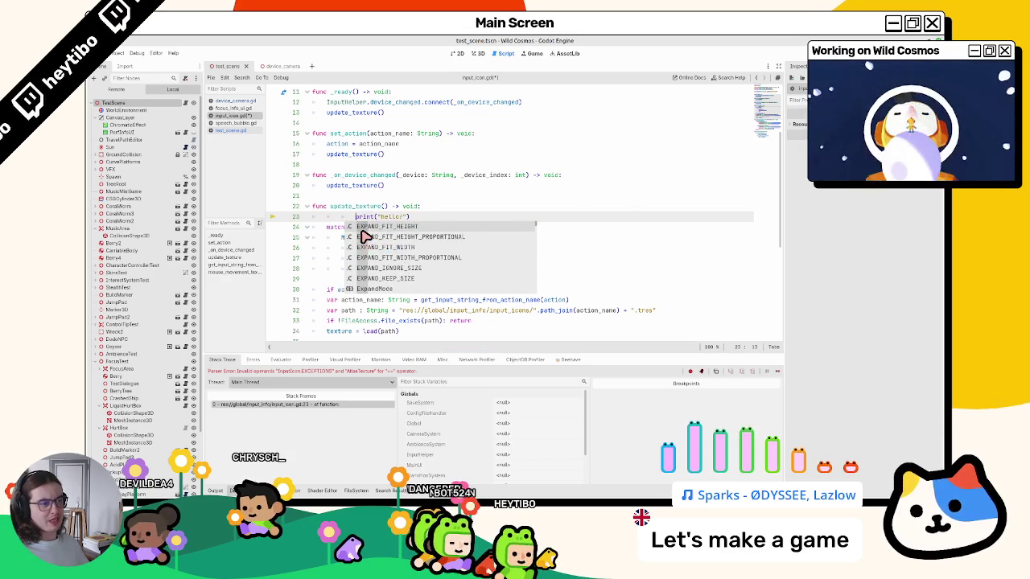
key("ctrl+z")
key("ctrl+z")
key("ctrl+z")
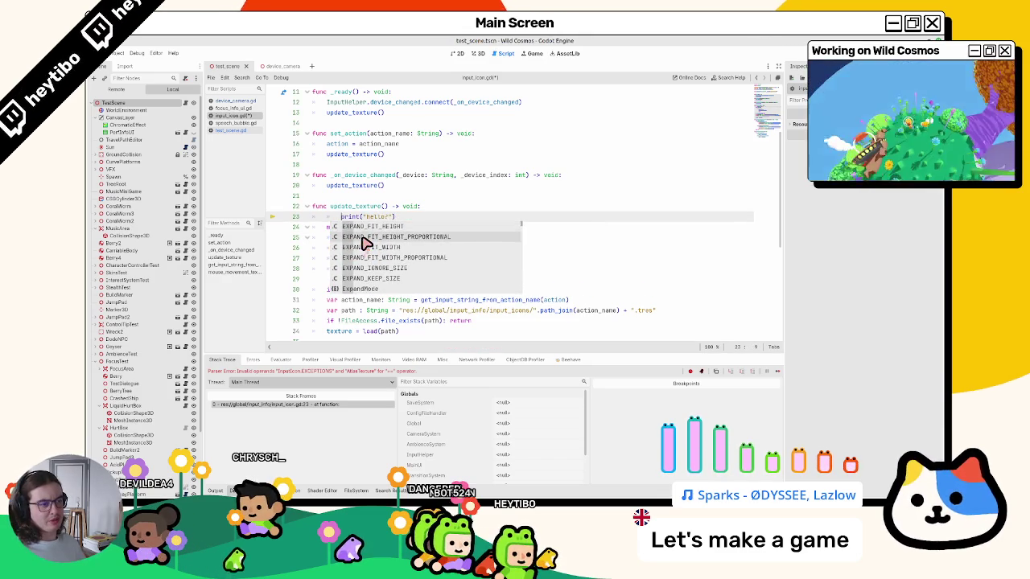
- Replace the bare MOUSE_MOVEMENT match case with EXCEPTIONS.MOUSE_MOVEMENT via autocomplete
double_click(355, 228)
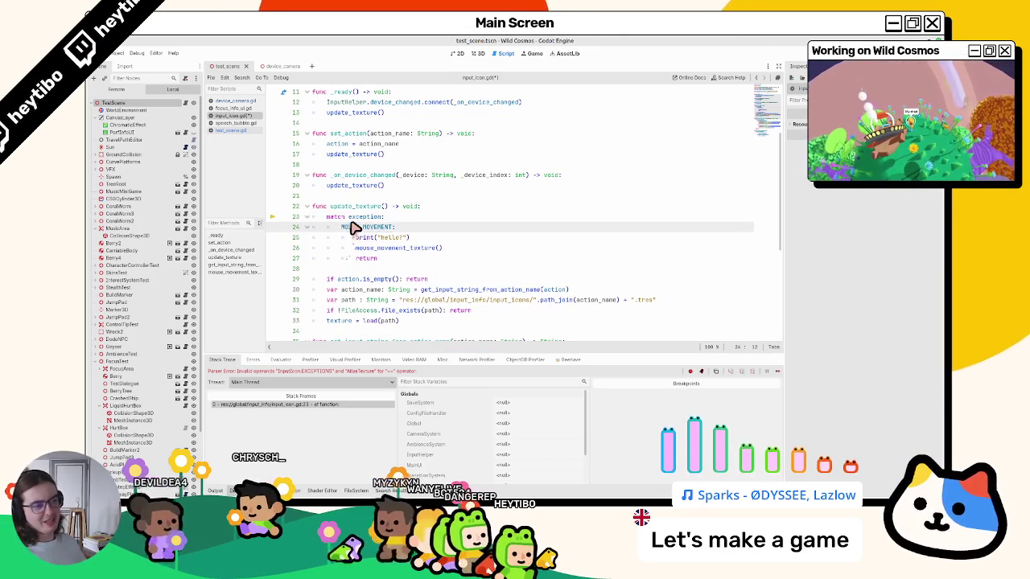
type("EXPAND_FIT_HEIGHT:")
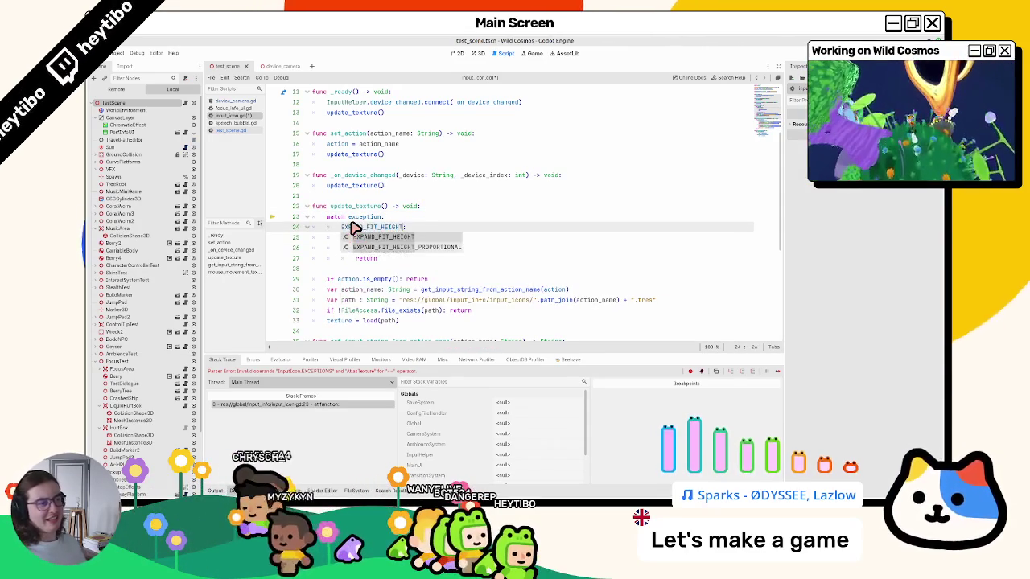
type("CEPTIONS.")
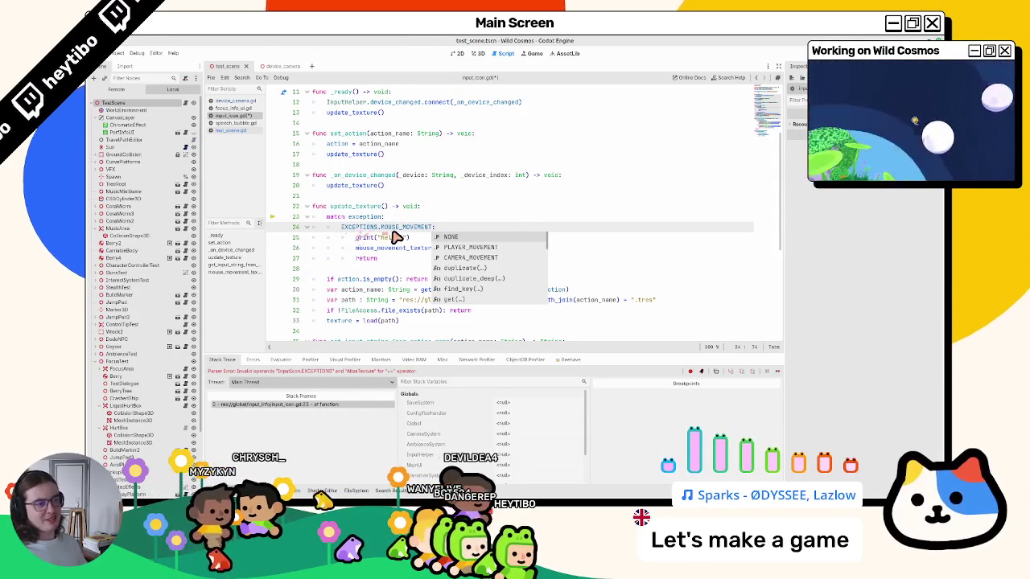
key("Return")
scroll(374, 233, "up", 3)
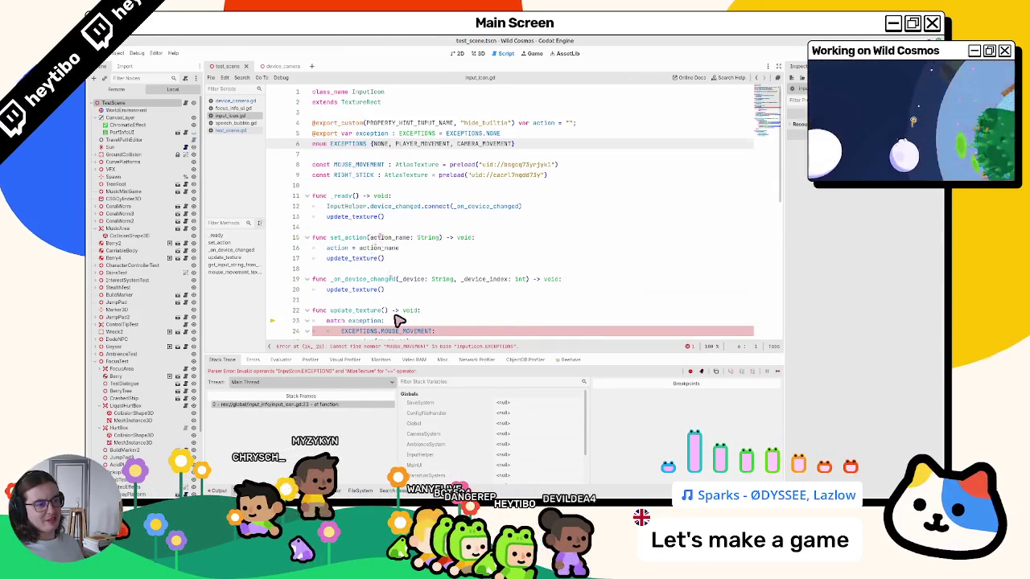
scroll(398, 319, "down", 2)
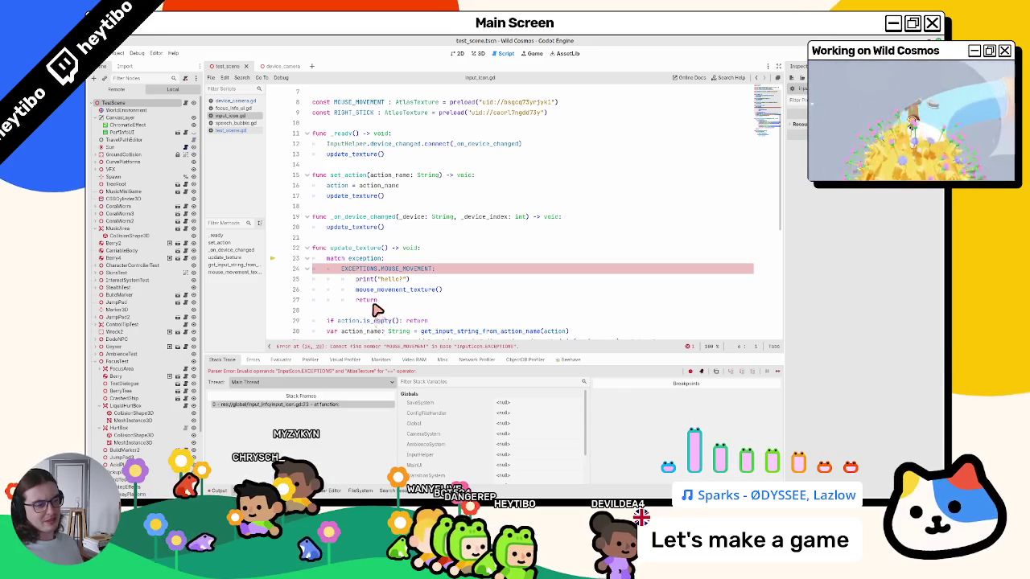
double_click(360, 259)
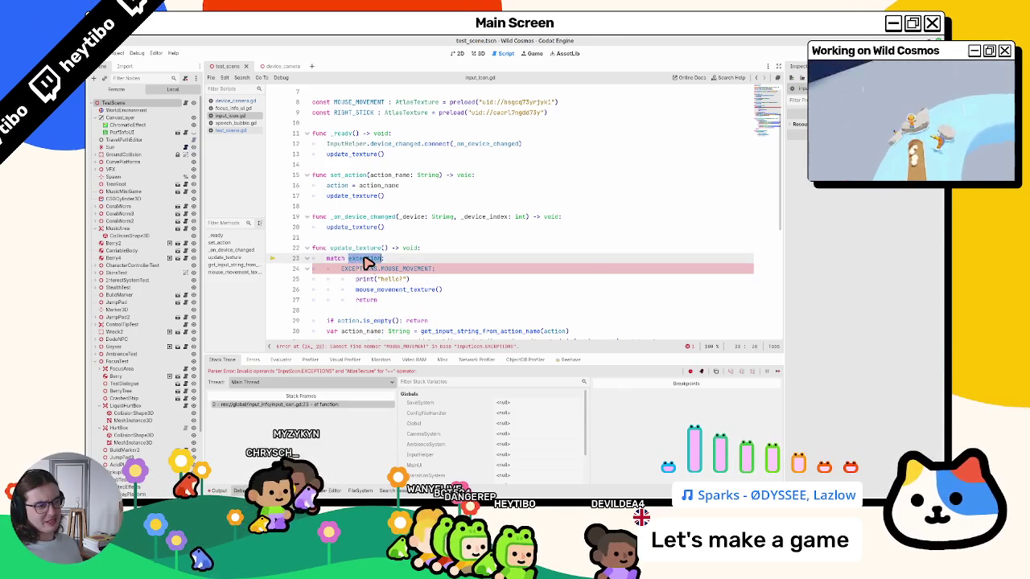
scroll(364, 263, "up", 2)
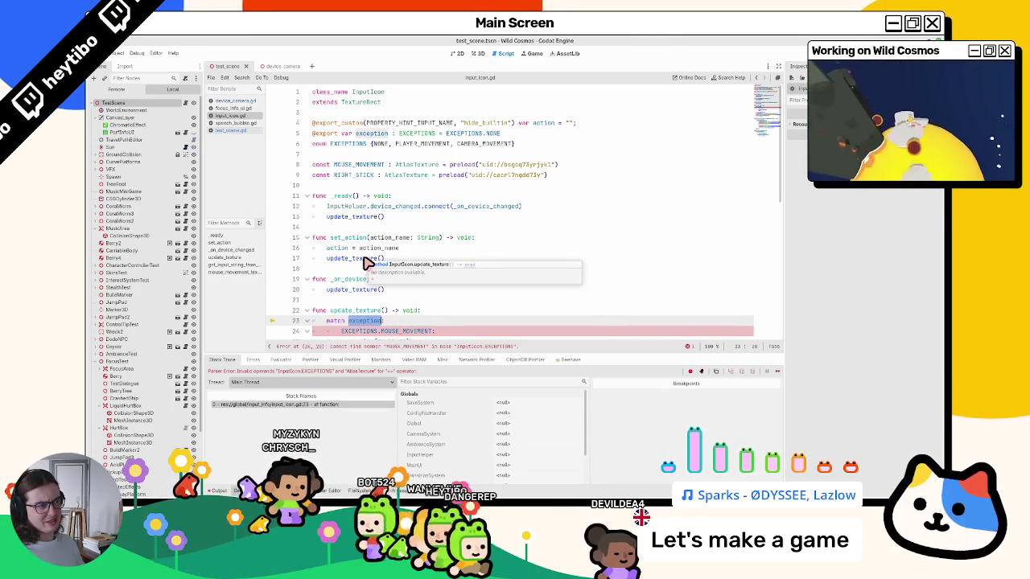
scroll(366, 263, "down", 4)
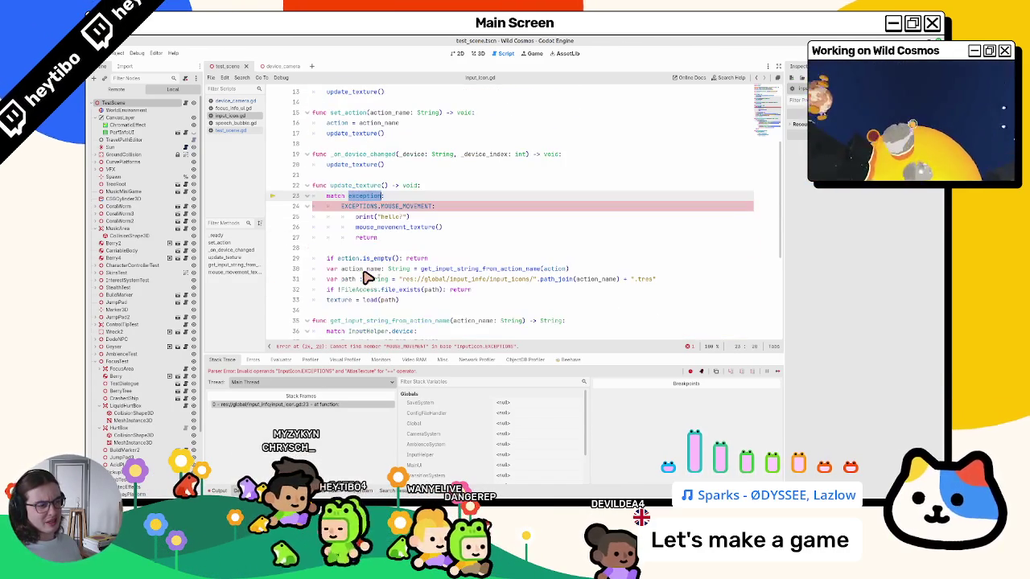
left_click(400, 299)
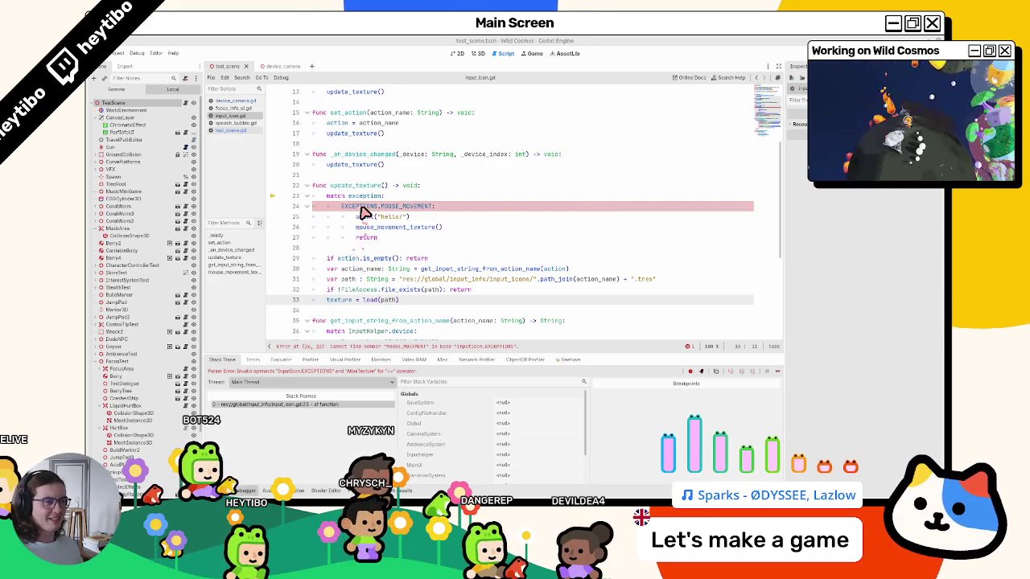
- Change the match case to EXCEPTIONS.CAMERA_MOVEMENT using autocomplete
double_click(362, 206)
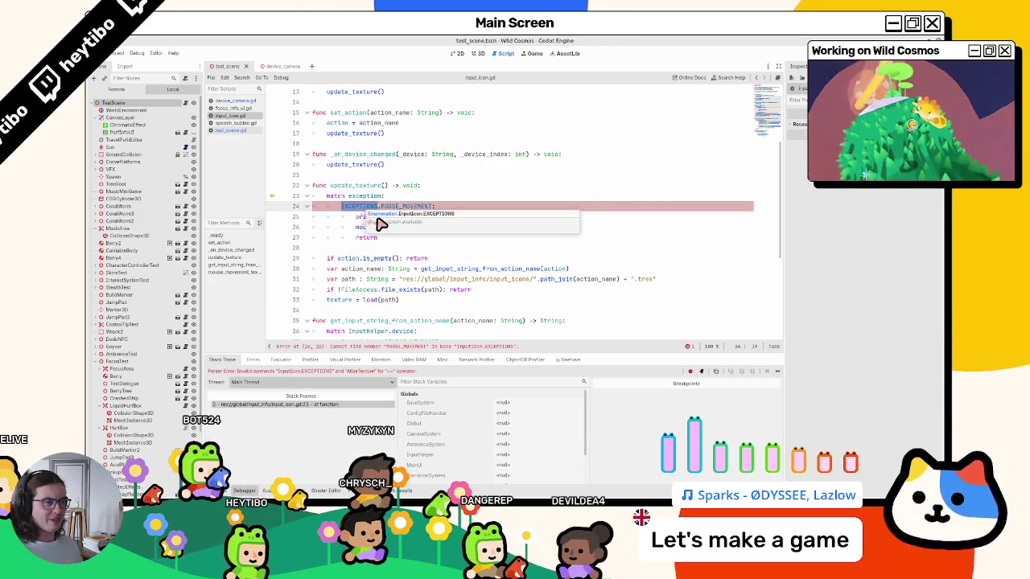
double_click(396, 207)
scroll(474, 211, "up", 4)
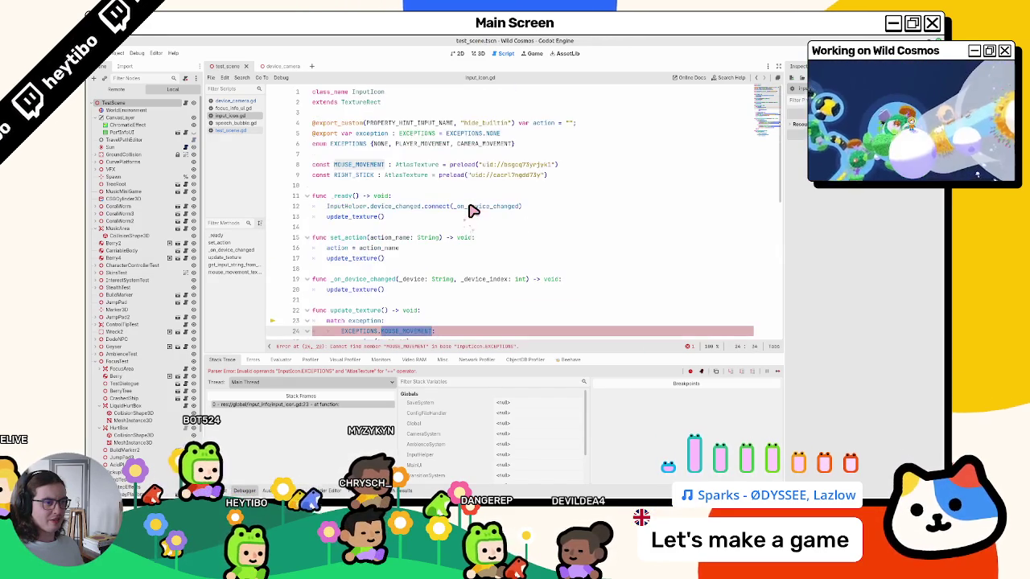
mouse_move(473, 211)
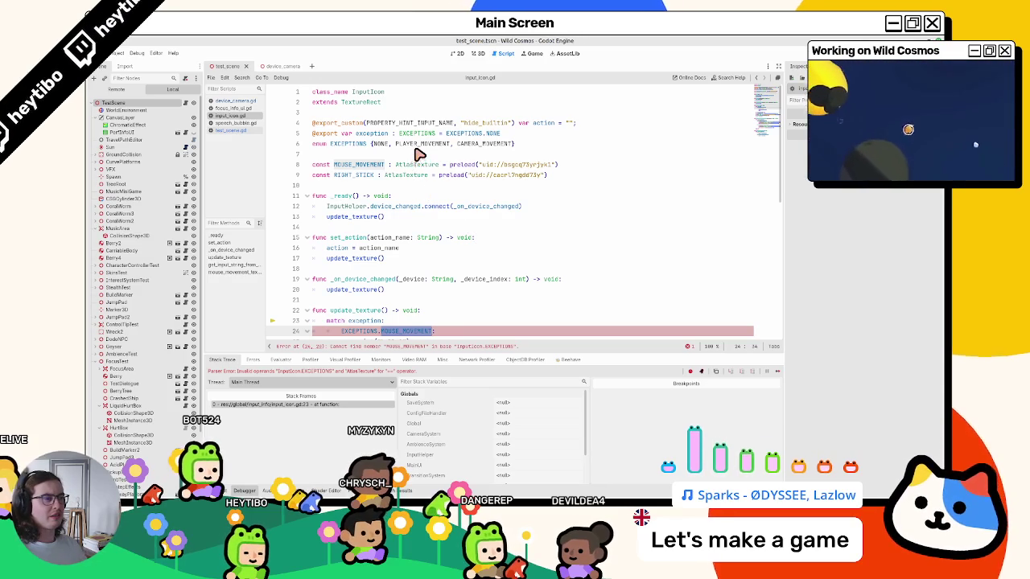
type("c")
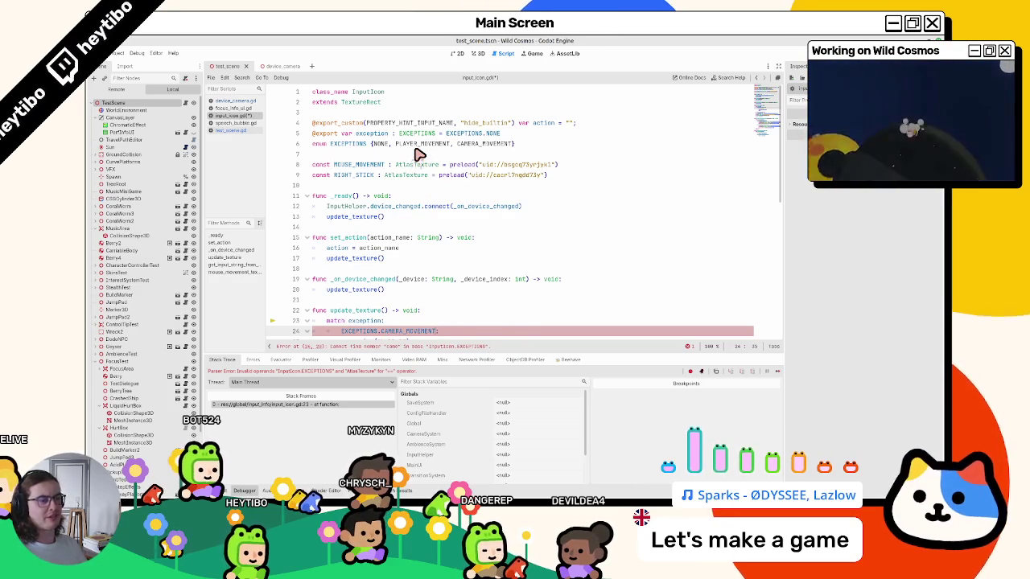
key("Return")
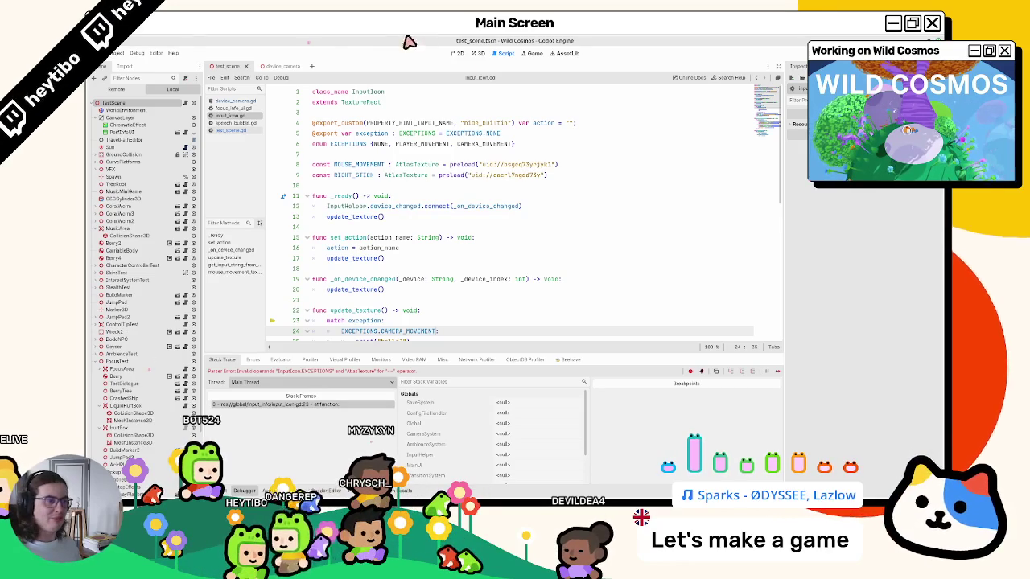
- Run Wild Cosmos, toggle the radar overlay, enter camera mode, and maximize the game window
scroll(467, 193, "down", 5)
key("F5")
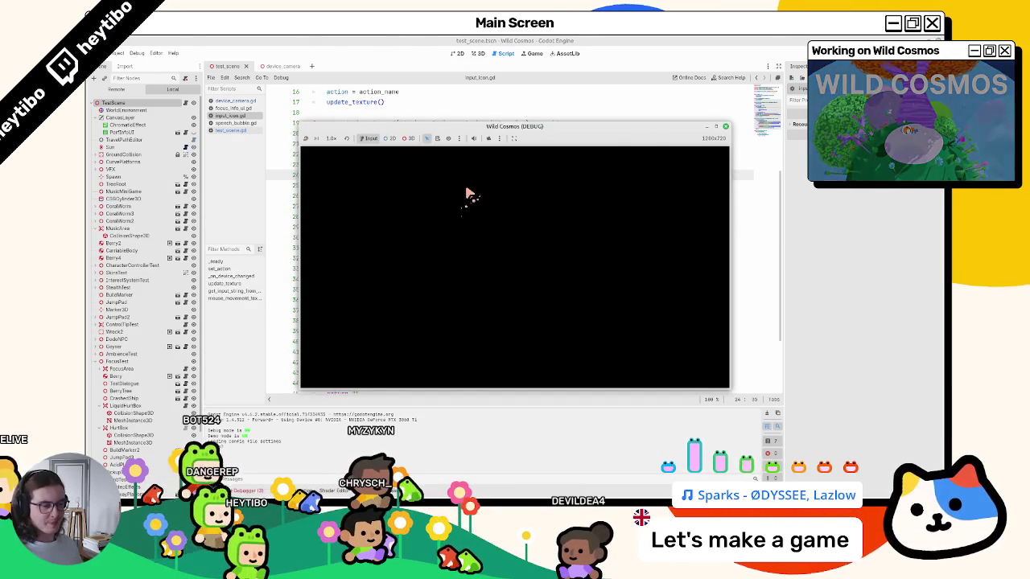
key("Escape")
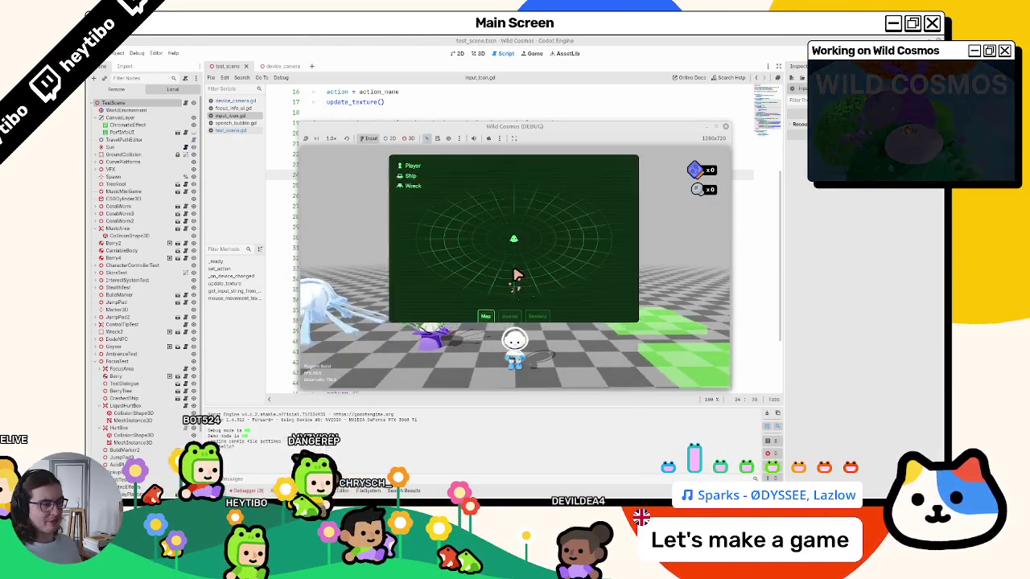
key("Escape")
key("c")
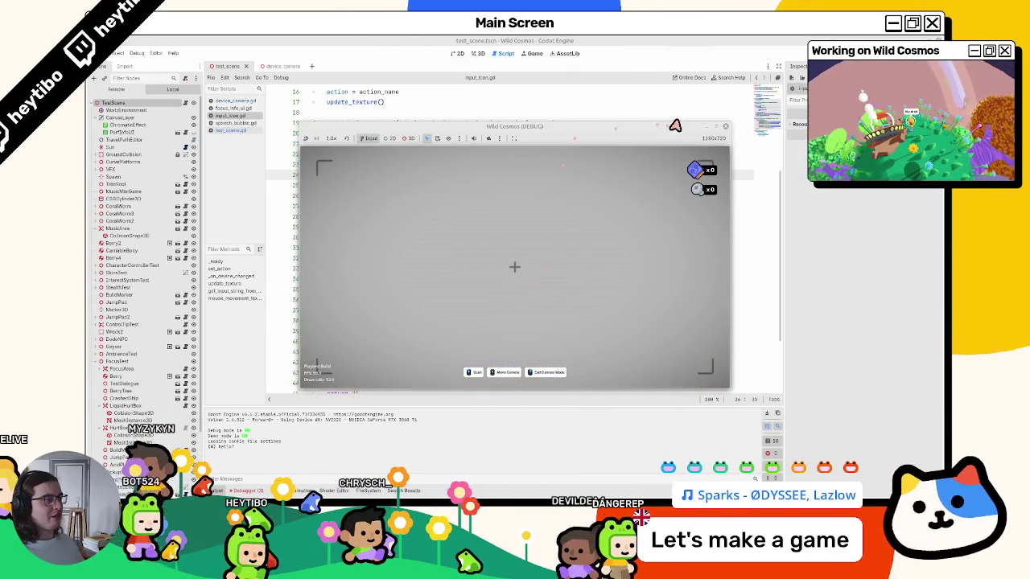
left_click(722, 131)
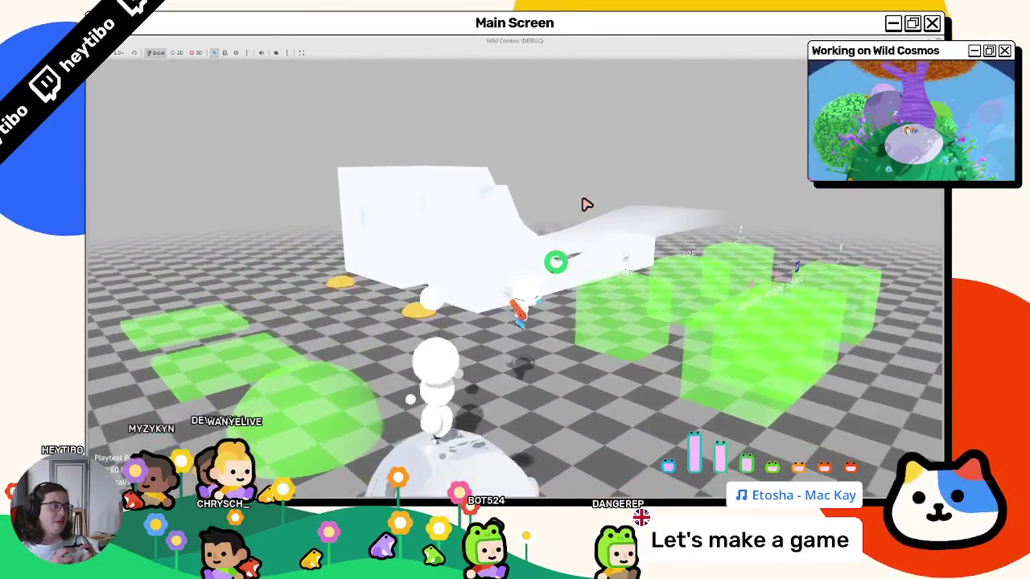
- Browse the pause menu's Settings and VIDEO page, then resume the game
key("Escape")
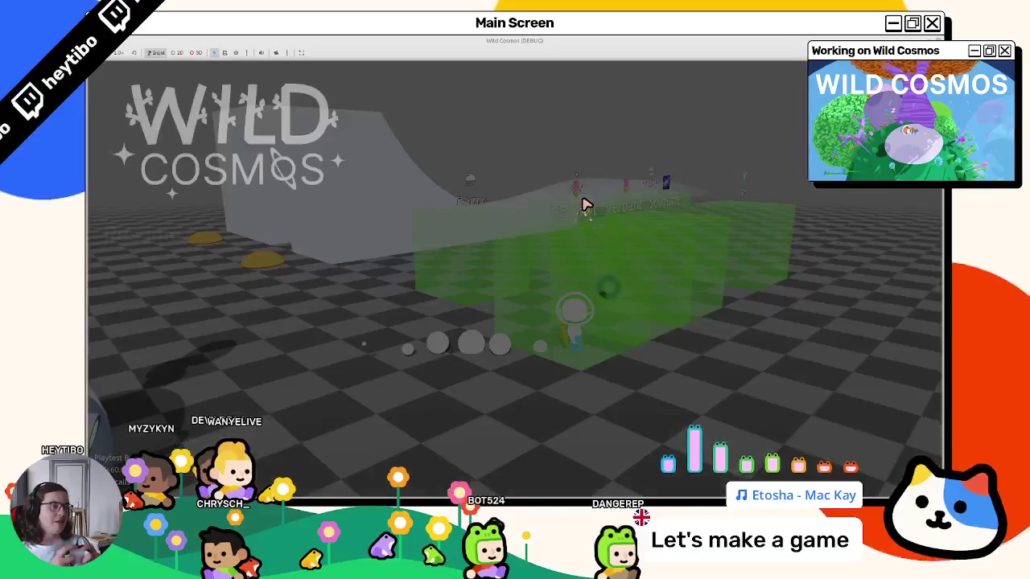
key("Down")
key("Return")
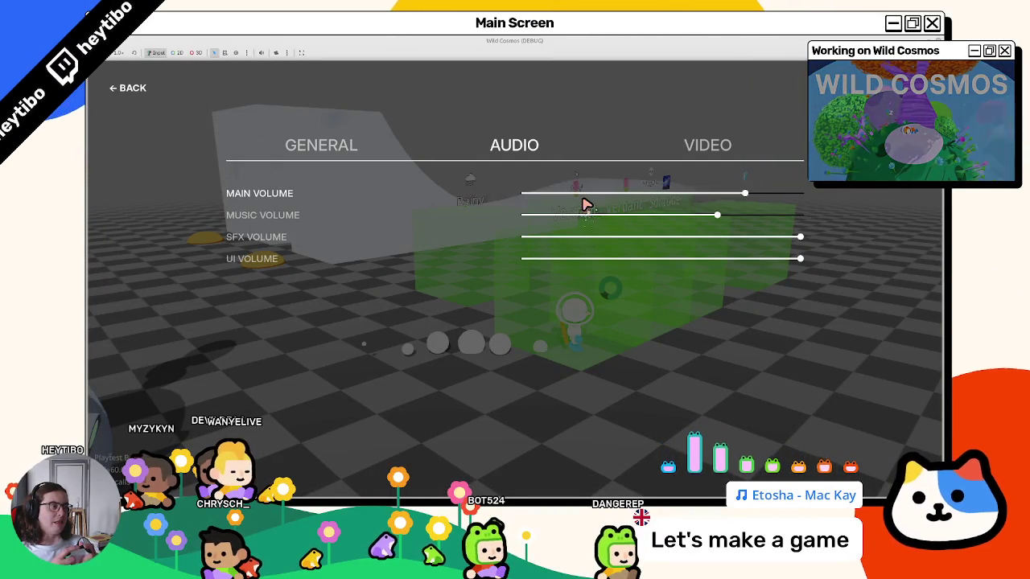
key("e")
key("Escape")
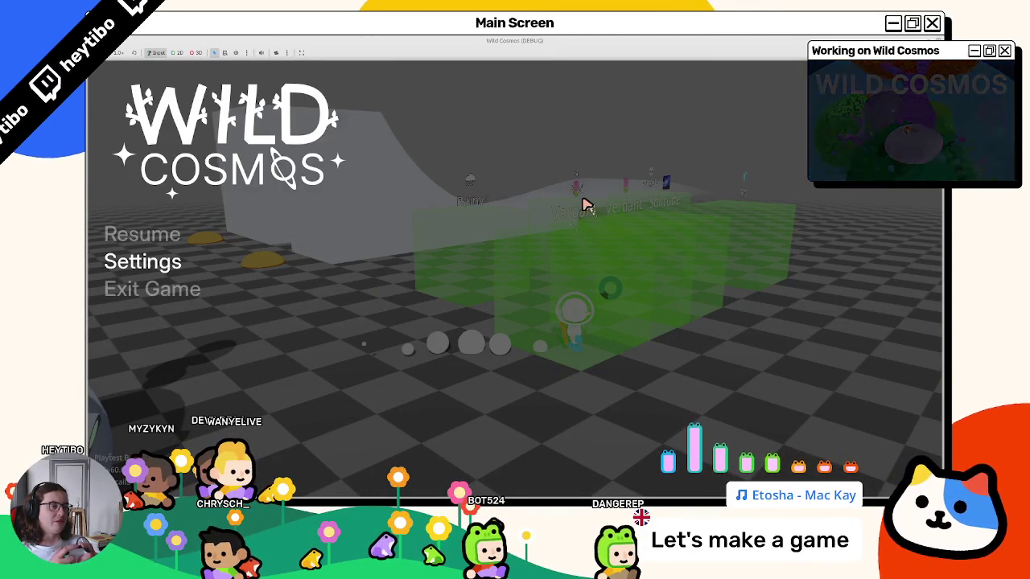
key("Return")
key("Escape")
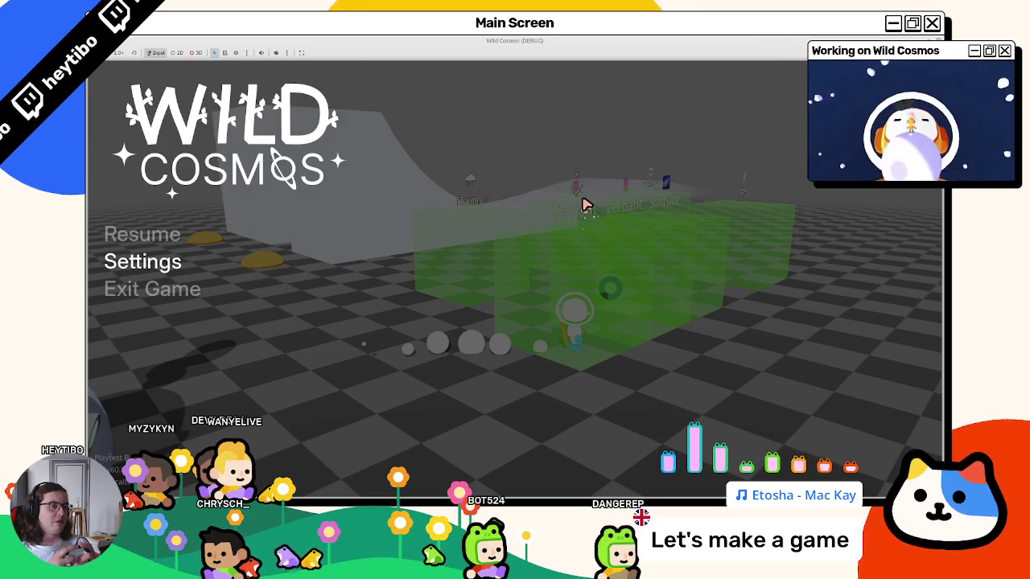
key("Return")
key("Escape")
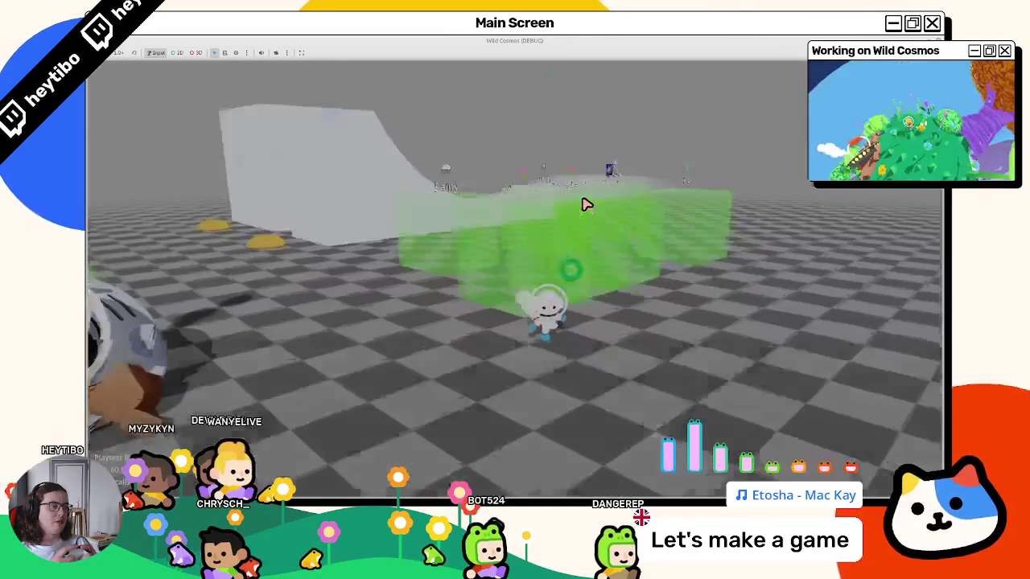
key("Return")
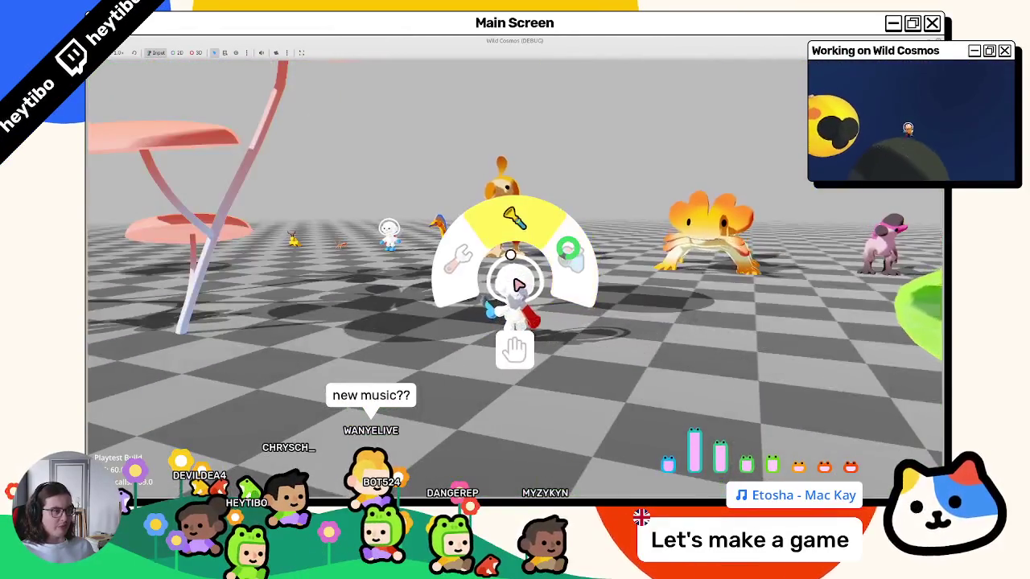
- Dismiss the tool menu, stop the game with F8, and place the caret on line 21
left_click(519, 285)
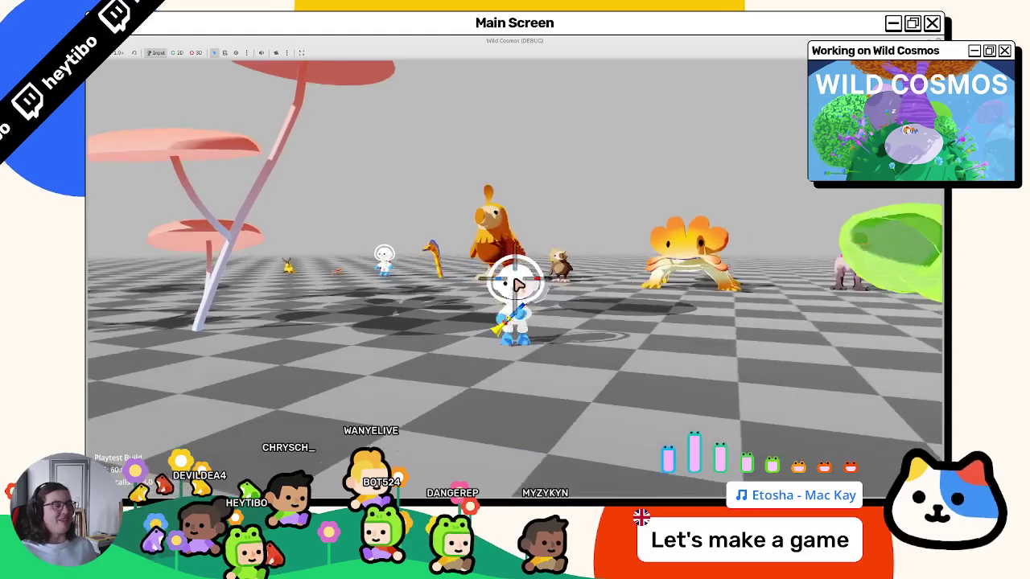
key("F8")
left_click(467, 148)
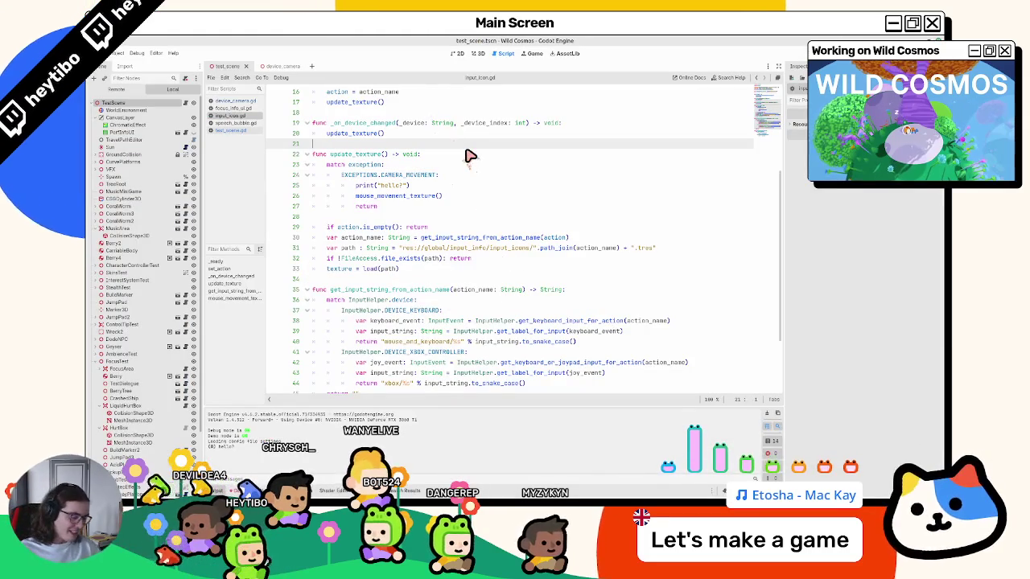
- Open music_line.tscn in 2D and assign an input action to its Key node
key("ctrl+shift+o")
type("flute")
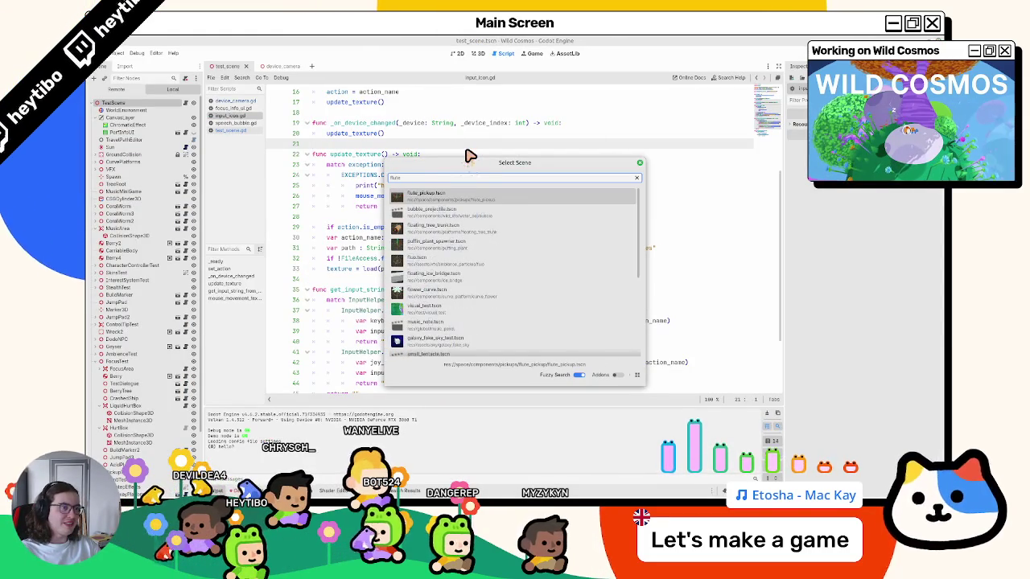
type("_")
key("BackSpace")
key("BackSpace")
key("BackSpace")
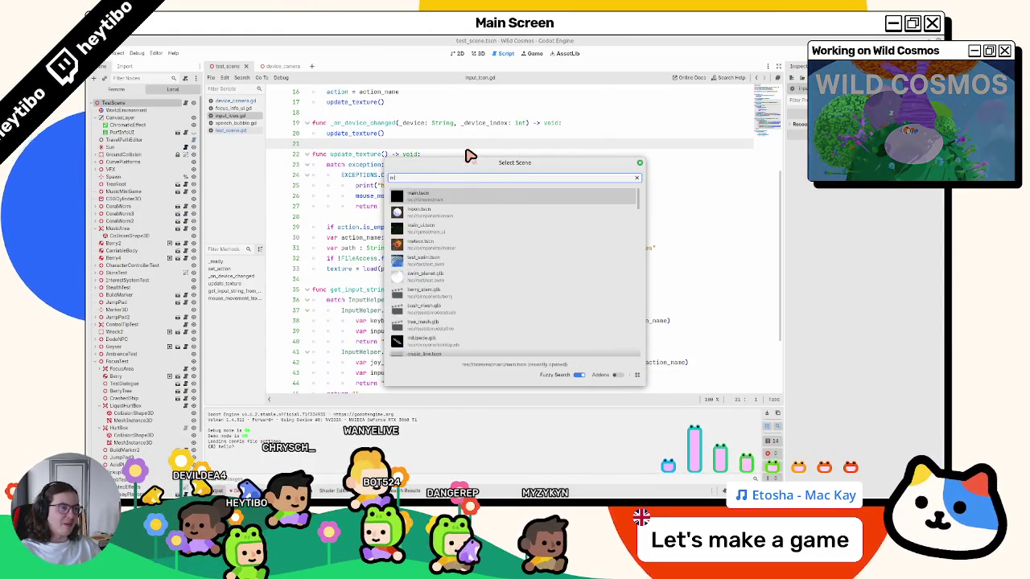
type("music_")
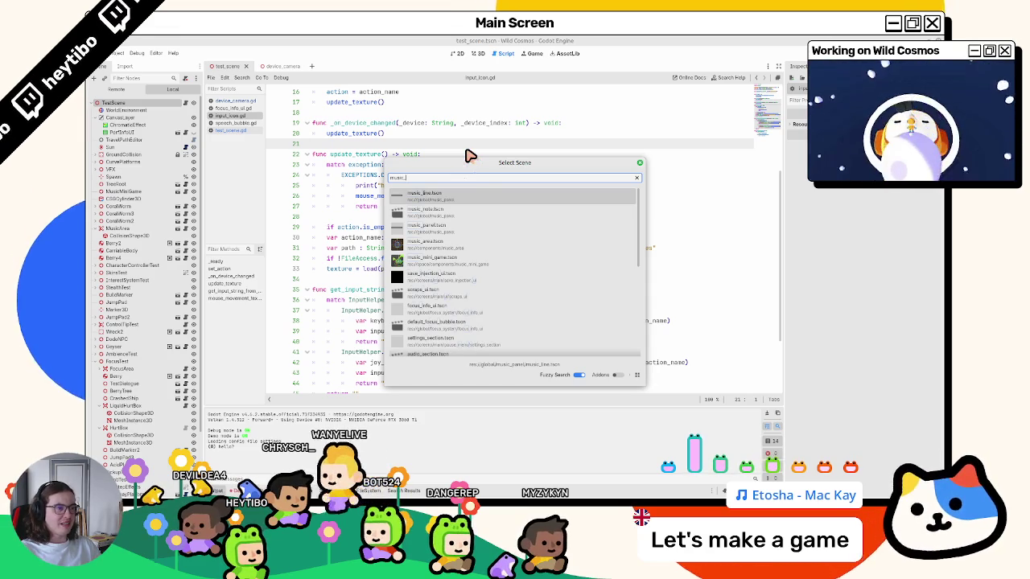
key("Return")
left_click(459, 53)
left_click(129, 126)
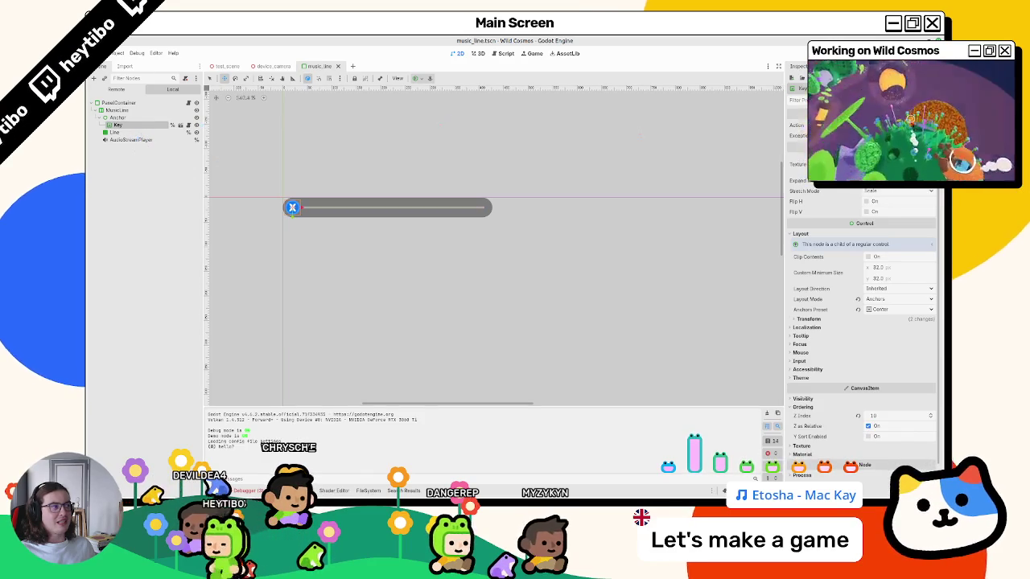
left_click(897, 126)
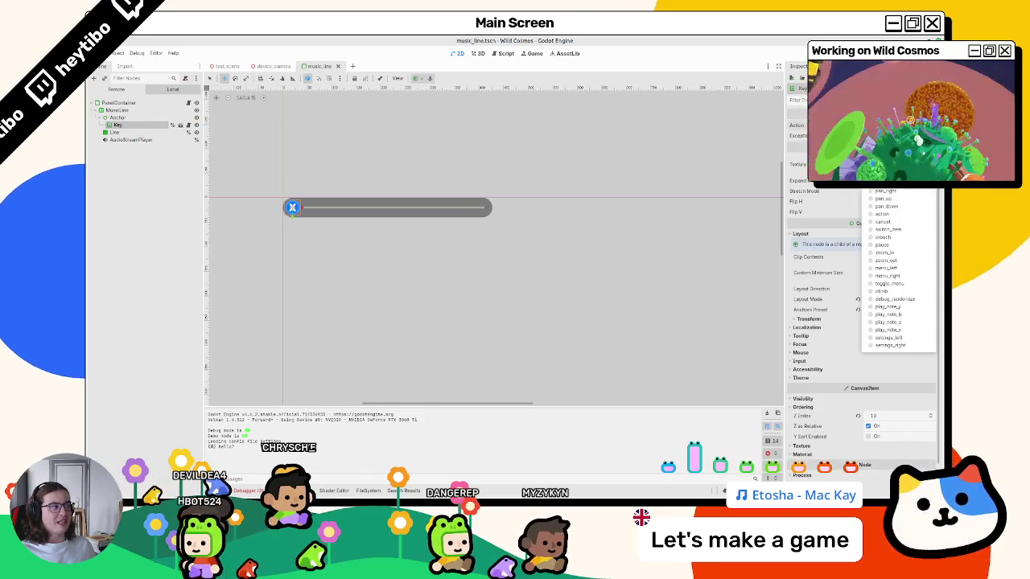
left_click(911, 328)
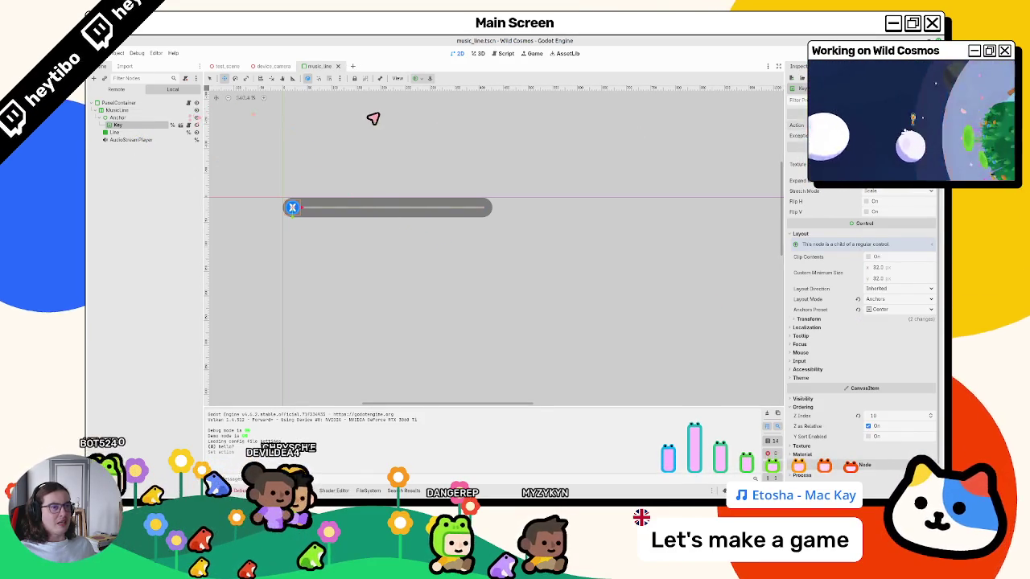
- Quick-open music_panel.tscn and select its A node
key("ctrl+shift+o")
type("music_")
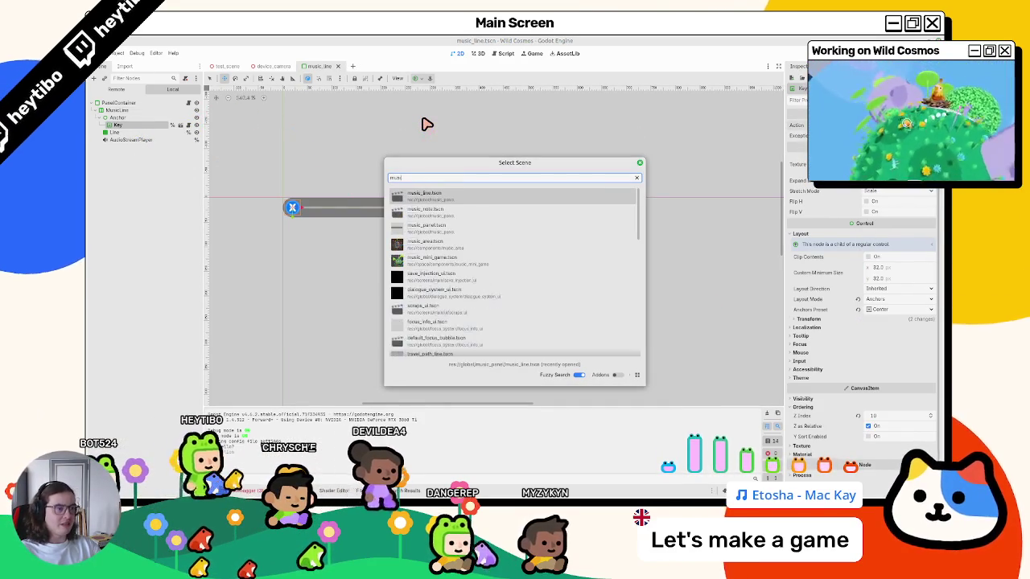
key("Down")
key("Down")
key("Return")
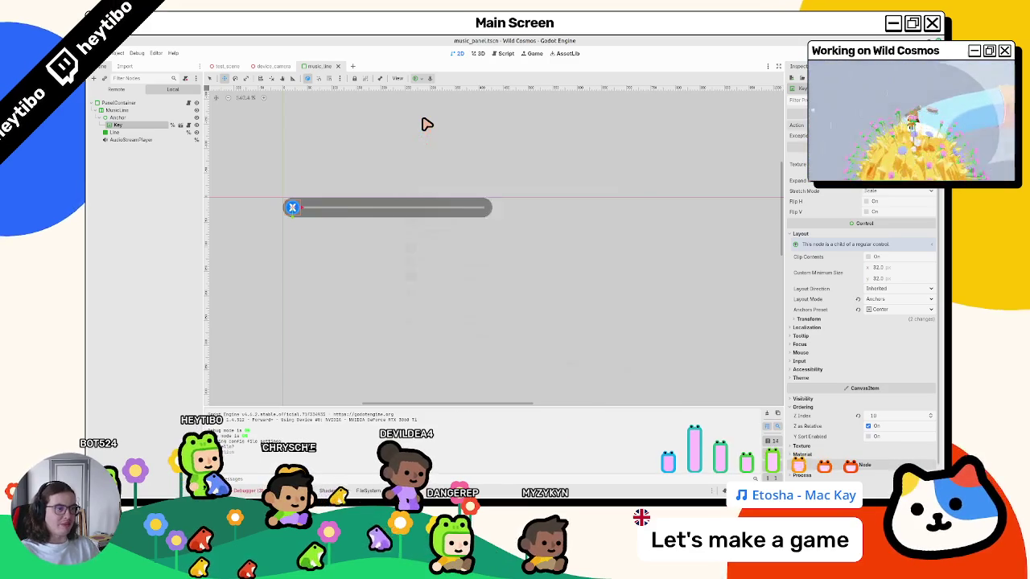
left_click(110, 138)
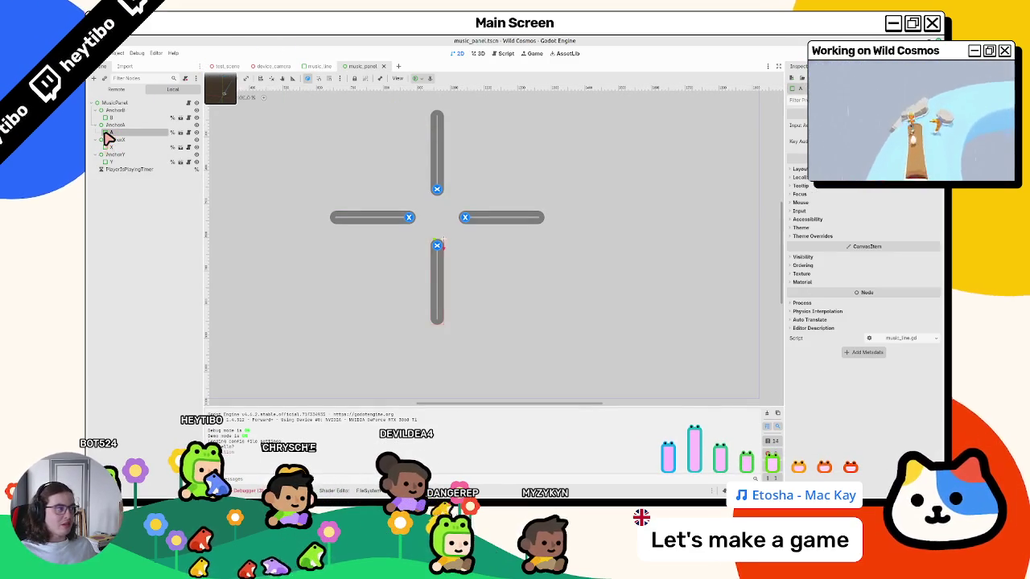
- Open music_panel.gd from the MusicPanel node, scroll through it, and open a project-folder terminal
left_click(188, 103)
scroll(439, 202, "down", 3)
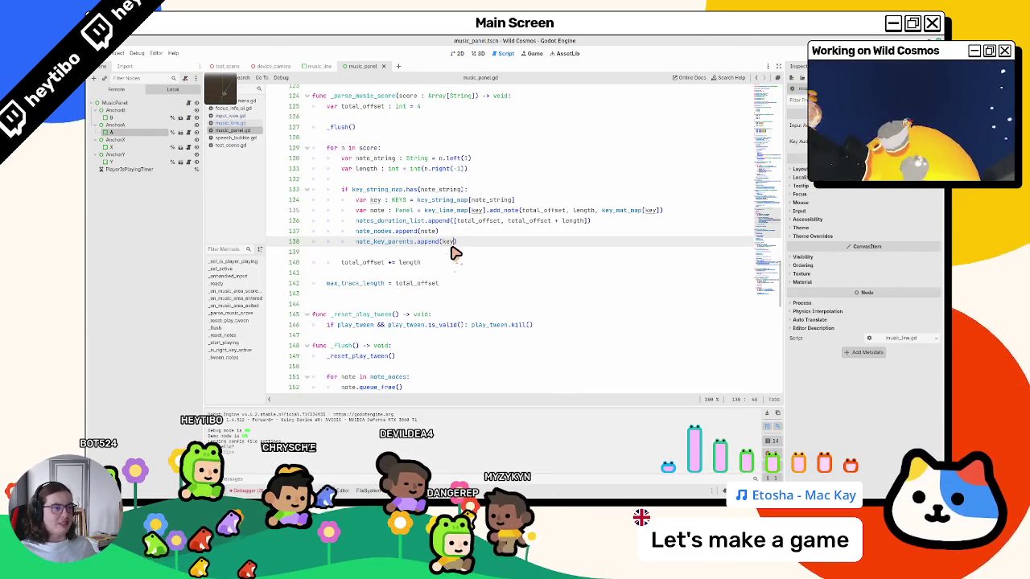
scroll(455, 252, "up", 5)
scroll(248, 137, "down", 3)
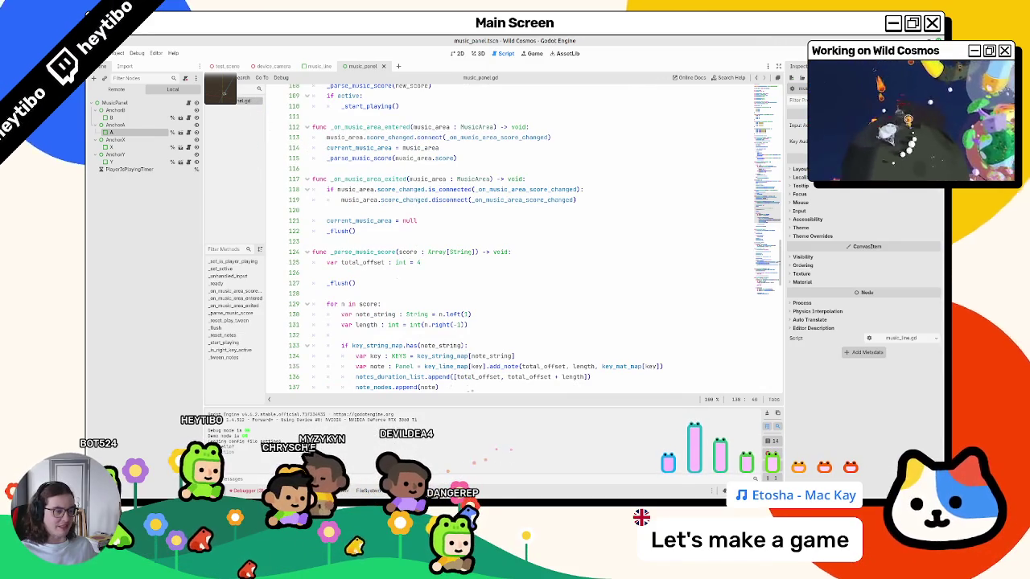
key("ctrl+alt+t")
type("git stat")
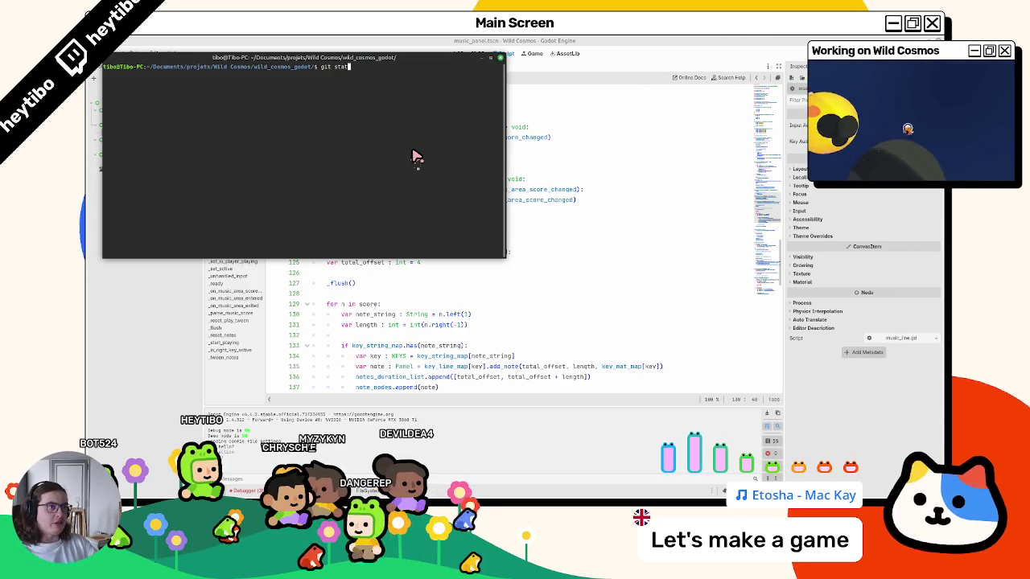
- Run git status, start a git diff command, move the terminal aside, and return to Godot
type("us")
key("Return")
type("git")
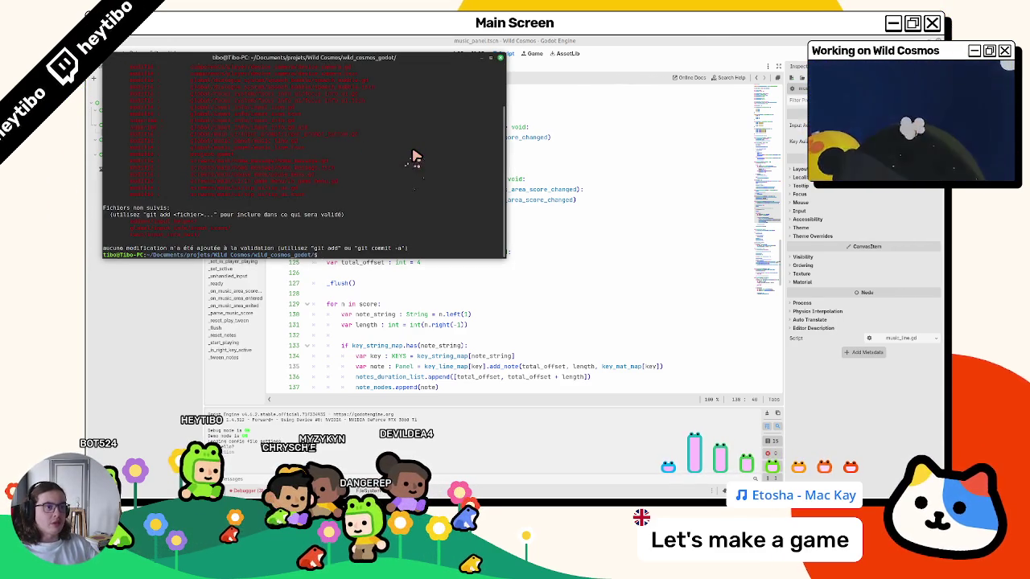
scroll(294, 156, "up", 3)
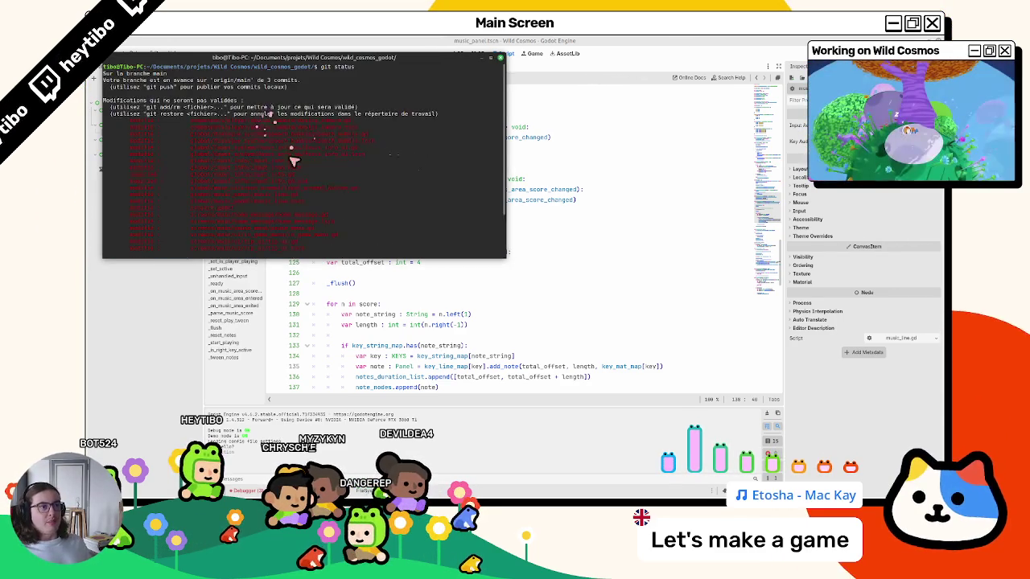
scroll(295, 161, "down", 3)
type("diff")
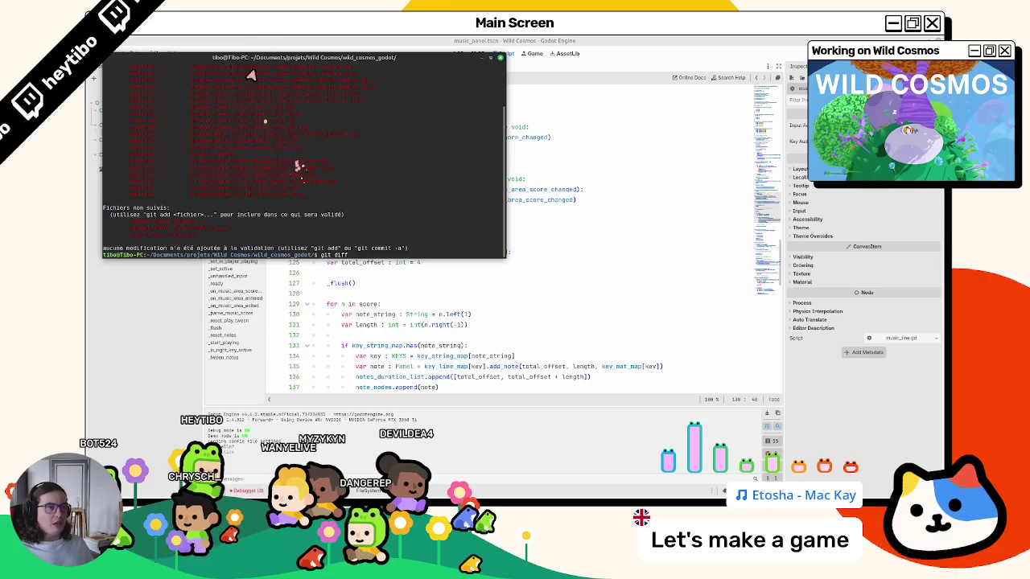
mouse_move(280, 65)
left_mouse_down()
mouse_move(633, 168)
mouse_move(515, 311)
mouse_move(637, 238)
mouse_move(705, 268)
mouse_move(587, 281)
mouse_move(535, 221)
left_mouse_up()
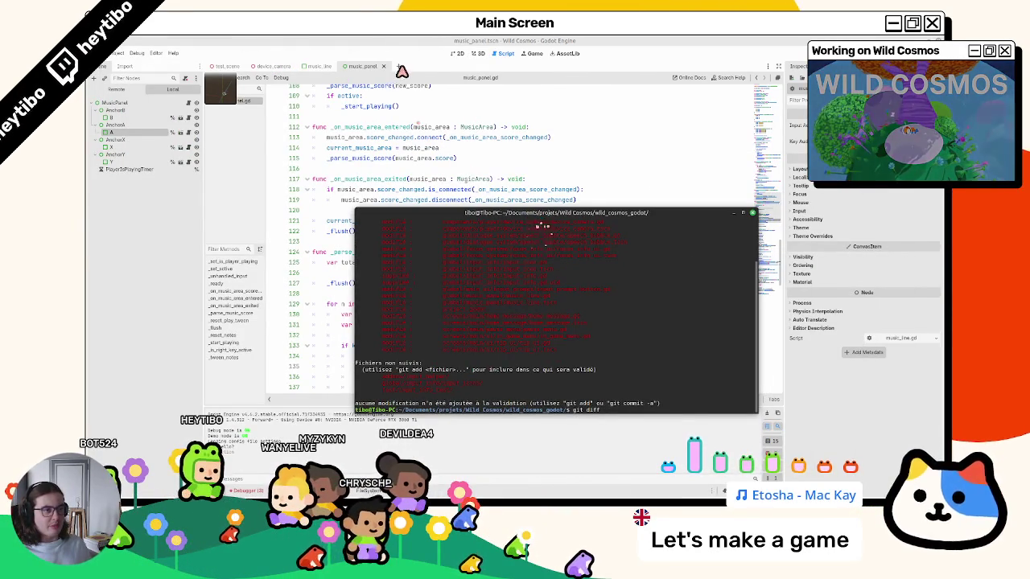
left_click(372, 69)
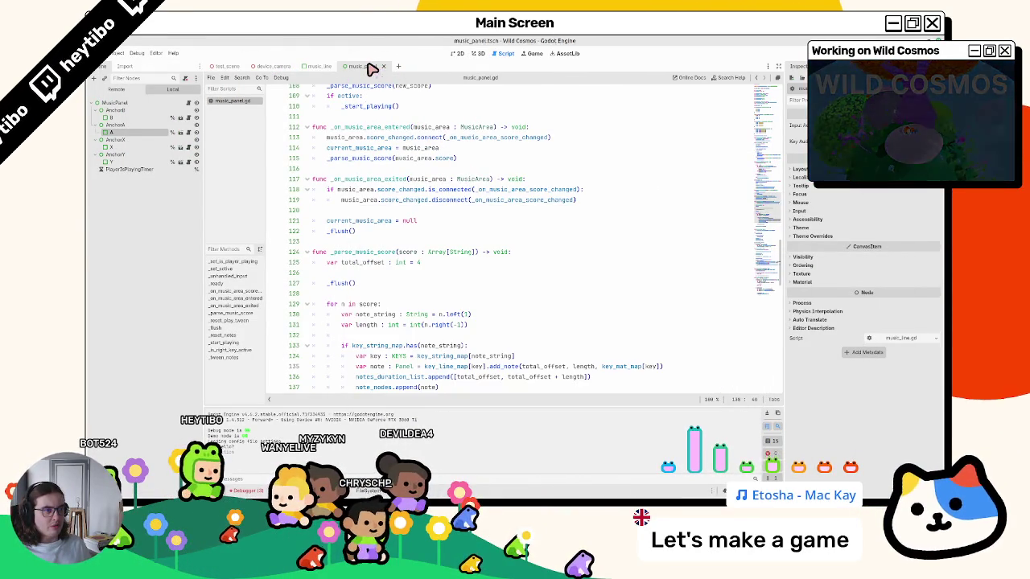
- Filter FileSystem for music_panel, open music_panel.tscn, and move the terminal back over Godot
key("alt+Tab")
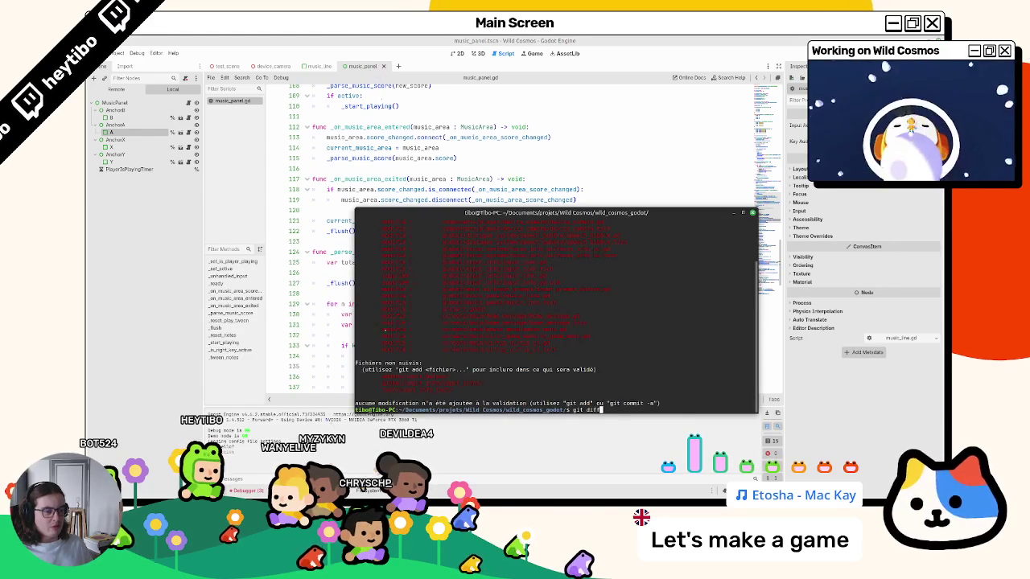
key("alt+Tab")
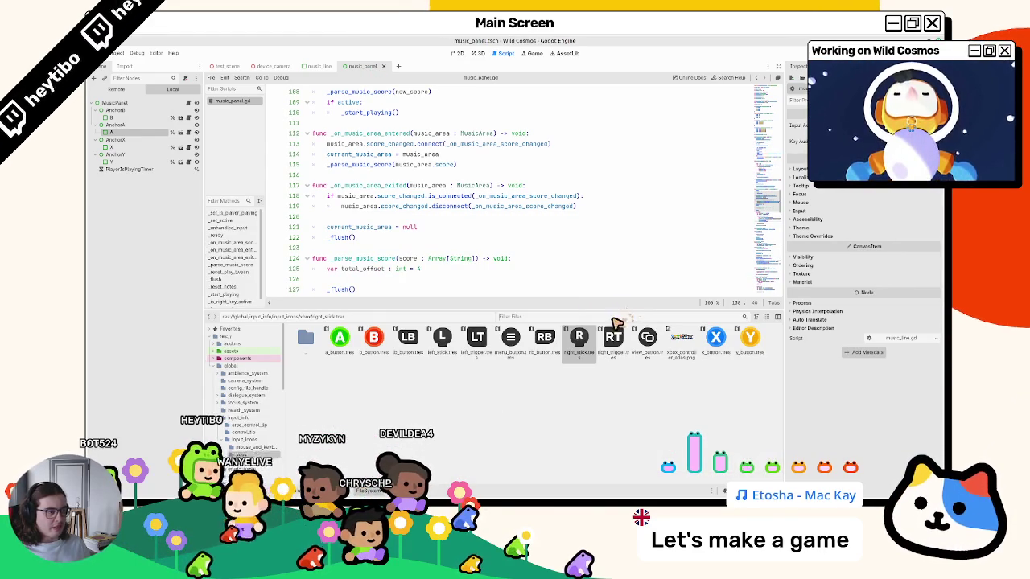
type("music_panel")
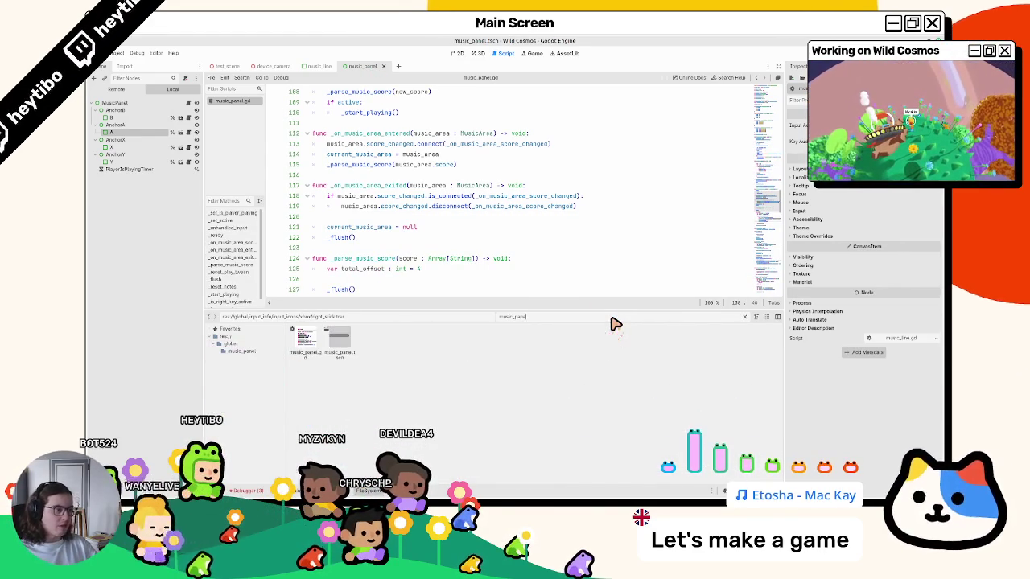
left_click(338, 351)
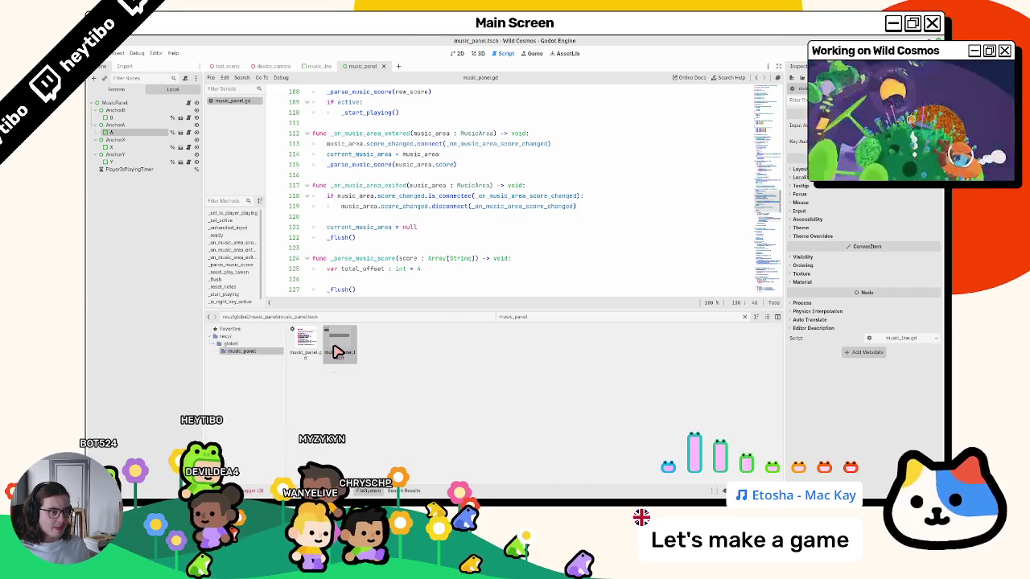
double_click(338, 352)
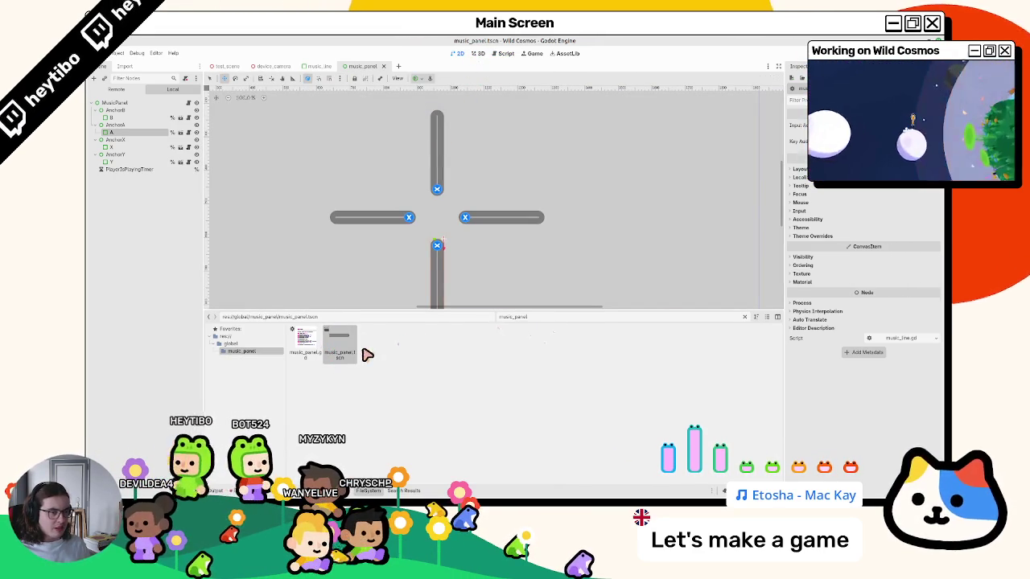
key("alt+Tab")
left_click_drag(403, 215, 432, 81)
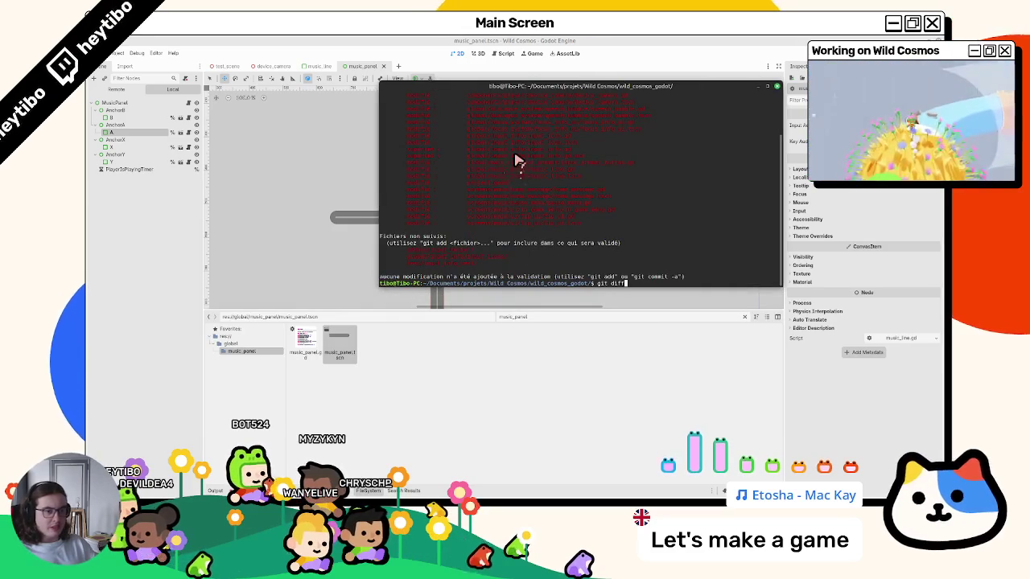
- Run git diff on global/music_panel/music_panel.gd in the terminal
type(" global/music_panel/")
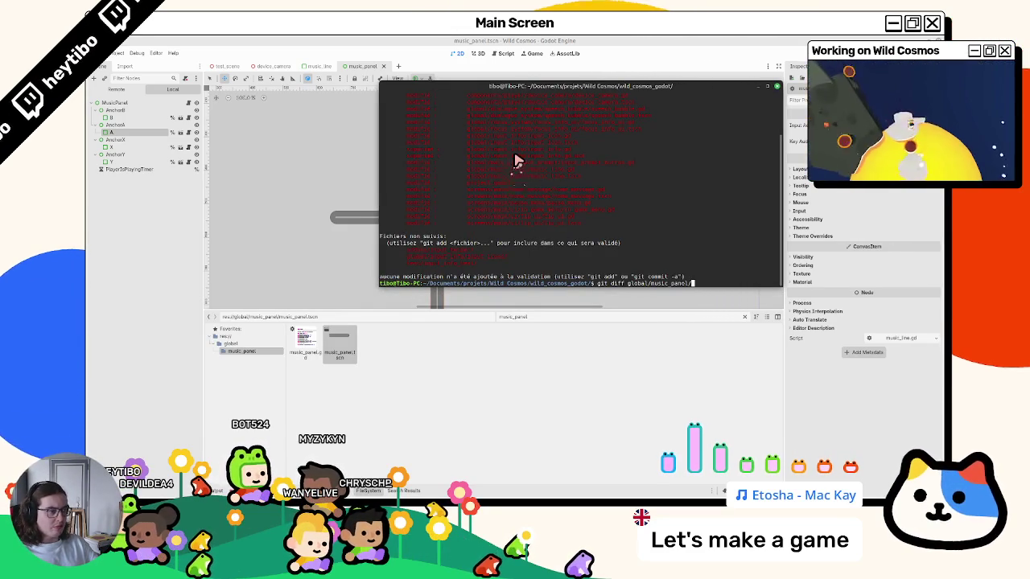
type("music_panel.gd")
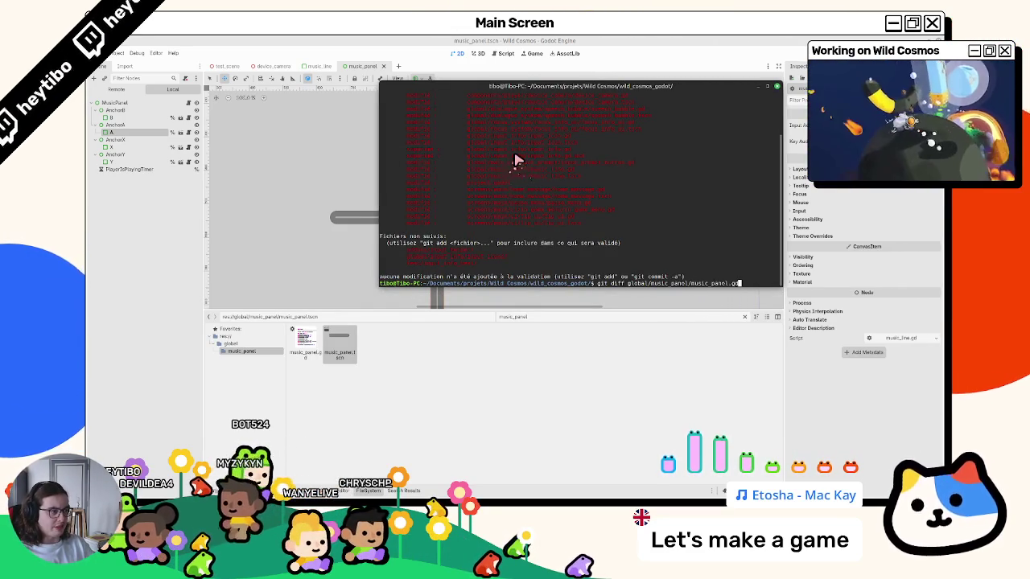
key("Return")
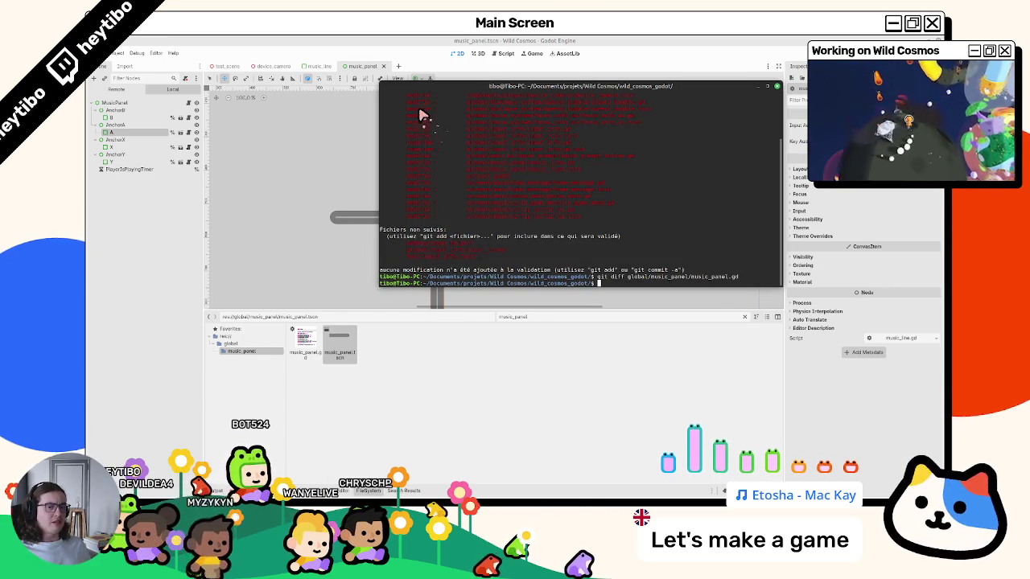
- Back in Godot, open the music_line scene's music_line.gd script
left_click(476, 41)
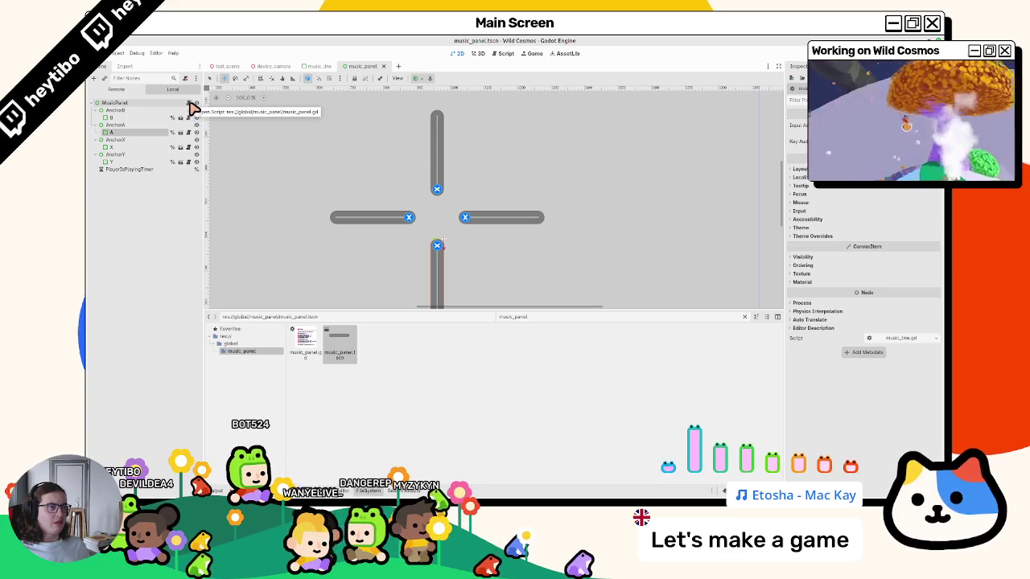
left_click(181, 131)
left_click(190, 103)
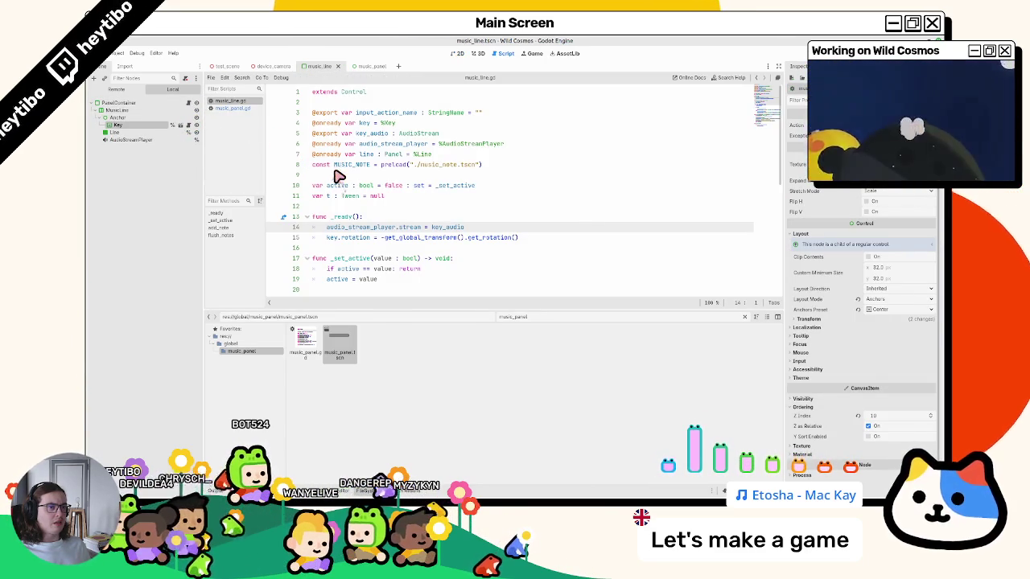
- Place the caret on empty line 12 of music_line.gd, then bring the terminal forward
left_click(429, 207)
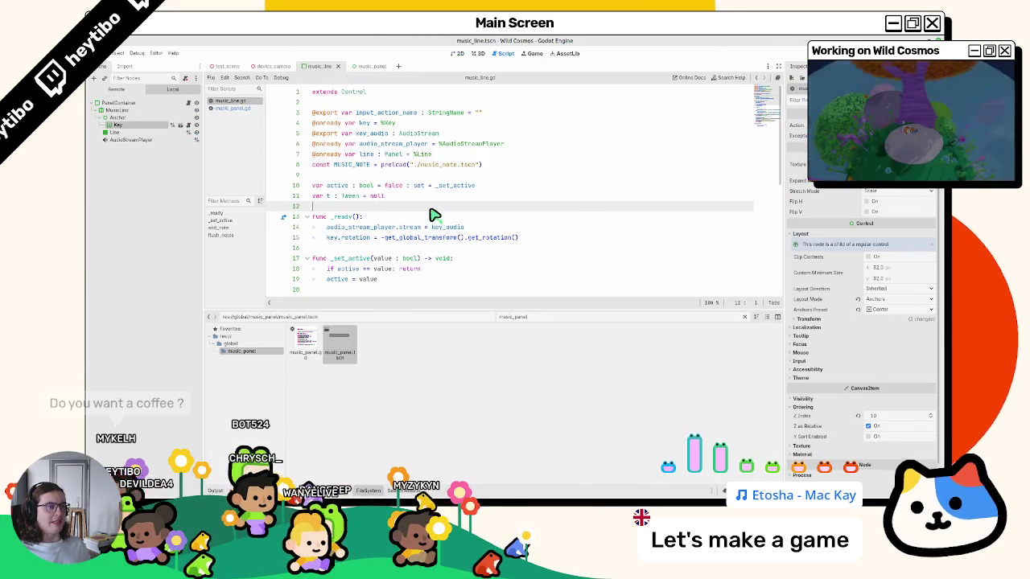
key("alt+Tab")
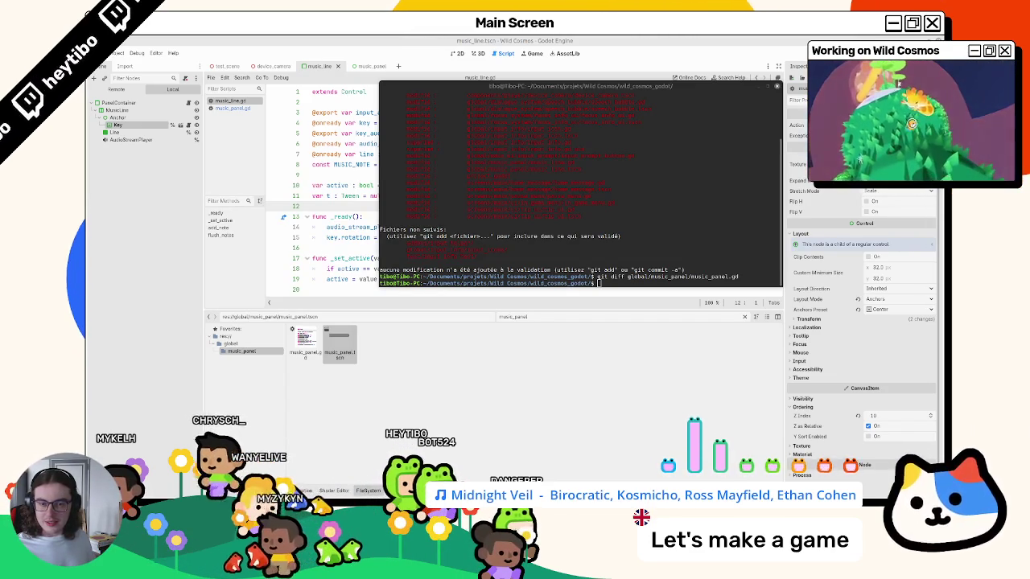
- Run git diff on global/music_panel/music_line.gd and copy the line removed from _ready
left_click(585, 239)
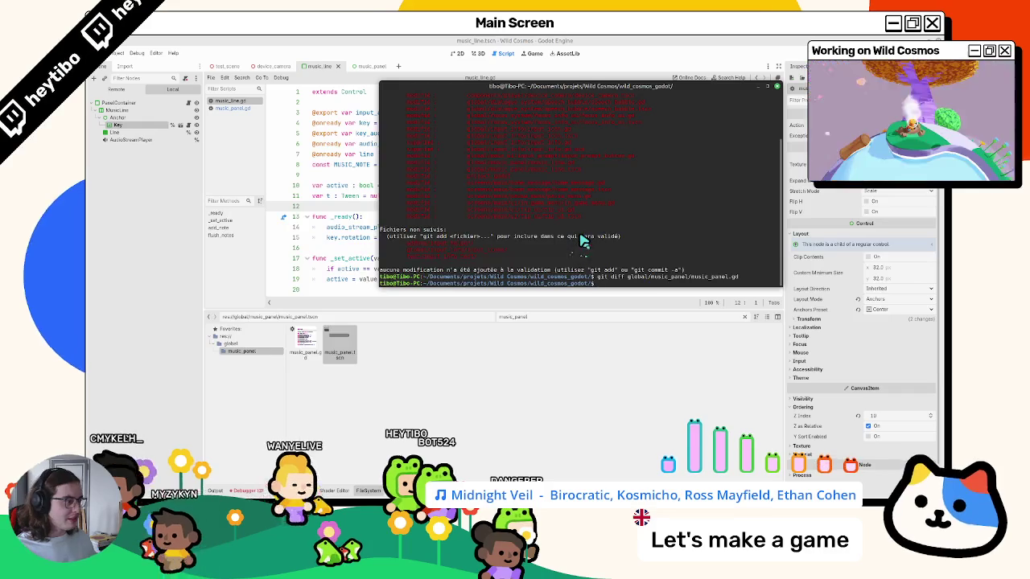
type("git diff global/music_panel/music_line.")
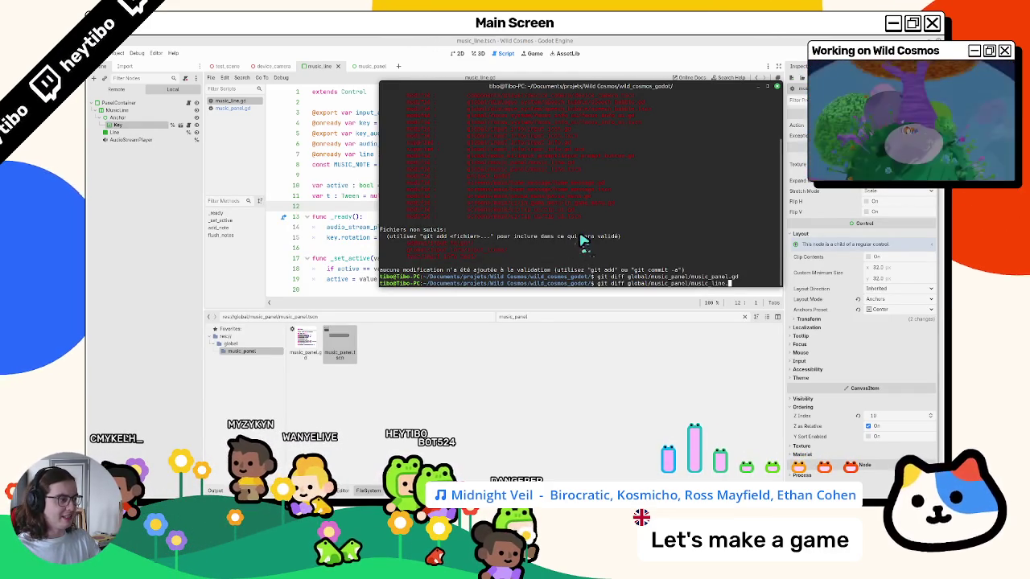
type("gd")
key("Return")
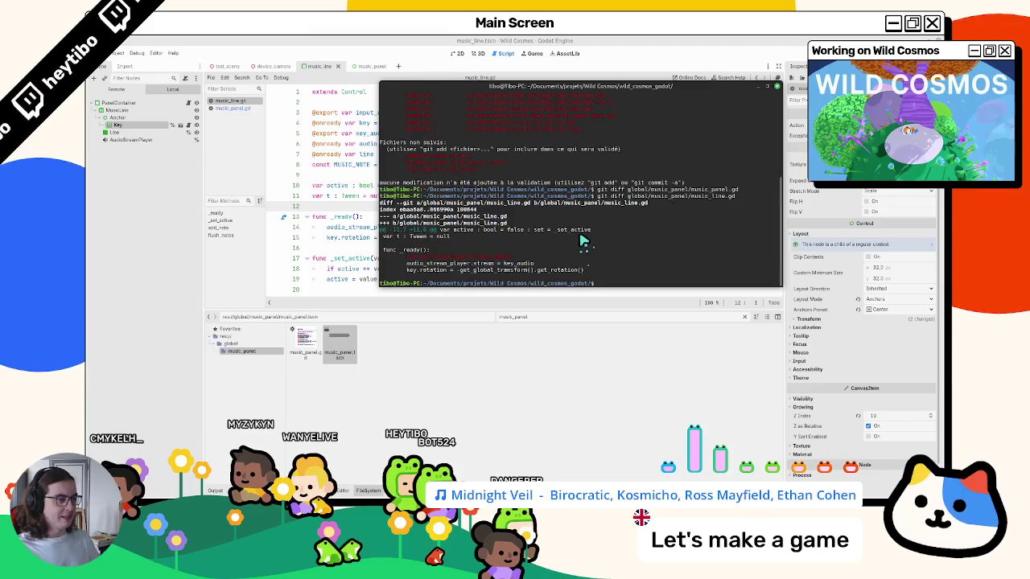
left_click_drag(414, 259, 509, 257)
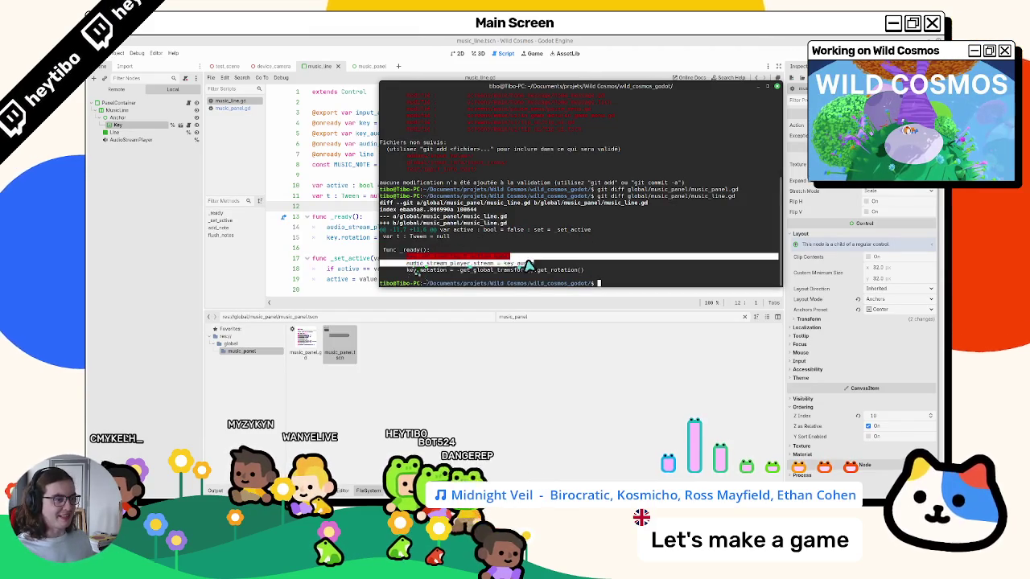
key("alt+Tab")
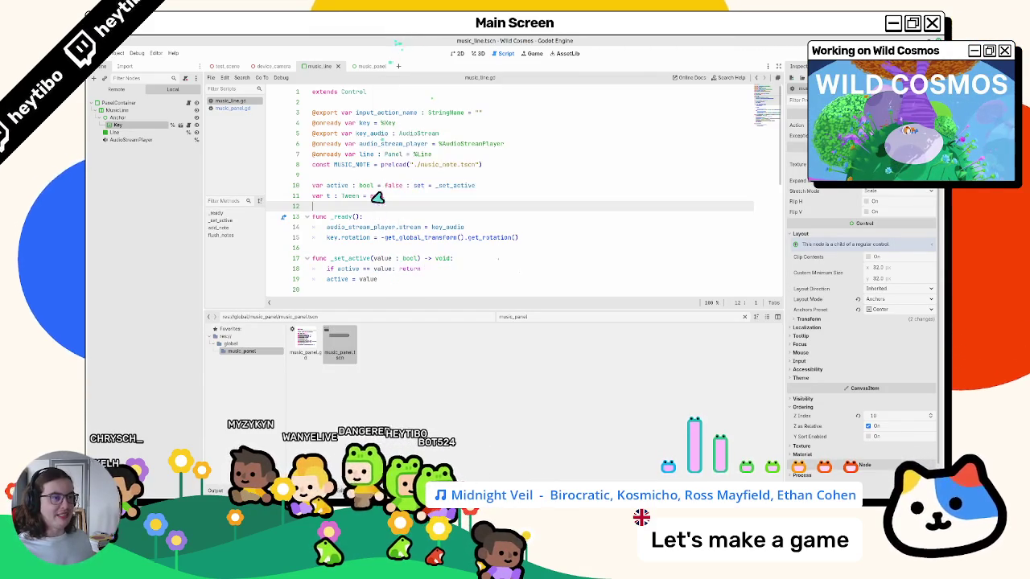
- Paste the copied key.set_icon line into _ready and type the key variable as ': InputIcon'
left_click(375, 218)
key("Return")
type("key.set_icon(input_action_name)")
double_click(369, 227)
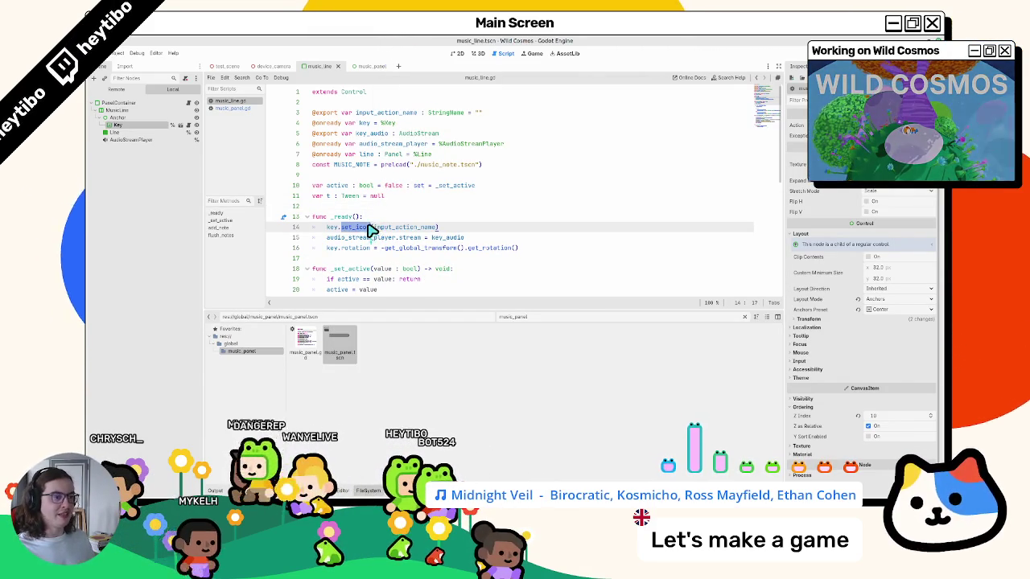
left_click(371, 124)
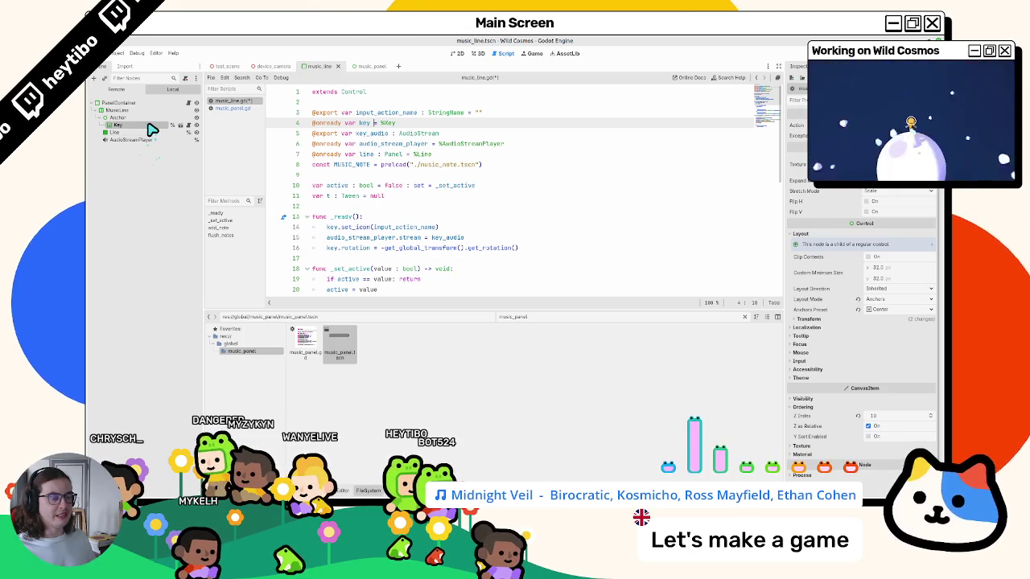
type(": I")
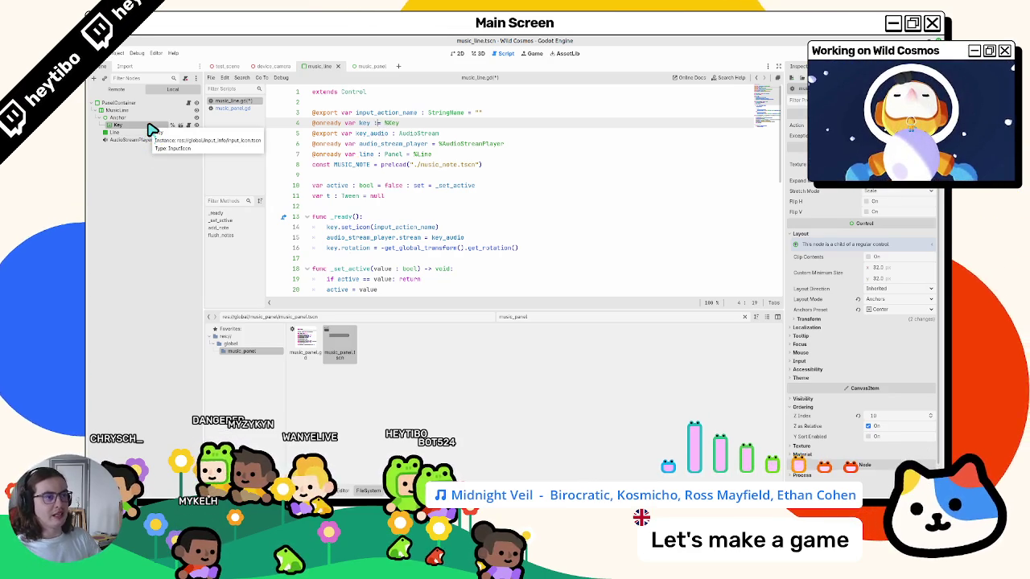
type("nputIcon")
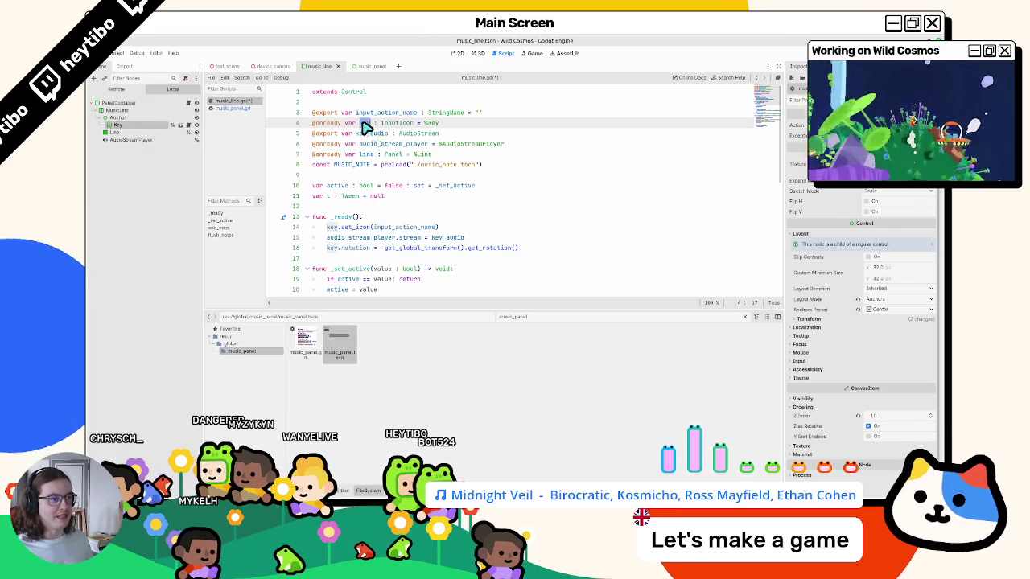
- Change the call to key.set_action(input_action_name) and select the input_action_name export line
double_click(363, 229)
type("a")
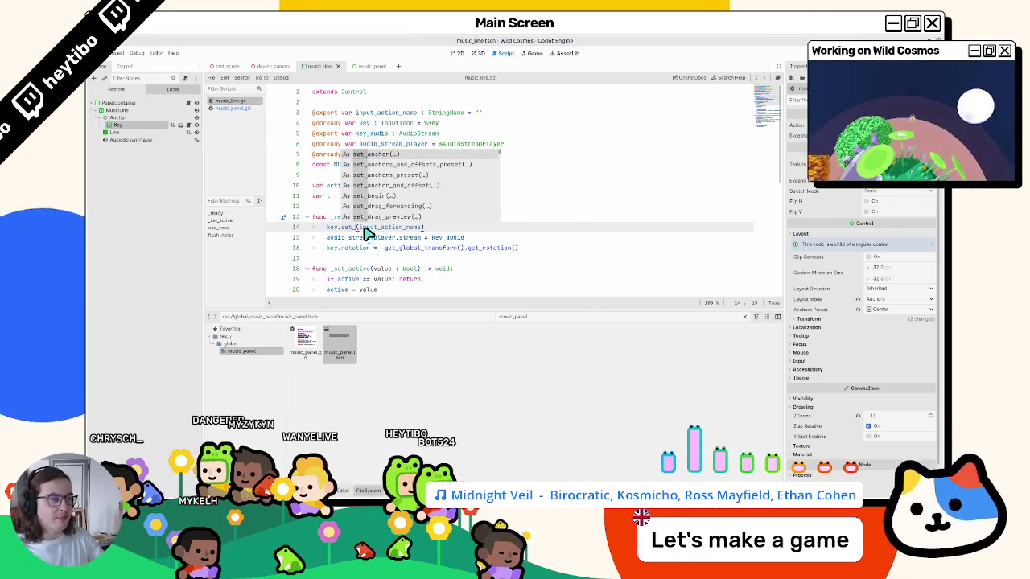
type("ctive")
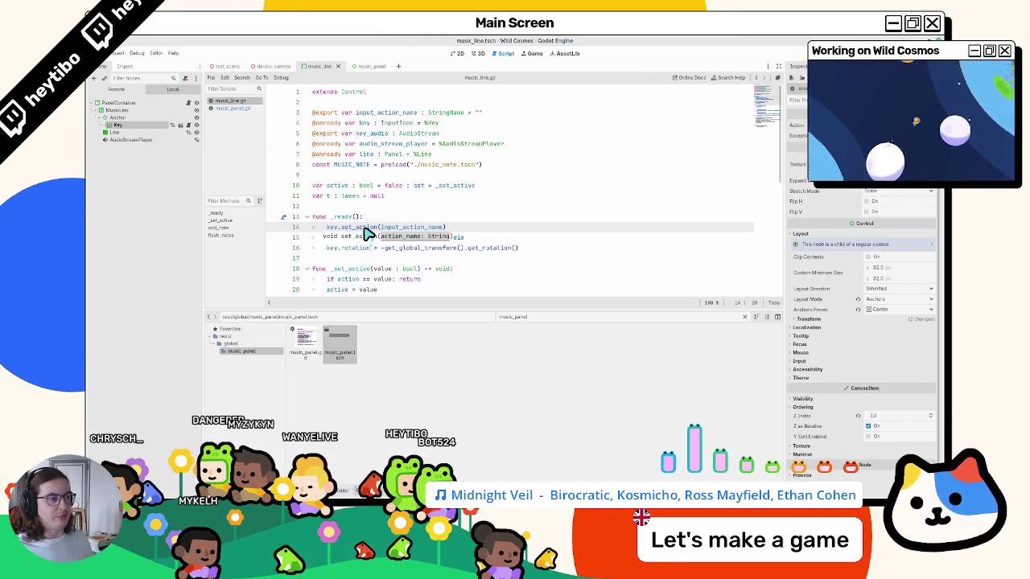
key("Return")
double_click(428, 230)
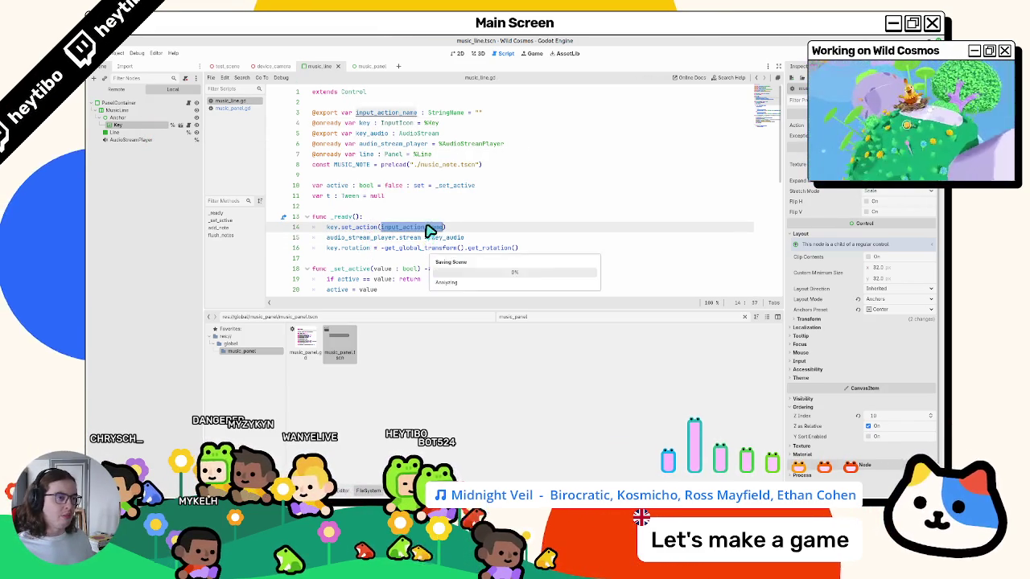
scroll(428, 225, "down", 4)
scroll(424, 201, "up", 4)
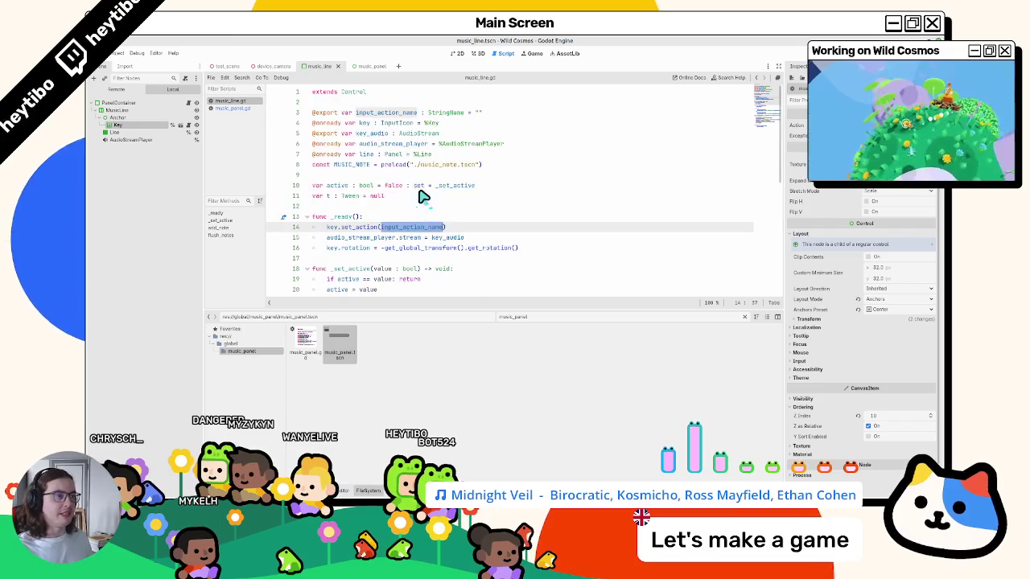
triple_click(386, 113)
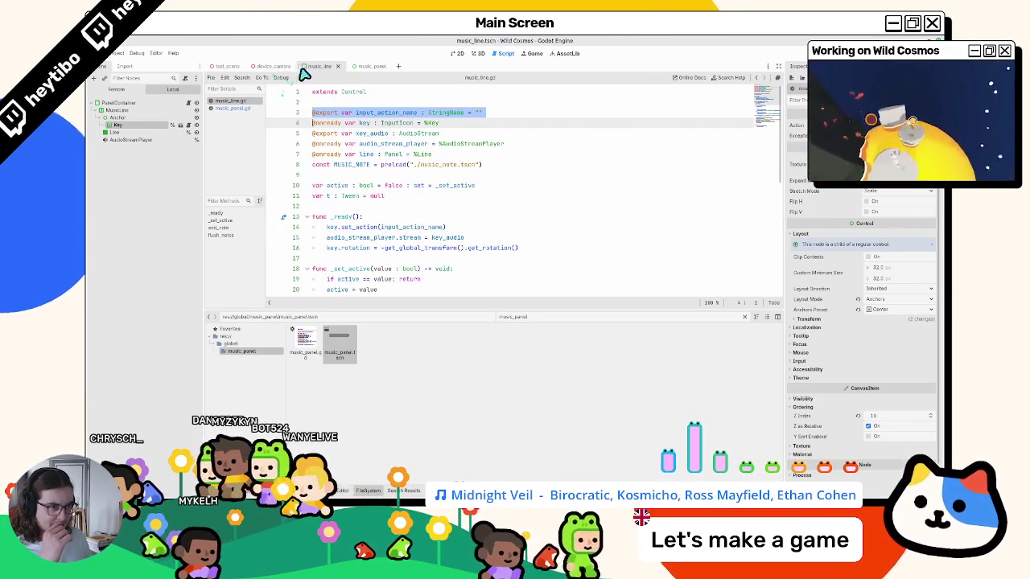
left_click(172, 125)
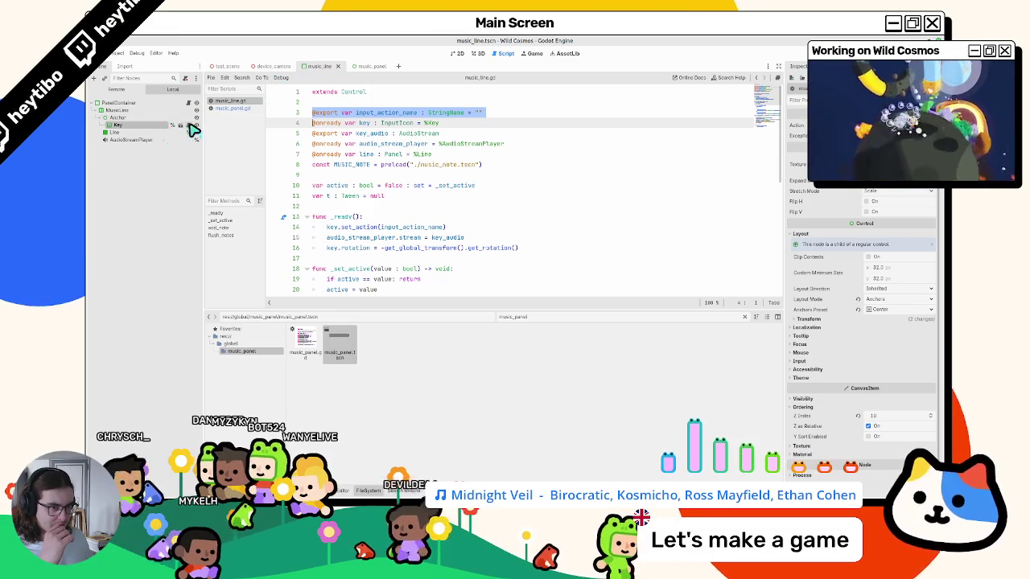
scroll(342, 138, "up", 2)
double_click(338, 123)
left_click_drag(523, 125, 265, 129)
key("ctrl+c")
left_click(233, 108)
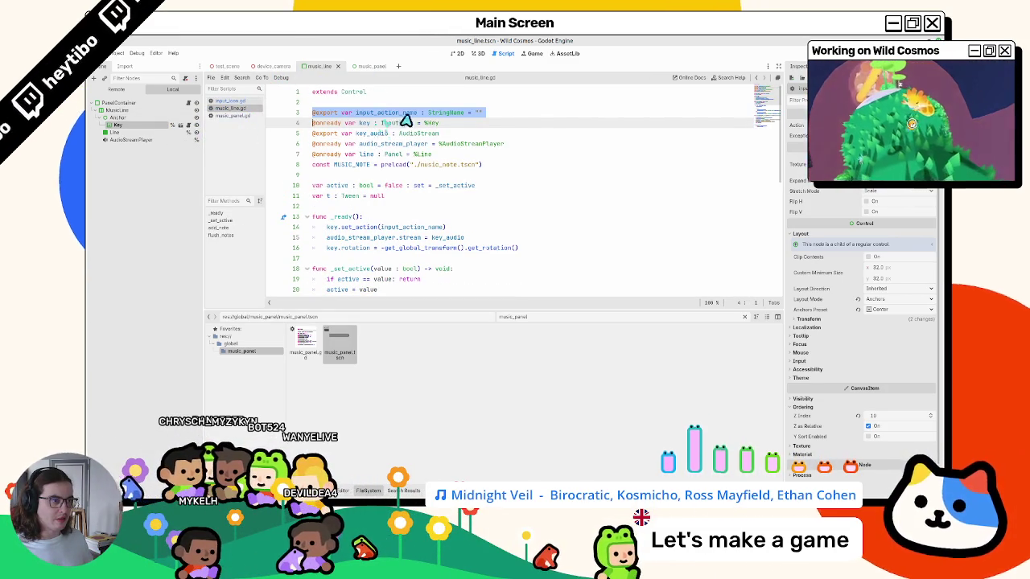
left_click(469, 105)
type("@export_custom(PROPERTY_HINT_INPUT_NAME, \"show_builtin\") var")
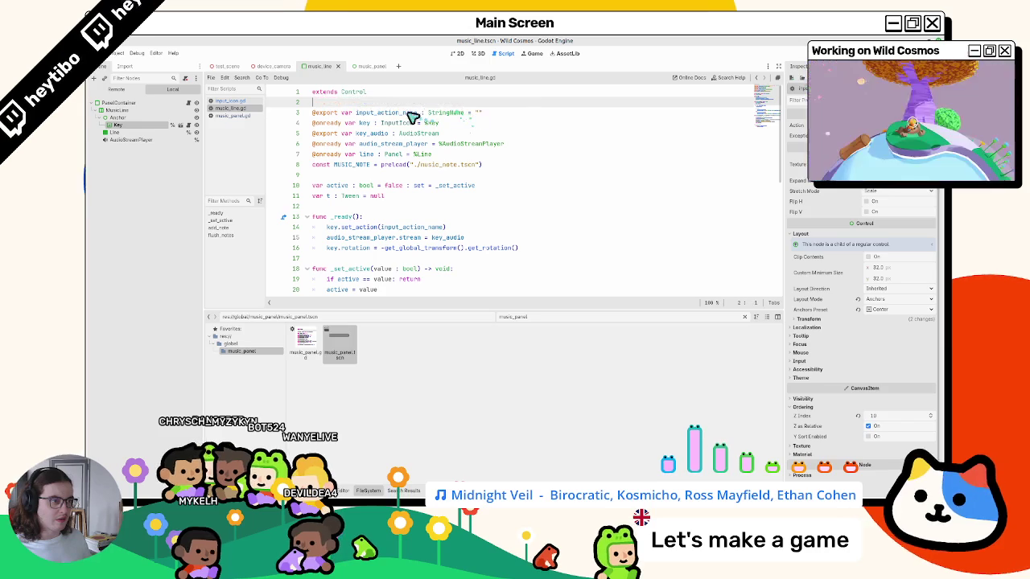
left_click_drag(351, 113, 295, 116)
key("ctrl+v")
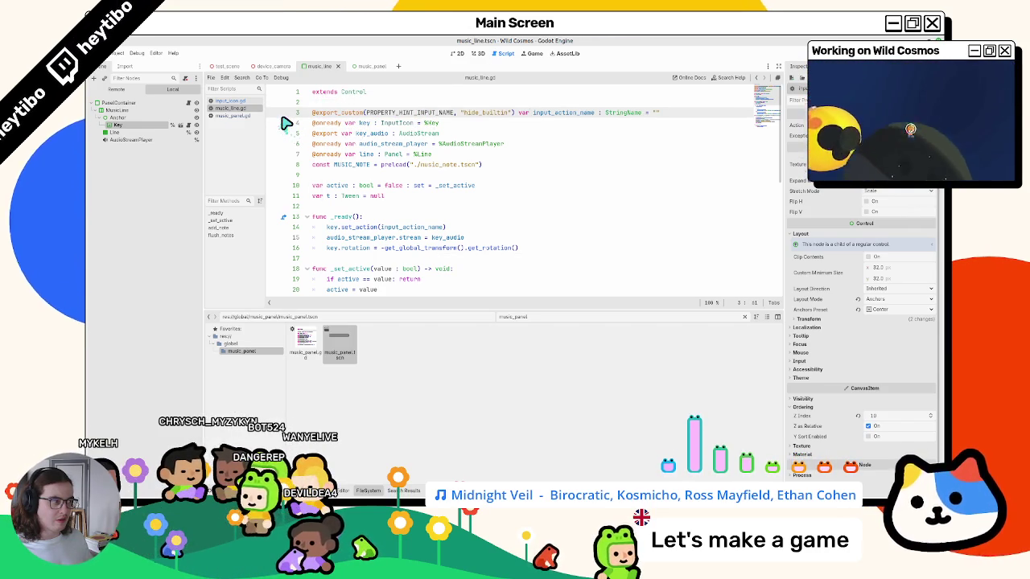
left_click(141, 126)
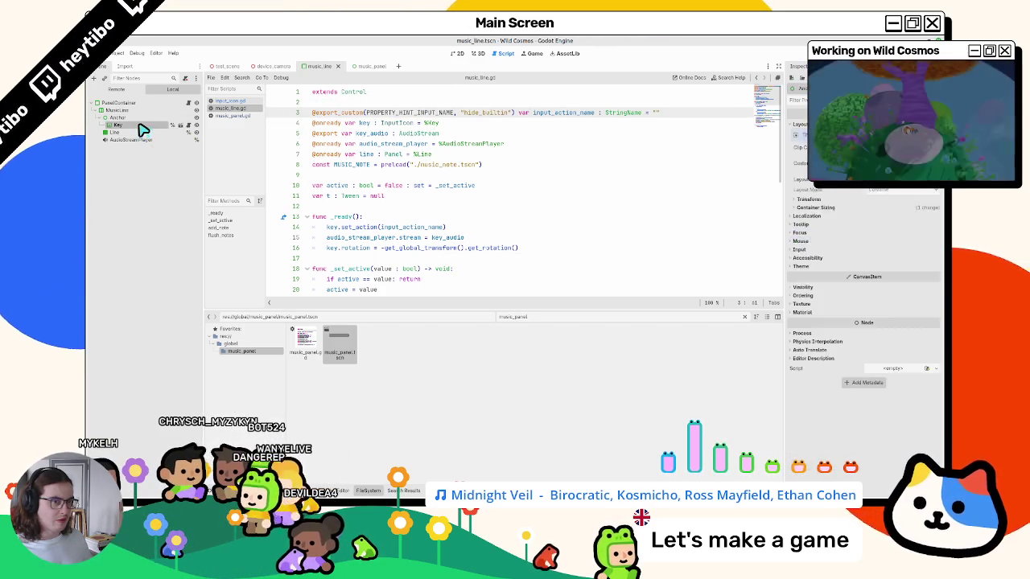
- In music_panel.tscn, check the Input Action Name assigned to note nodes A and X
left_click(149, 105)
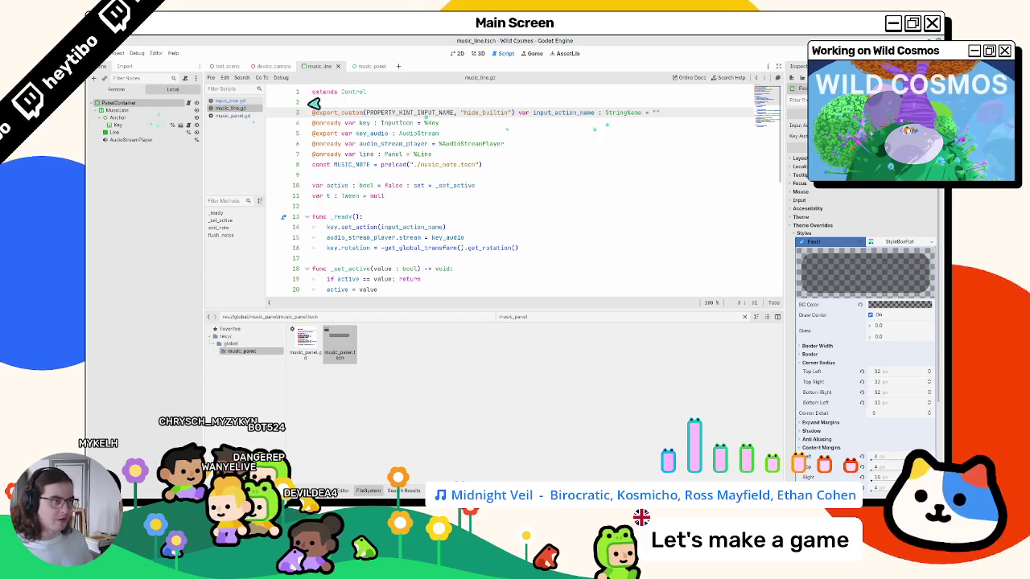
left_click(272, 67)
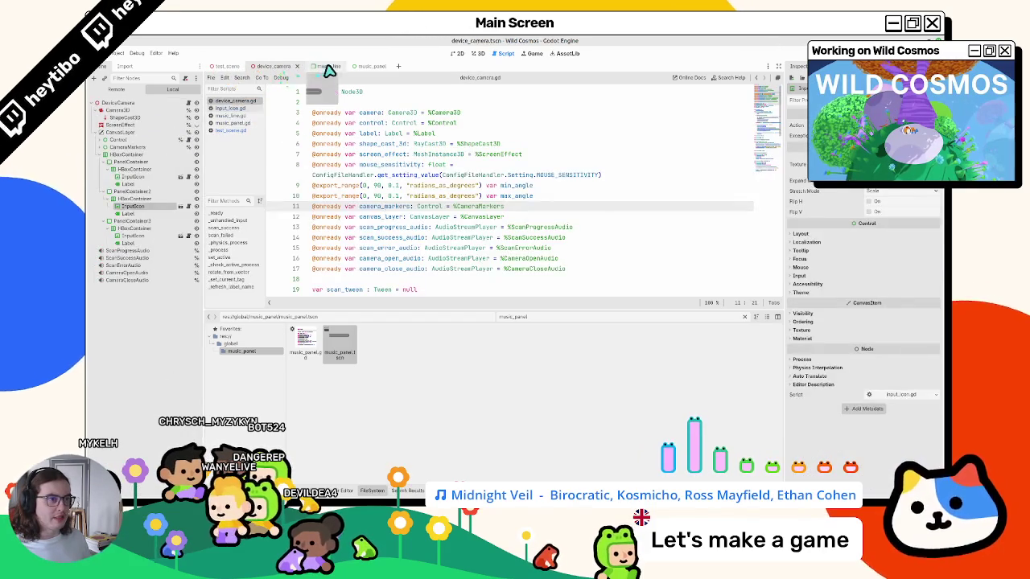
left_click(329, 68)
left_click(373, 66)
left_click(121, 117)
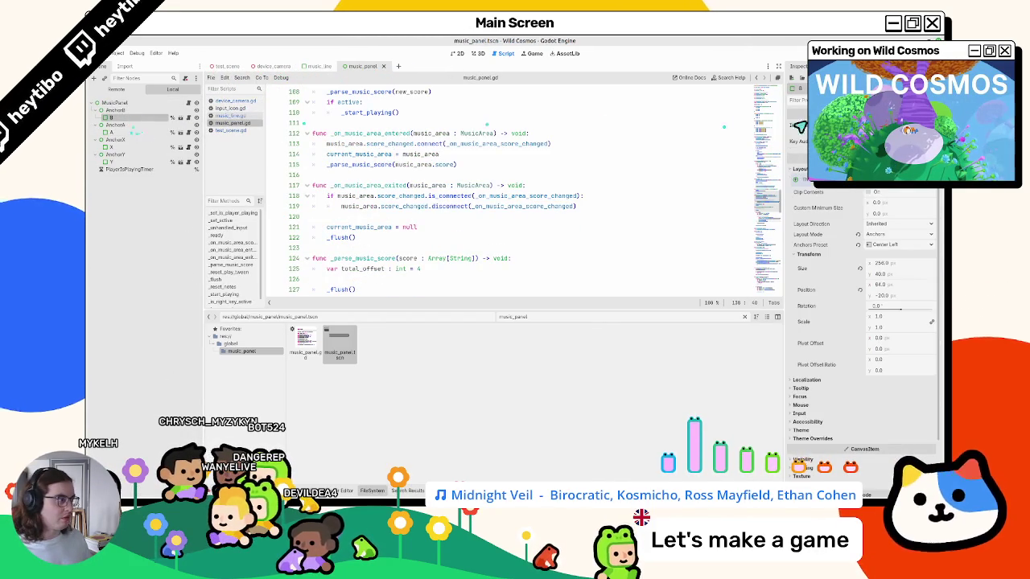
left_click(111, 132)
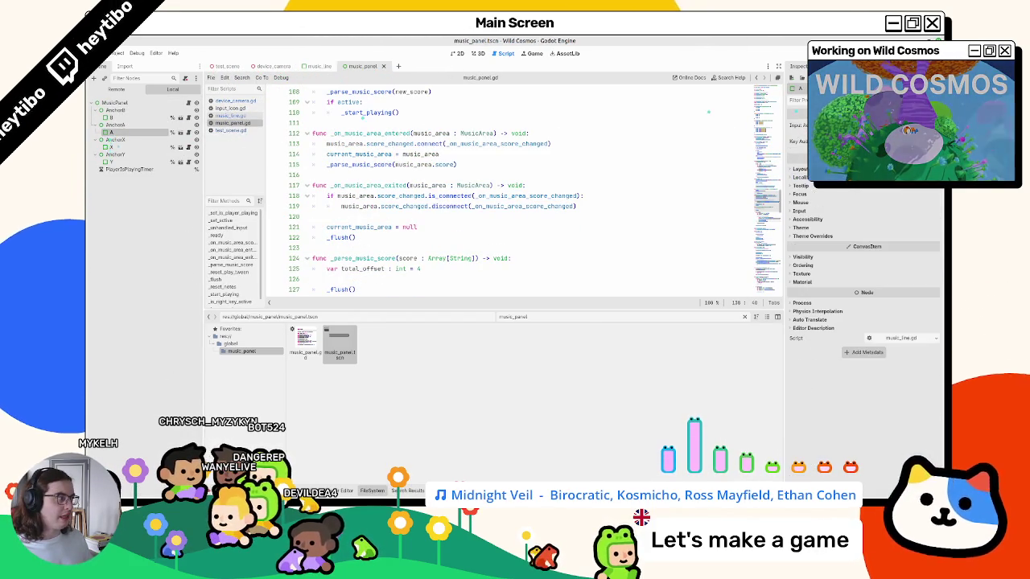
left_click(902, 184)
left_click(113, 147)
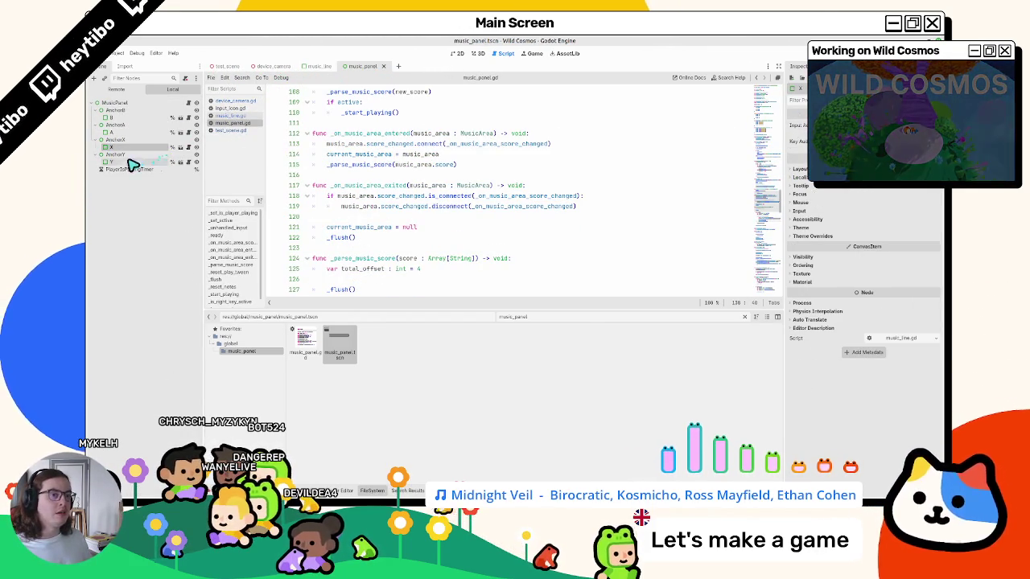
- Run the game from test_scene with F6 and enlarge its window
left_click(225, 66)
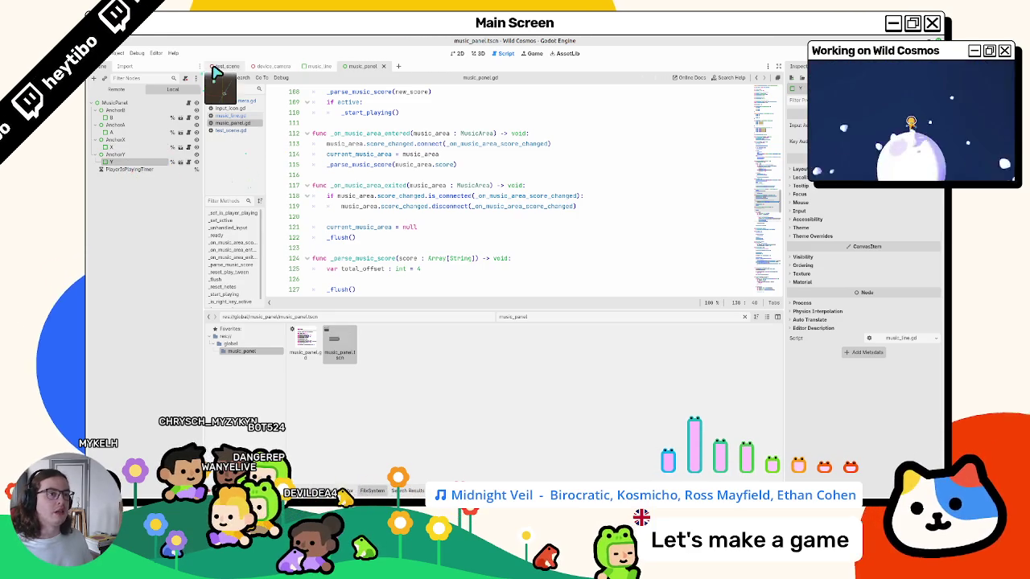
key("F6")
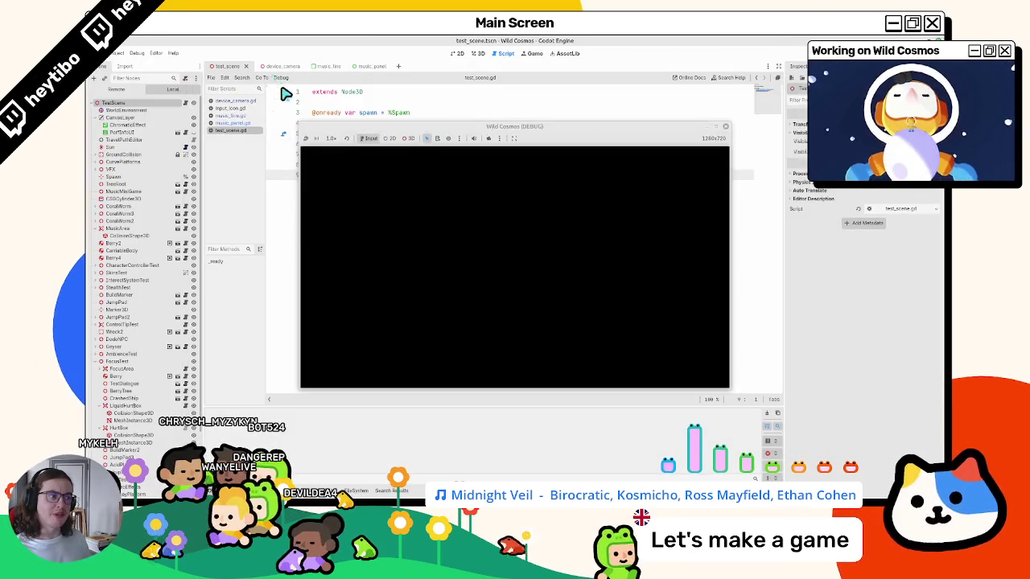
left_click(716, 128)
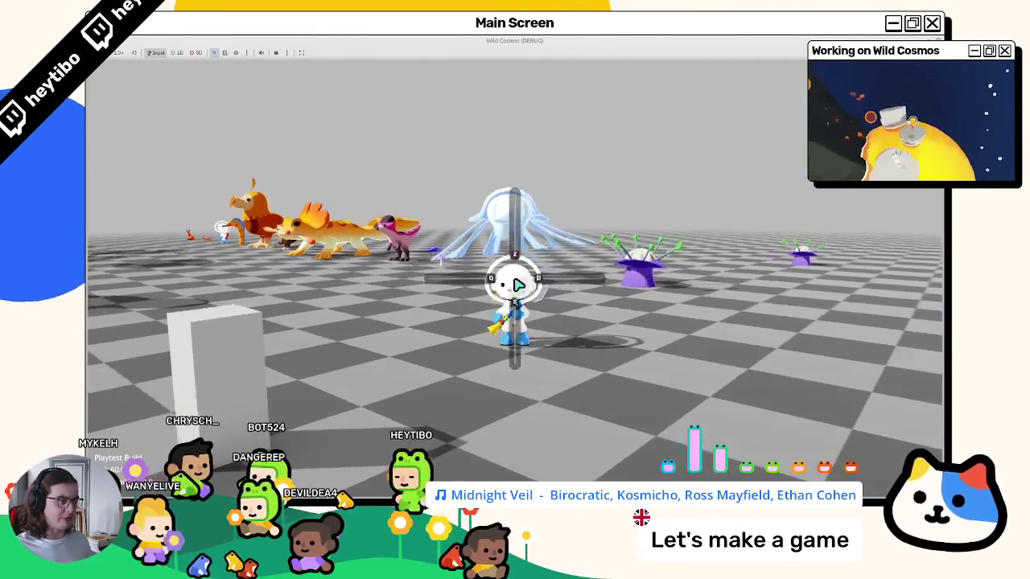
- Run the character forward with Z past the checkered pillar, then stop the game with F8
key("z")
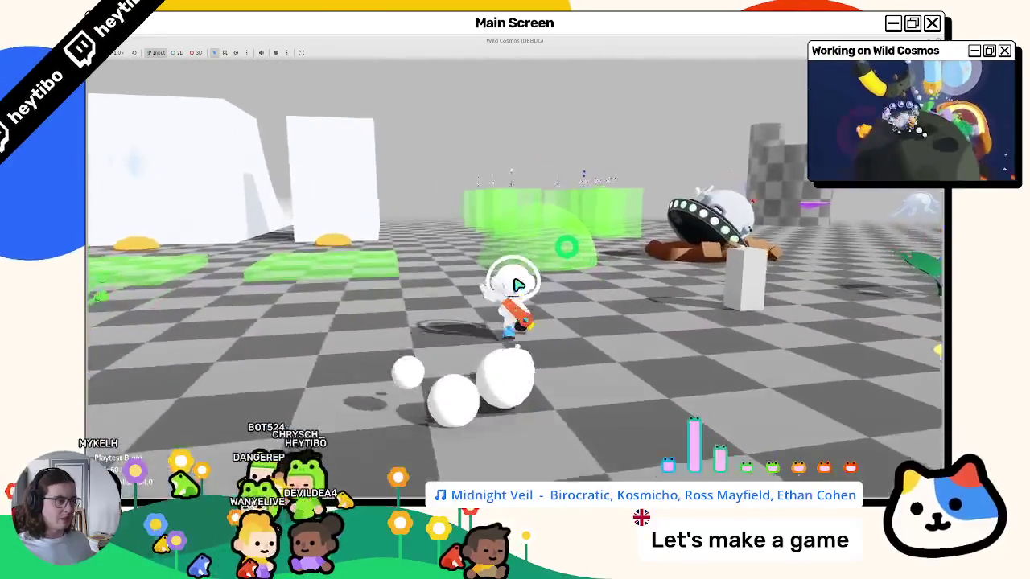
key("z")
key("z")
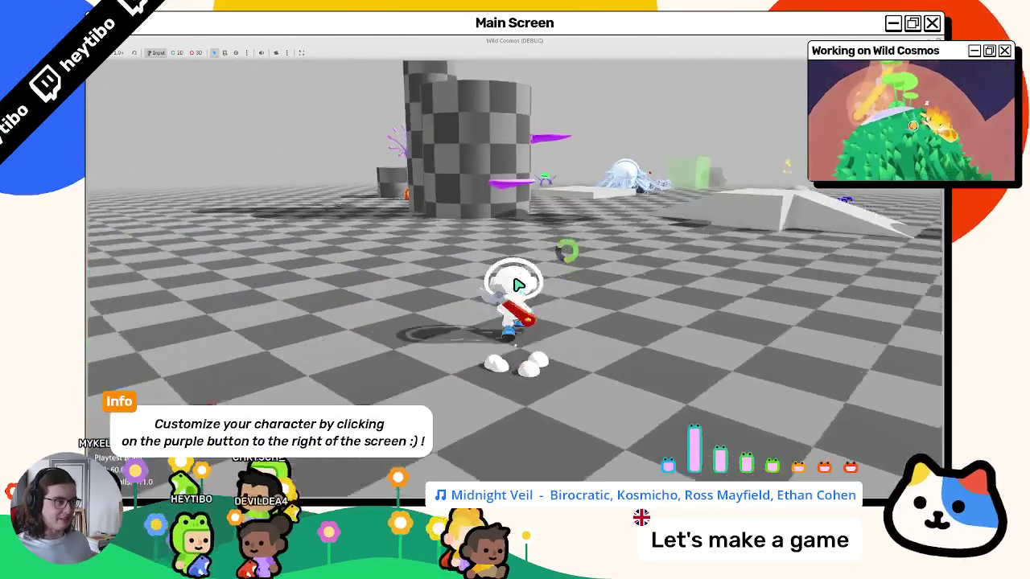
key("z")
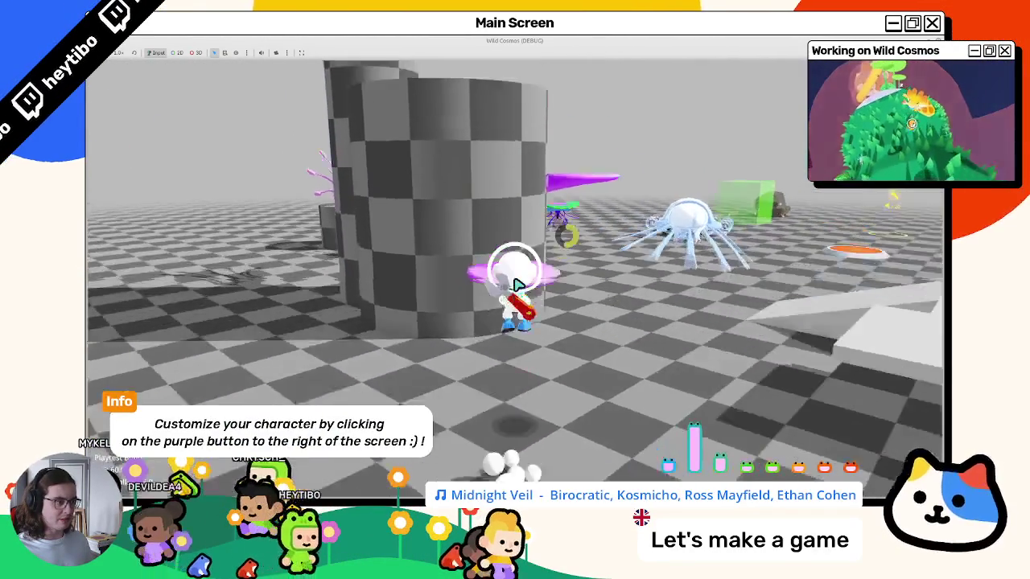
key("z")
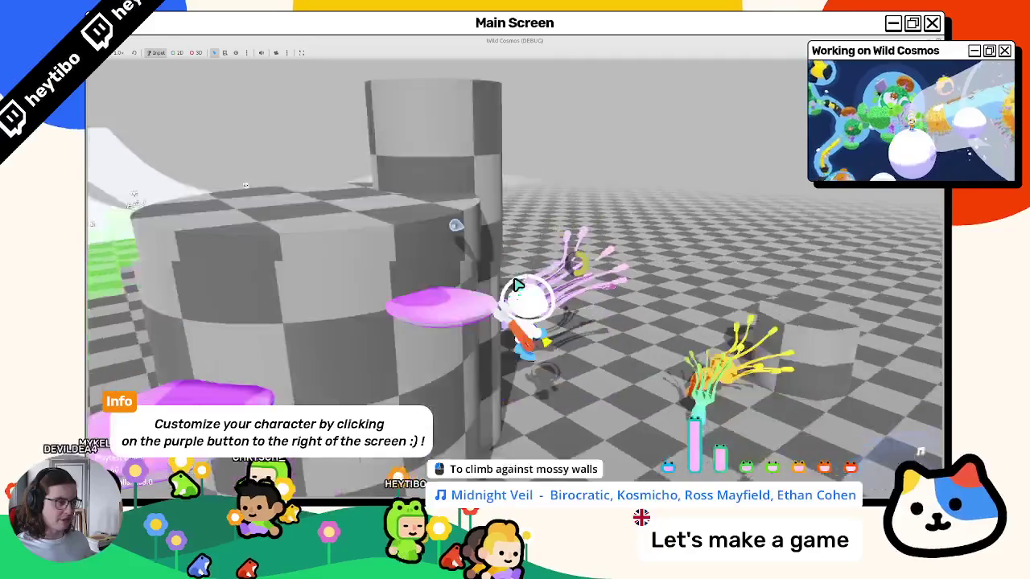
key("z")
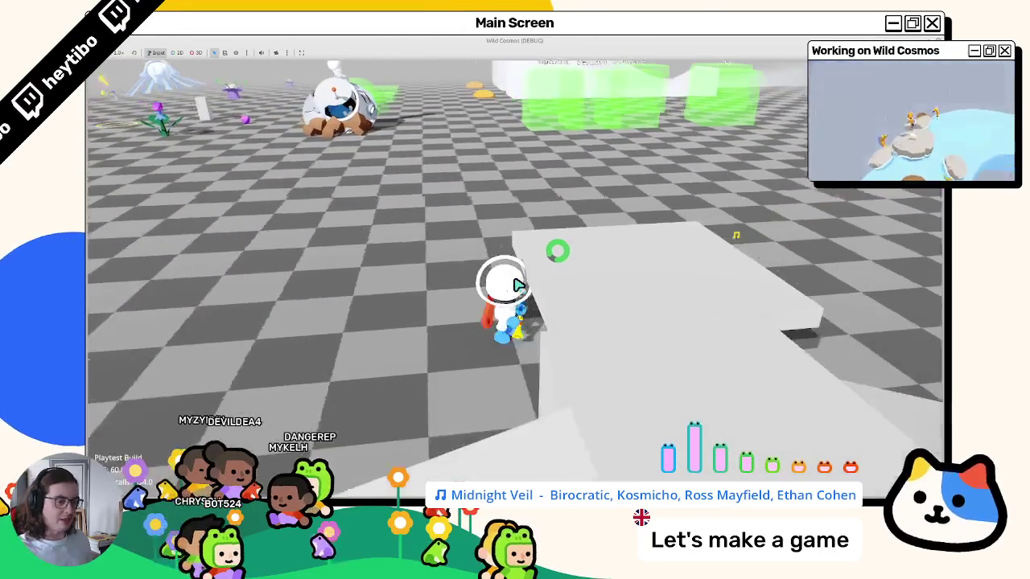
key("F8")
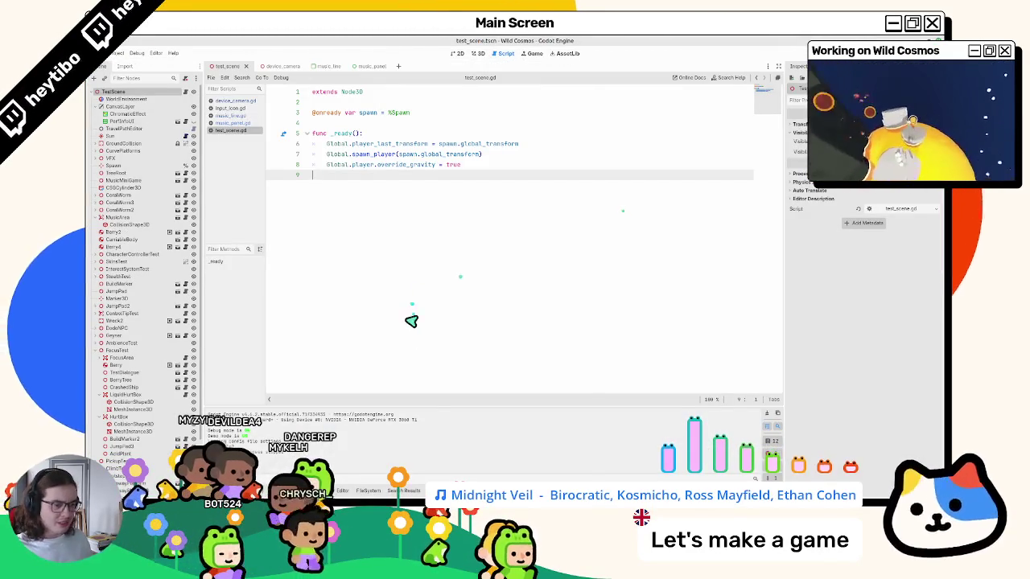
- Run git status in the terminal to review the changes, then return to Godot's FileSystem
key("alt+Tab")
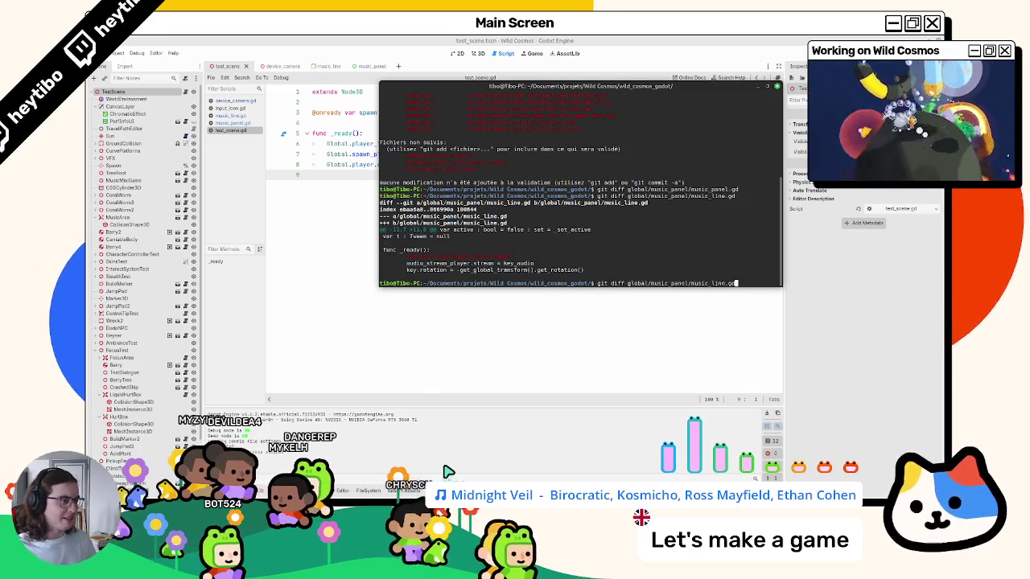
type("git status")
key("Return")
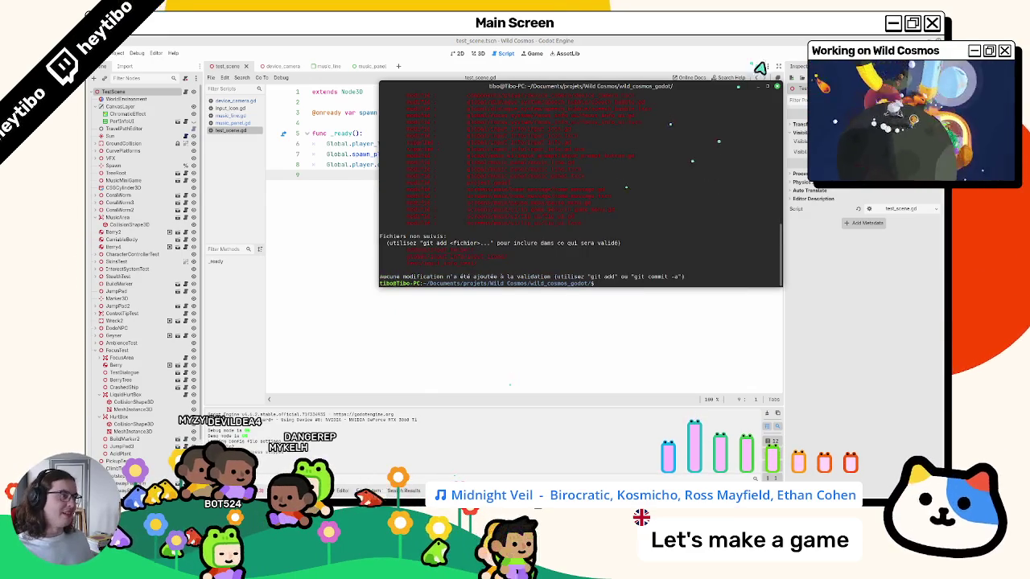
left_click(767, 86)
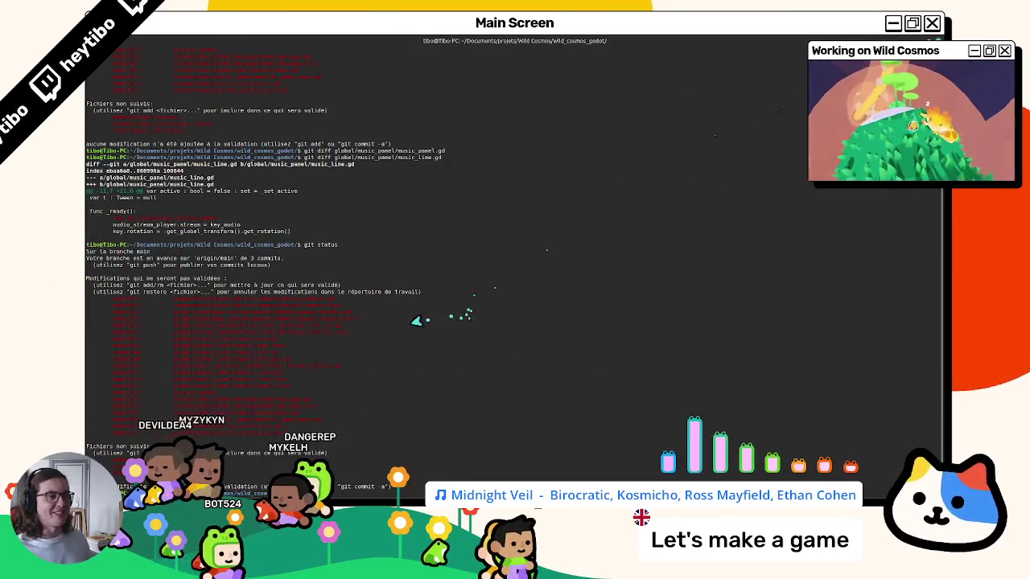
double_click(409, 42)
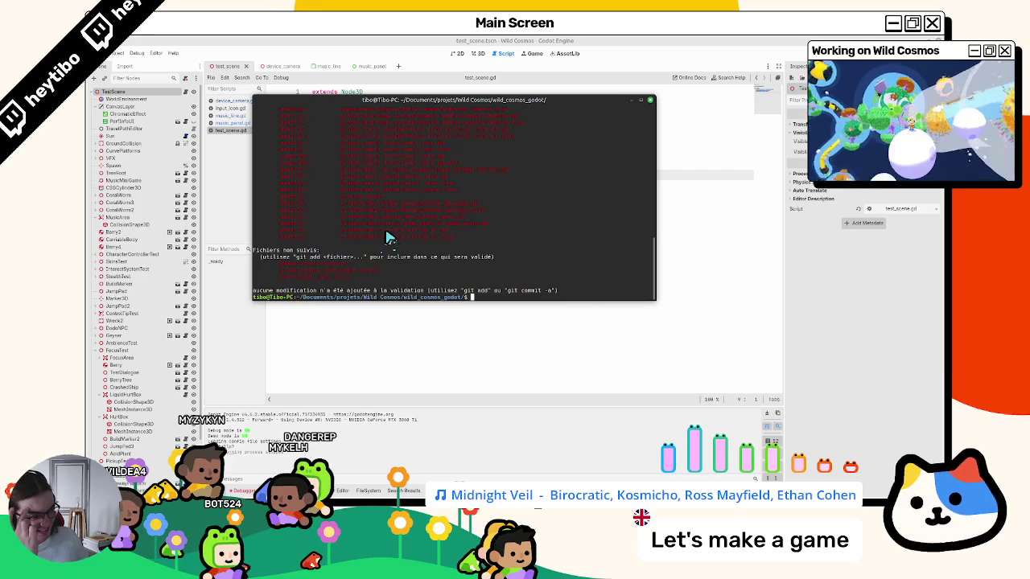
left_click(372, 491)
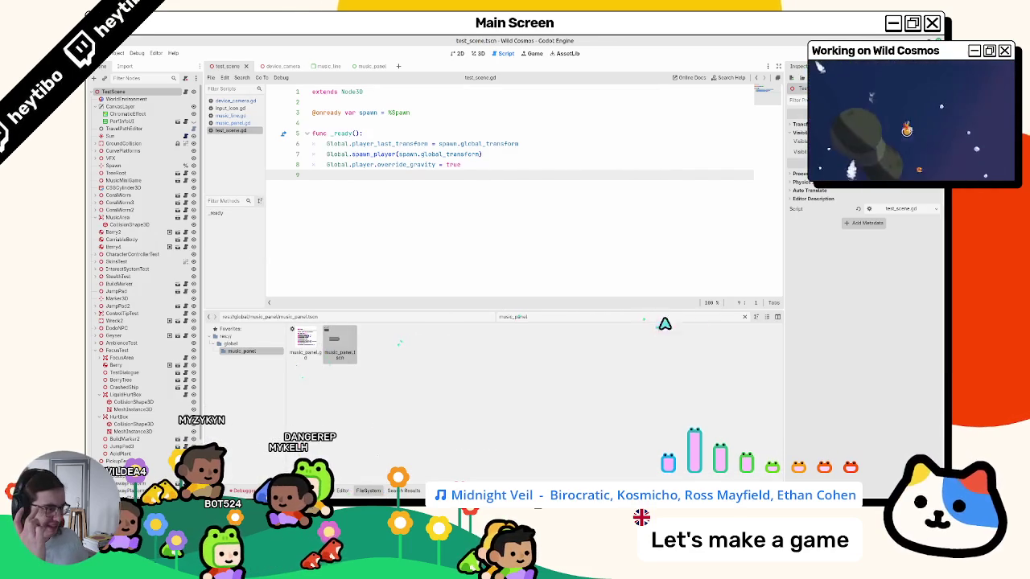
- Filter FileSystem for 'icons' and view the owners of input_icons.png
type("icons")
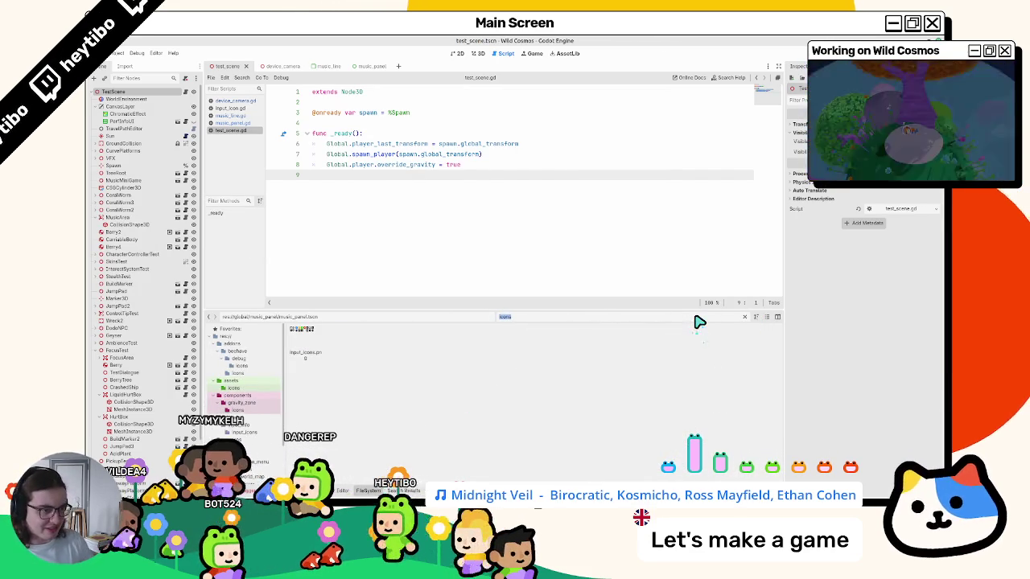
left_click(744, 316)
right_click(518, 343)
left_click(563, 363)
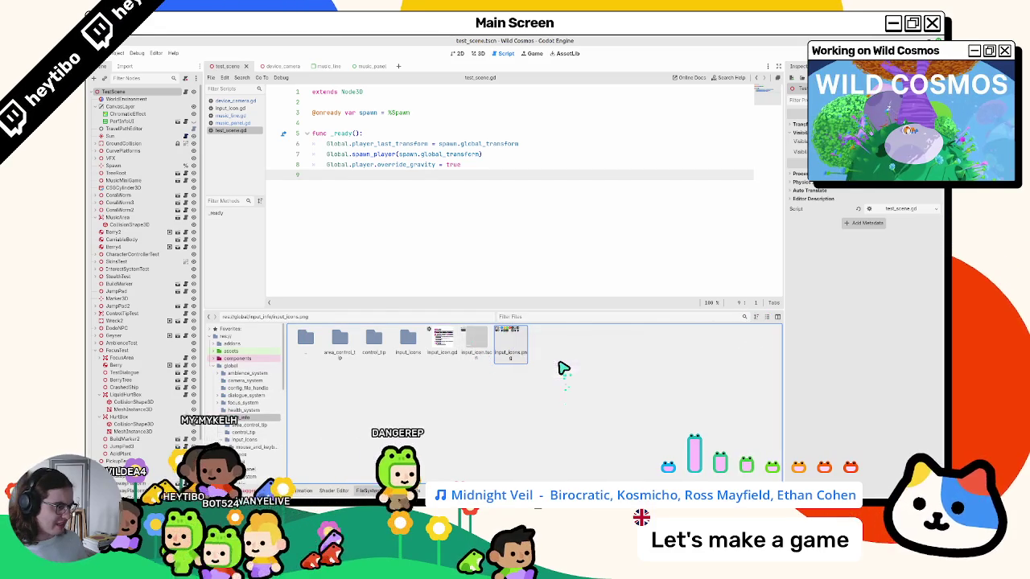
left_click(514, 341)
- Recheck input_icons.png's owners (12 scenes), then bring up Quick Open Scene with Ctrl+Shift+O
right_click(509, 350)
left_click(531, 378)
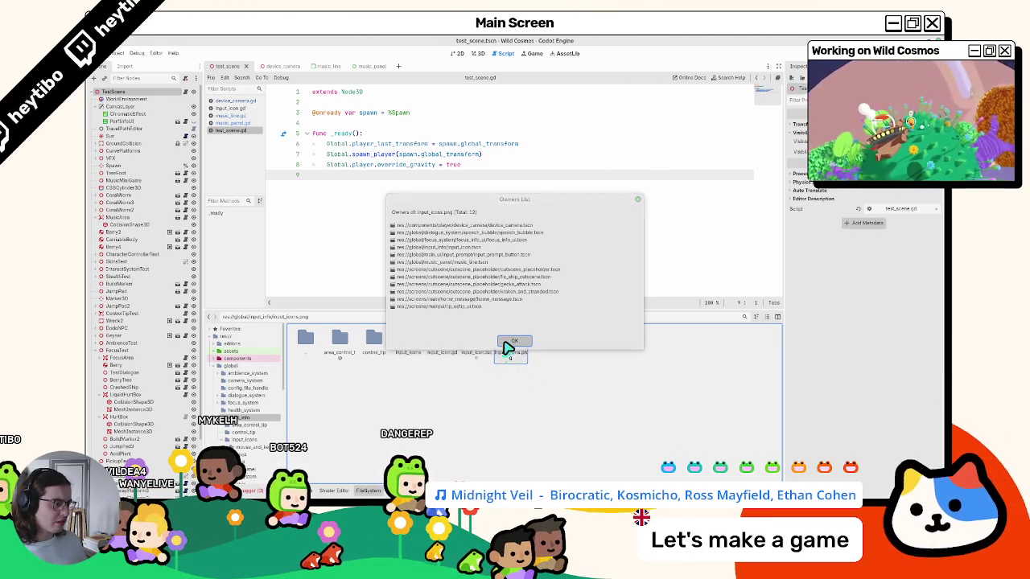
left_click(507, 343)
right_click(516, 338)
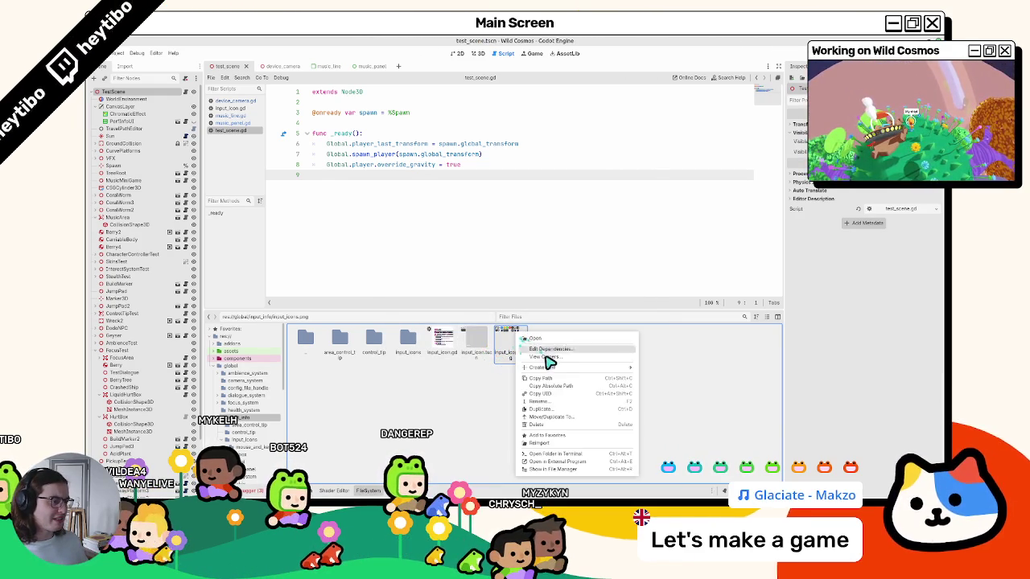
left_click(547, 362)
left_click(531, 341)
key("ctrl+shift+o")
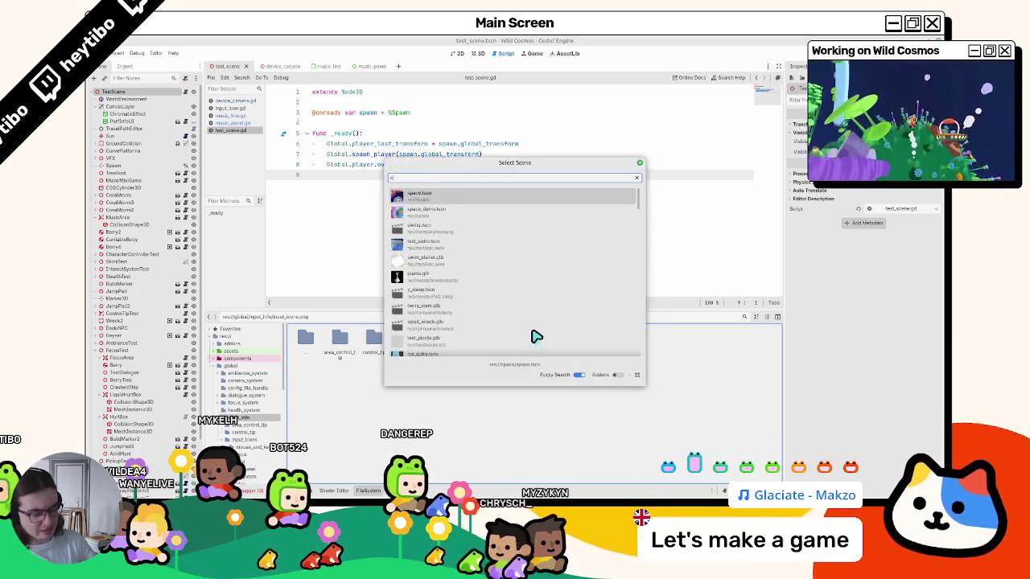
- Quick-open speech_bubble.tscn and open its InputIcon scene, collapsing the texture details
type("speech")
key("Return")
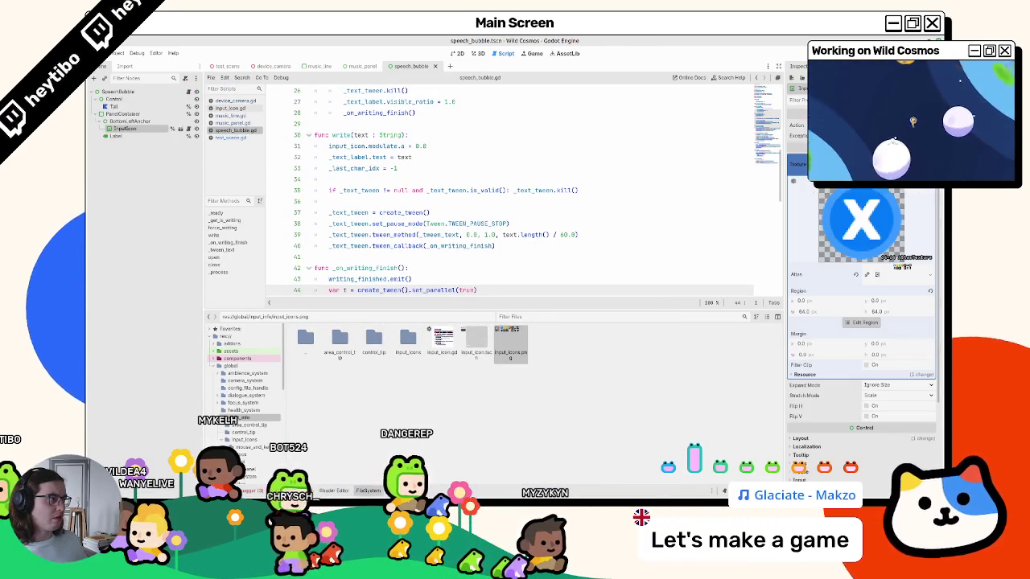
left_click(187, 128)
left_click(889, 195)
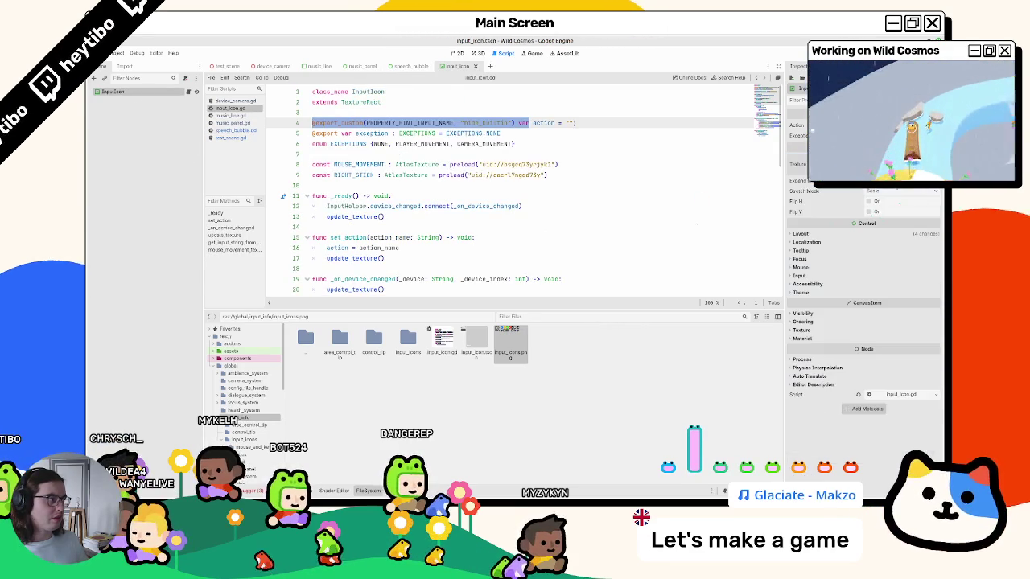
- Show the InputIcon scene in 2D, open the input_icons folder, and switch to Inkscape
left_click(476, 53)
left_click(458, 54)
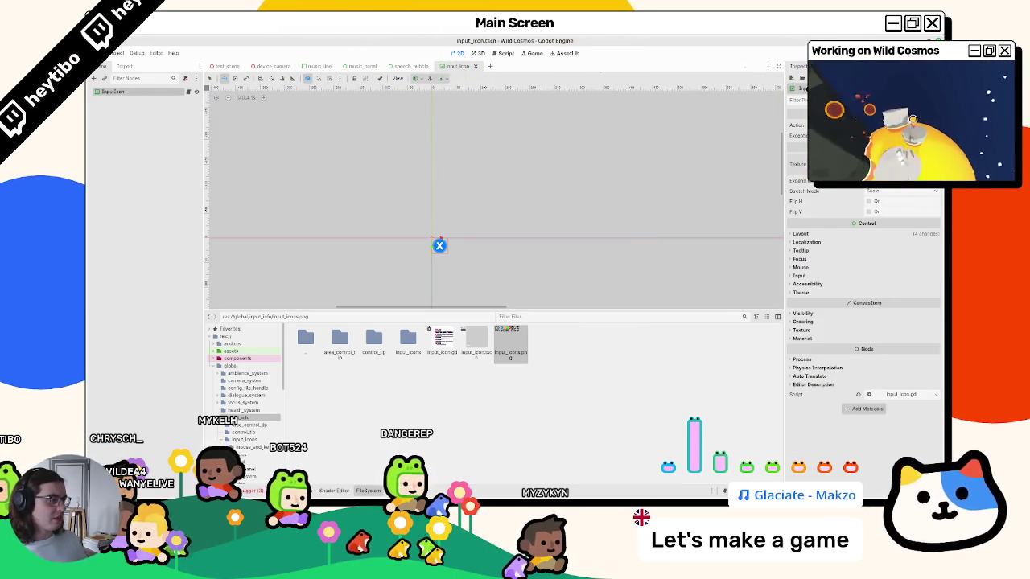
double_click(411, 339)
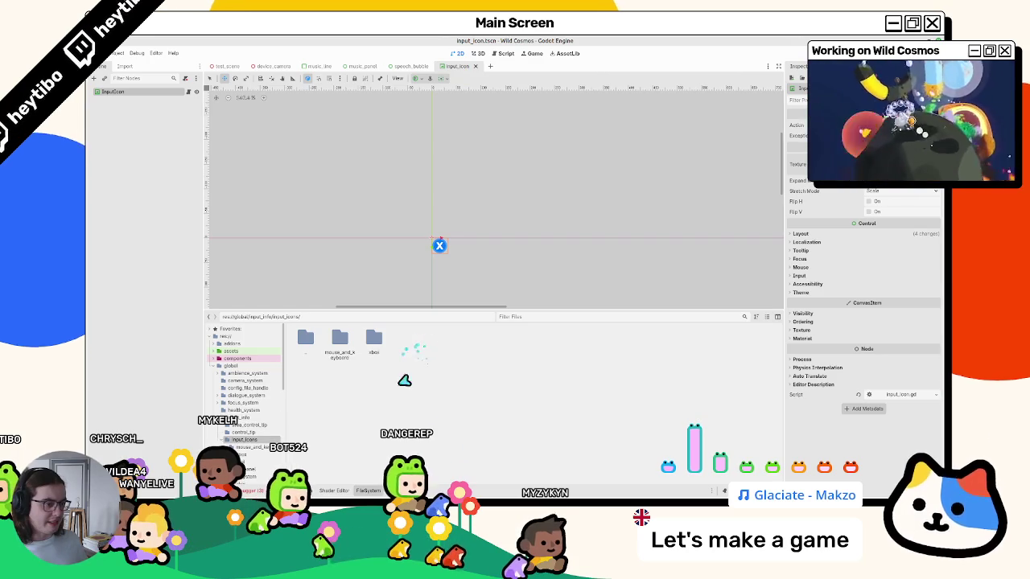
key("alt+Tab")
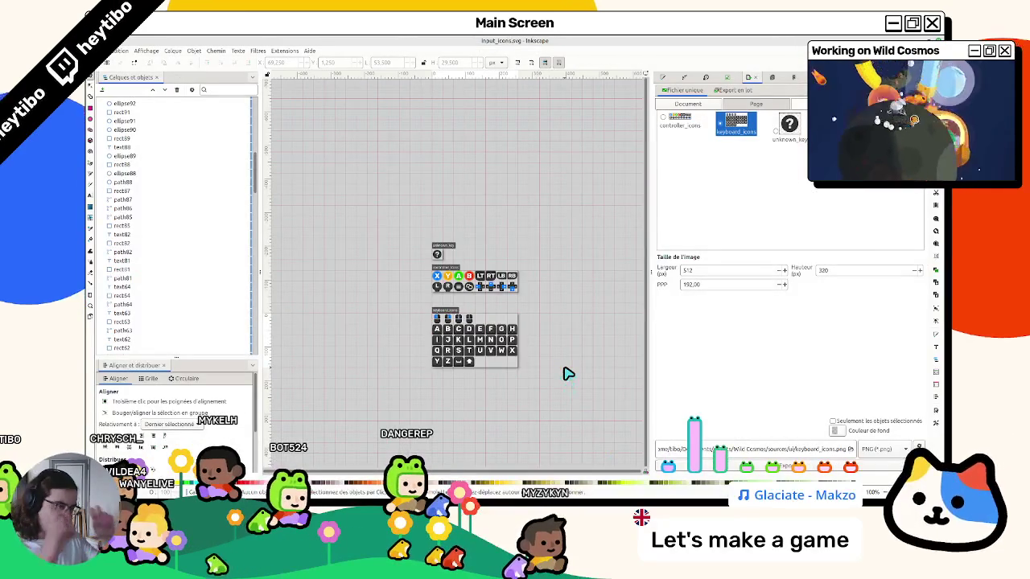
- Export the unknown_key page as a 64×64 PNG and go back to Godot
scroll(421, 214, "up", 2, "ctrl")
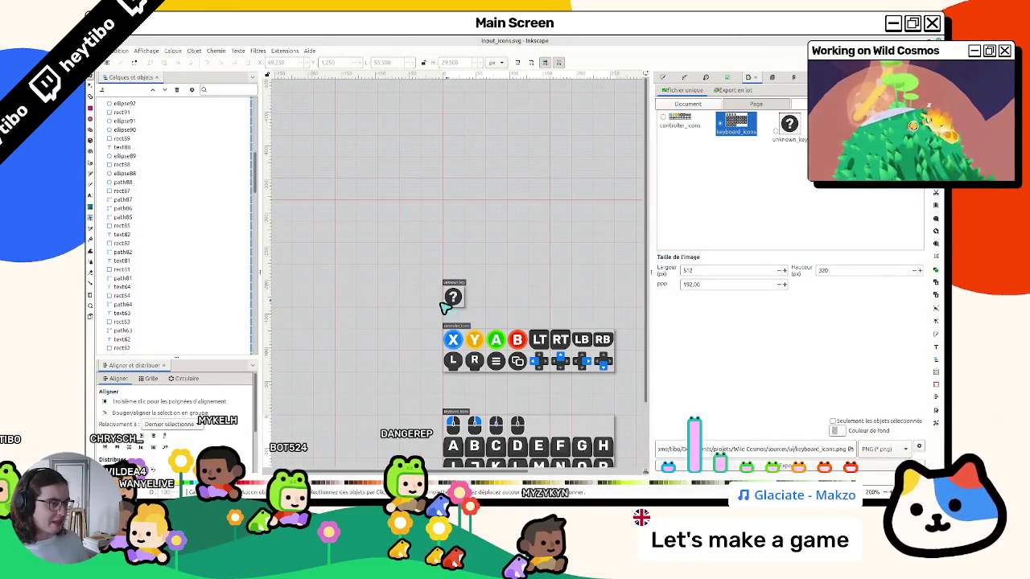
left_click(789, 124)
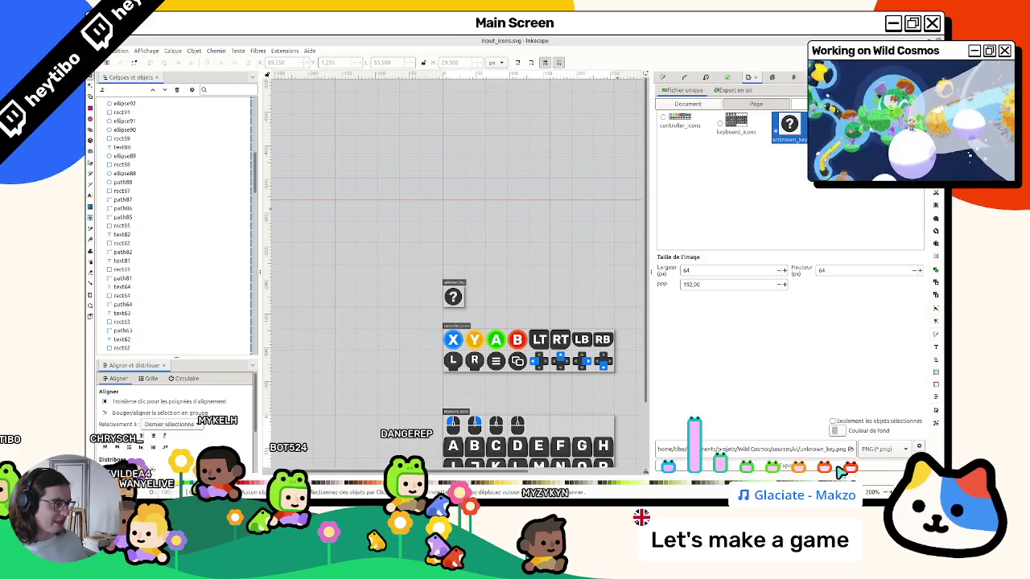
key("alt+Tab")
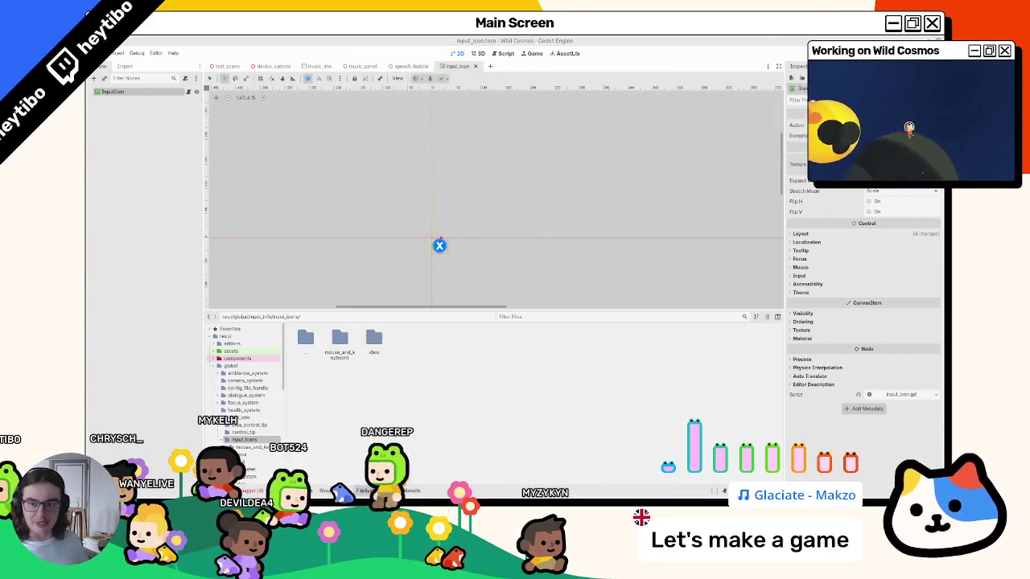
- Set unknown_key.png as InputIcon's default texture and check it in the speech_bubble scene
left_click(406, 354)
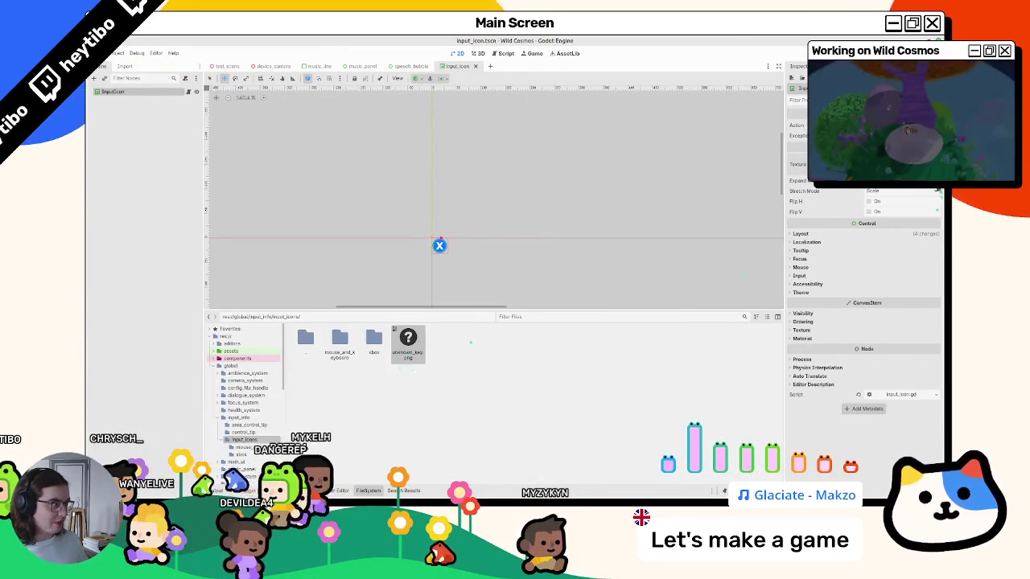
left_click(412, 67)
left_click_drag(440, 70, 451, 68)
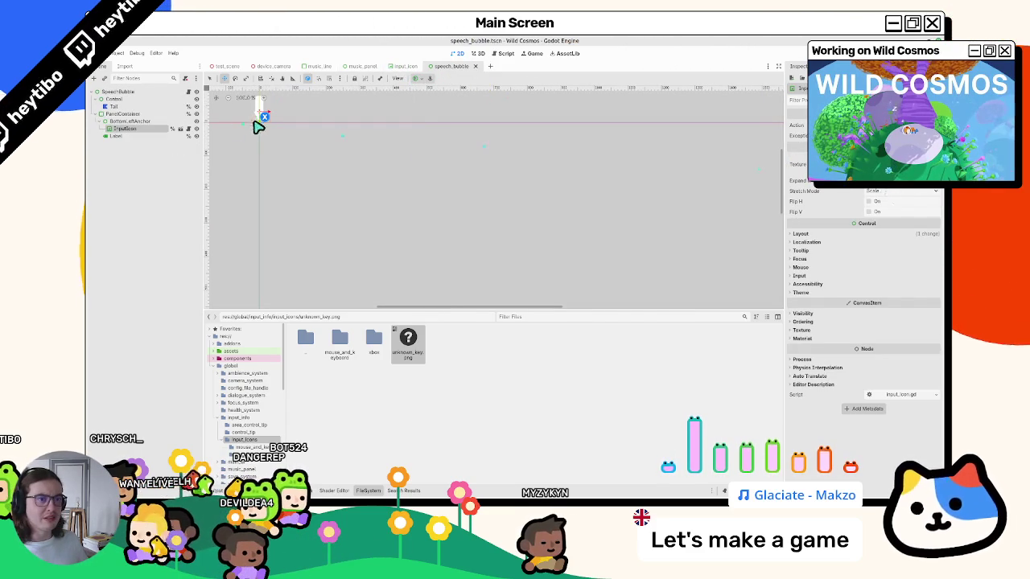
left_click(180, 130)
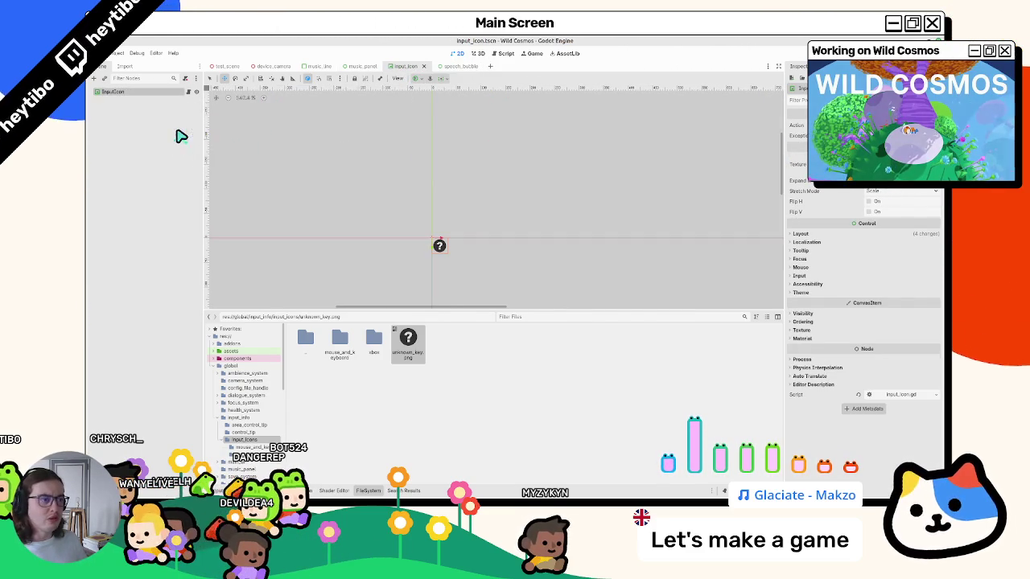
left_click(451, 68)
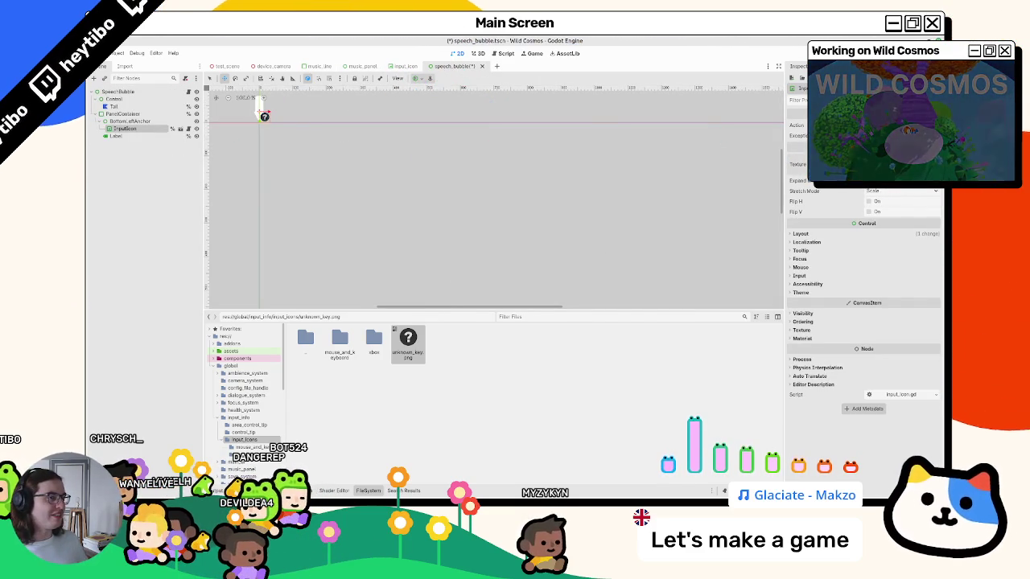
left_click(430, 68)
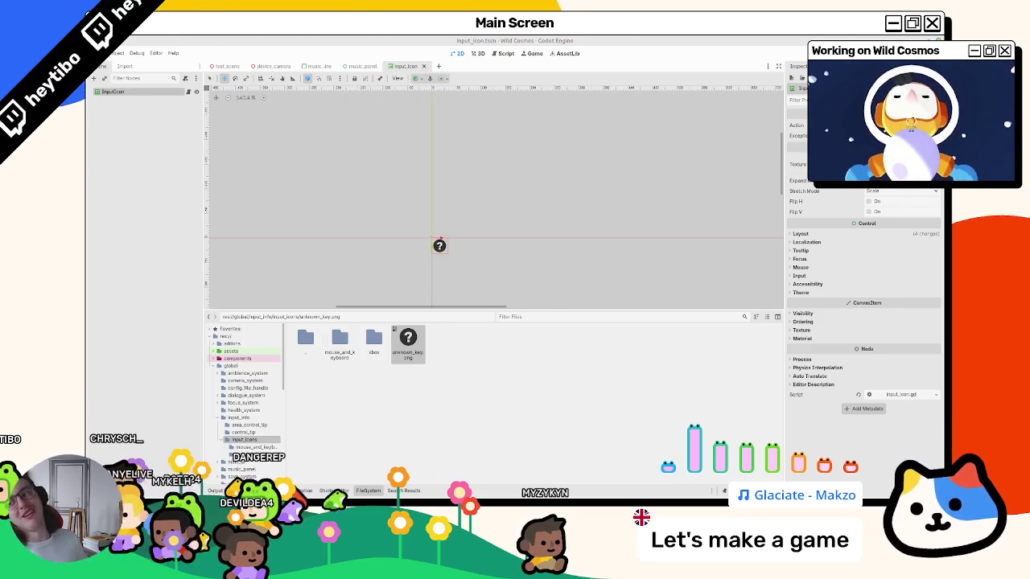
key("ctrl+shift+t")
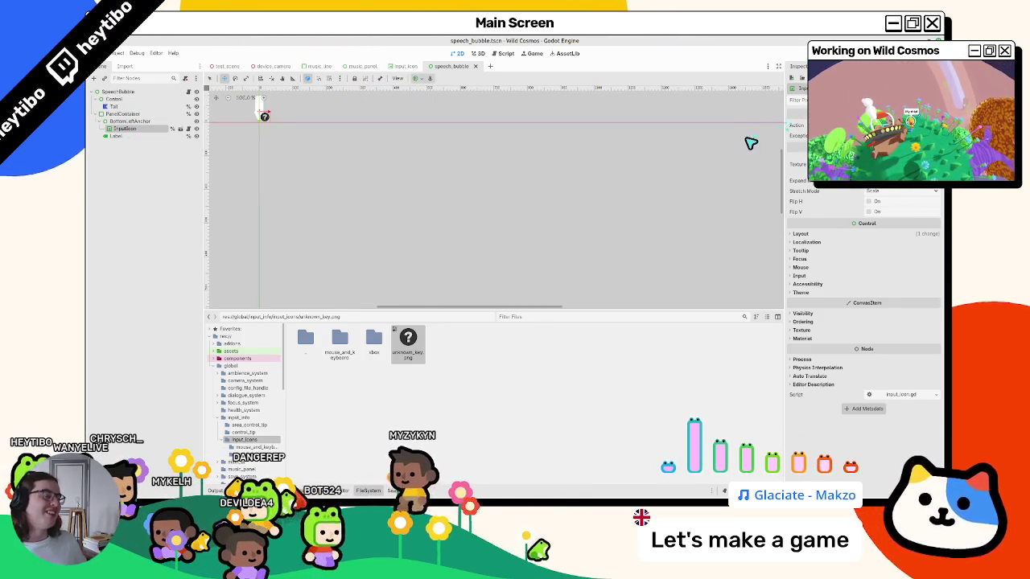
- Check the '?' icon in music_panel and music_line, then close those scenes
left_click(410, 67)
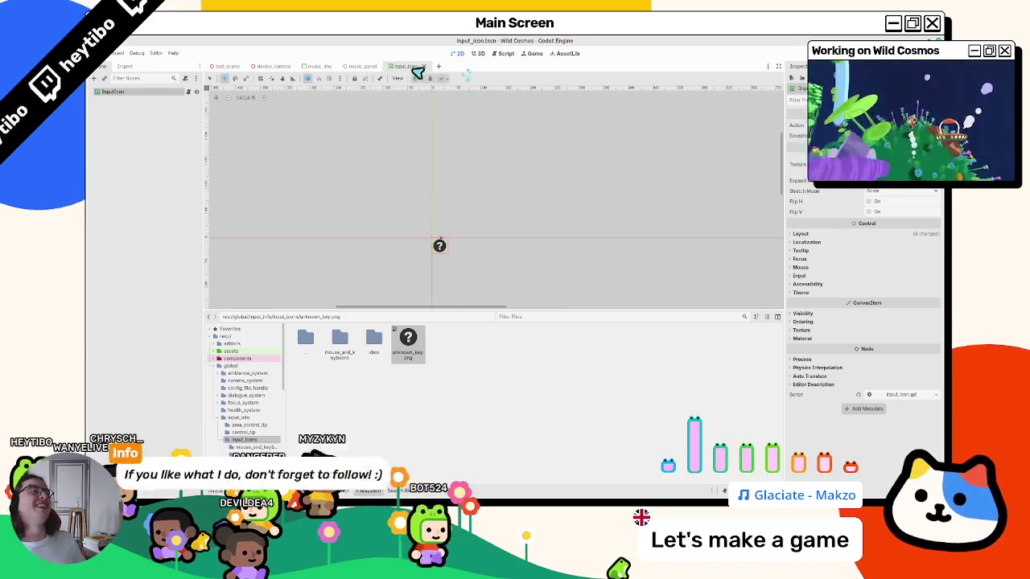
left_click(362, 68)
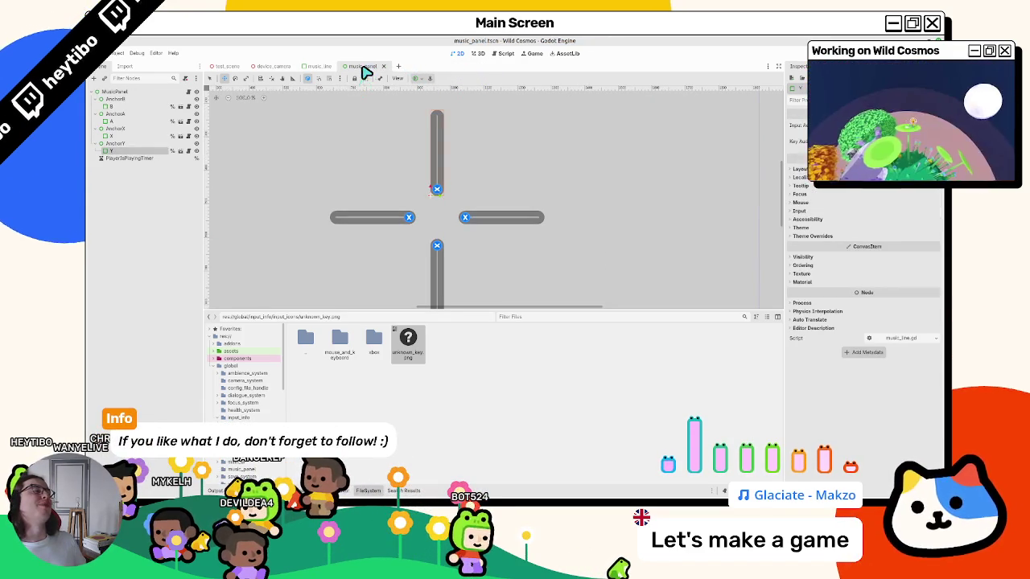
left_click(181, 152)
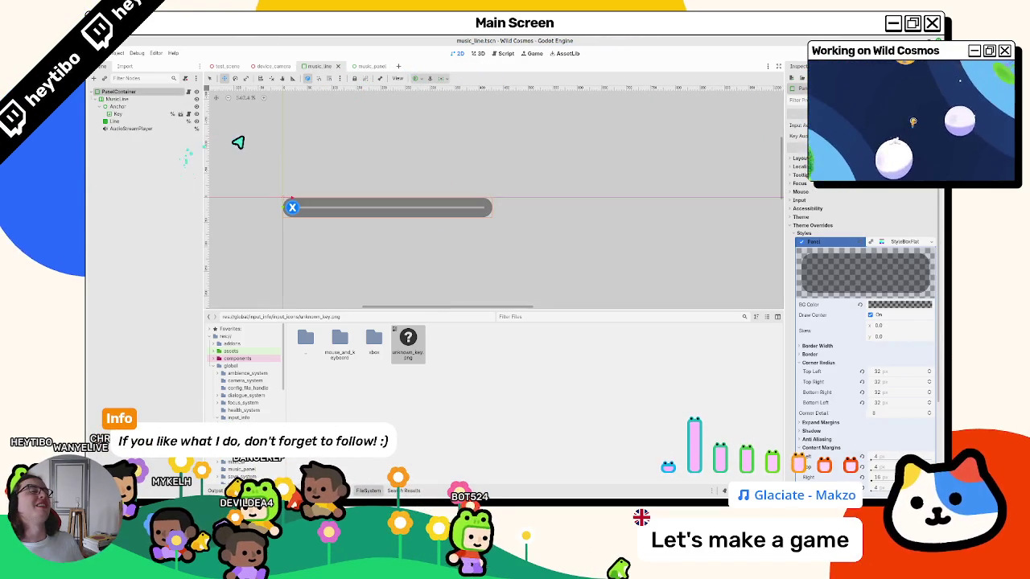
left_click(145, 115)
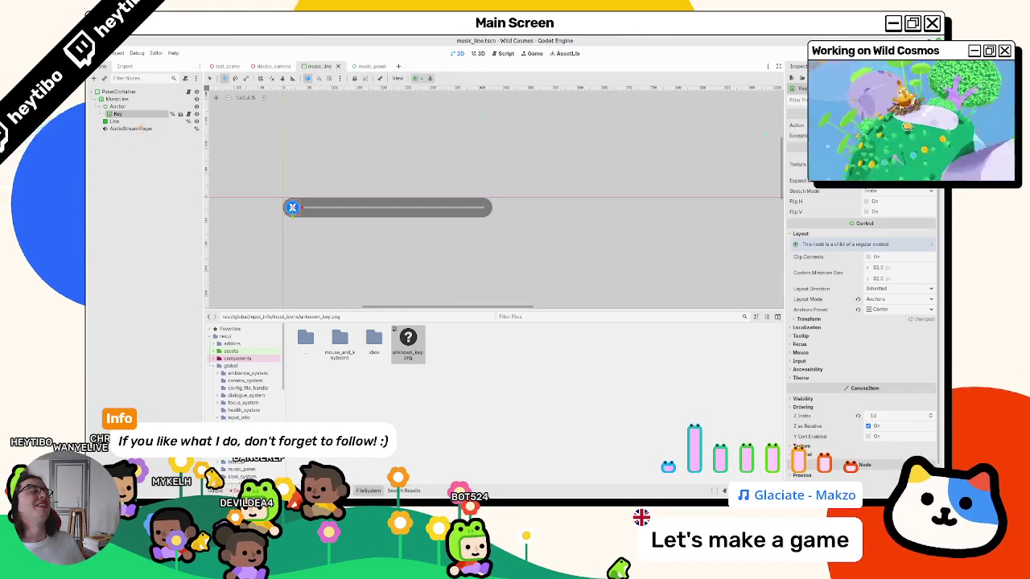
key("ctrl+shift+Tab")
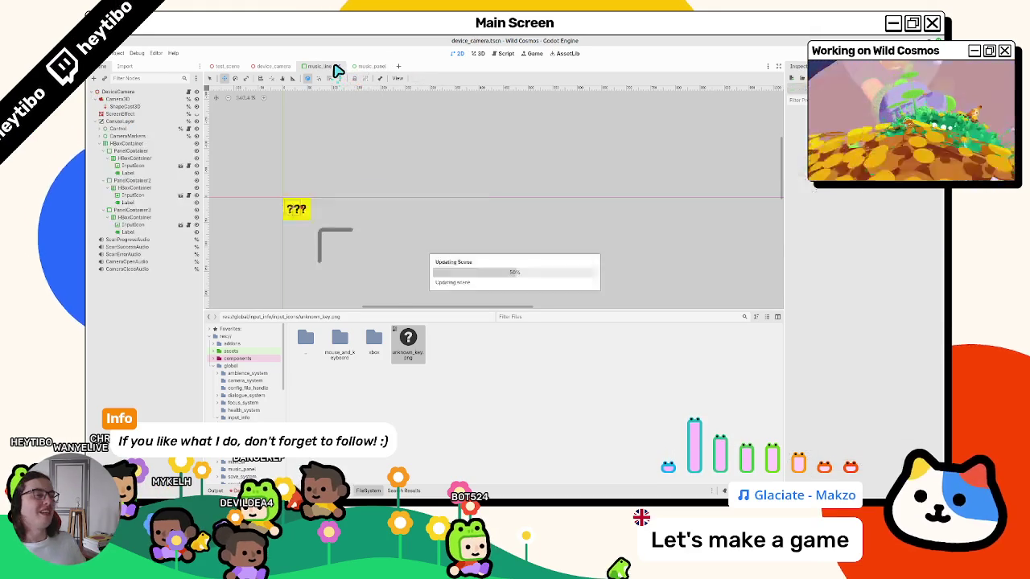
left_click(338, 68)
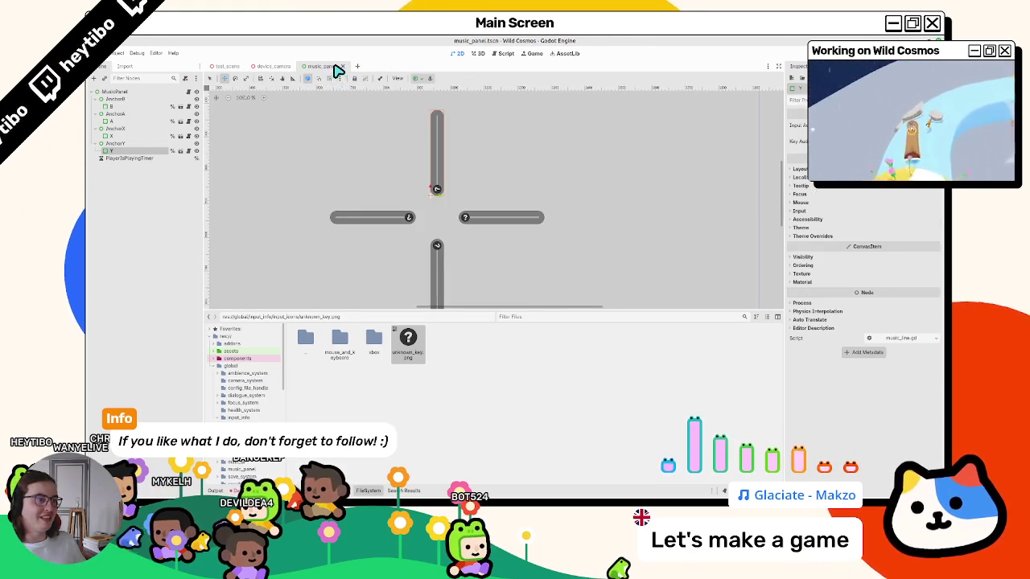
left_click(340, 67)
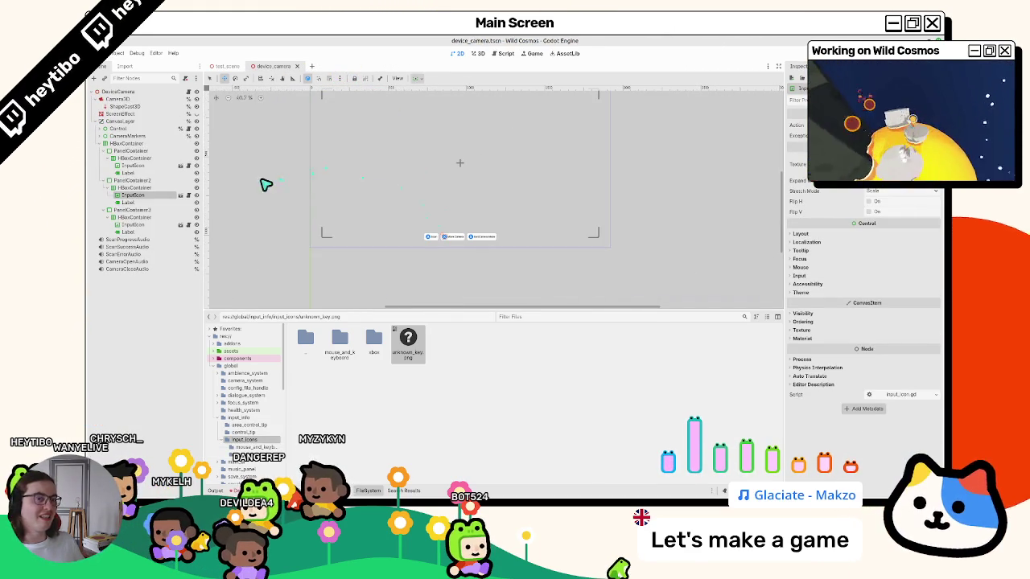
- Assign the icon texture to all three InputIcon nodes in device_camera and save the scene
left_click(133, 224, "ctrl")
left_click(137, 166, "ctrl")
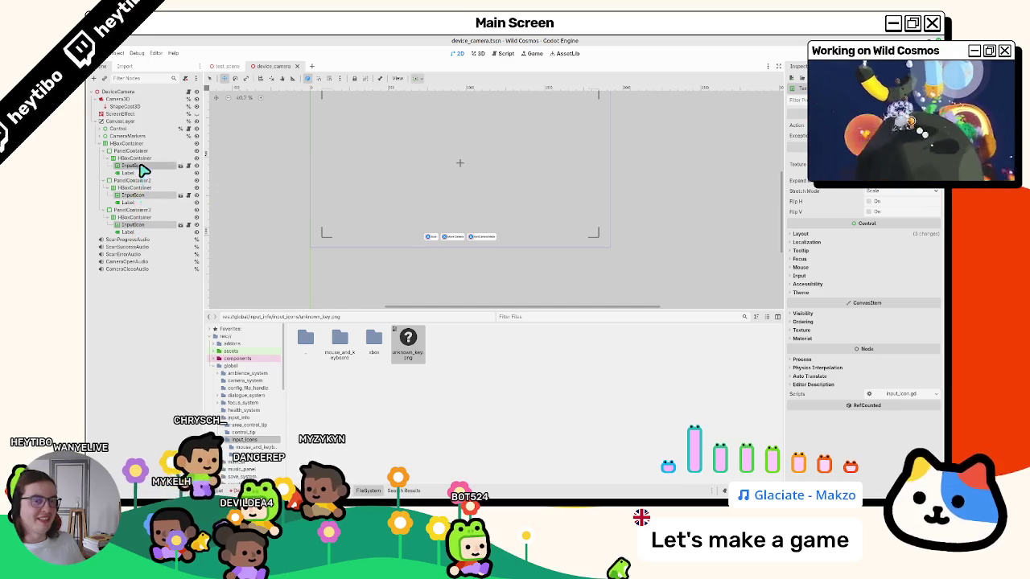
scroll(419, 184, "up", 2)
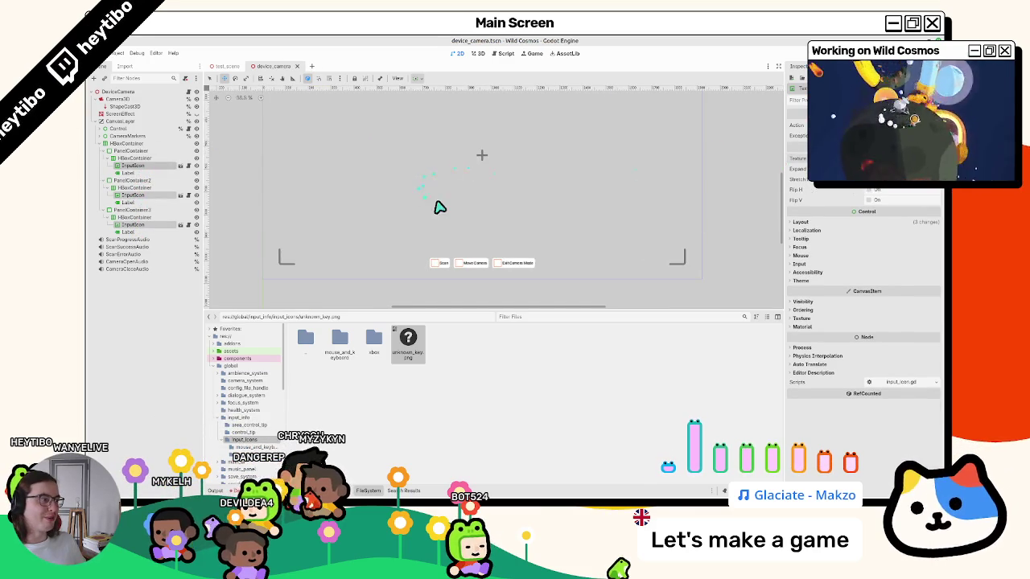
left_click_drag(408, 342, 901, 159)
left_click(877, 165)
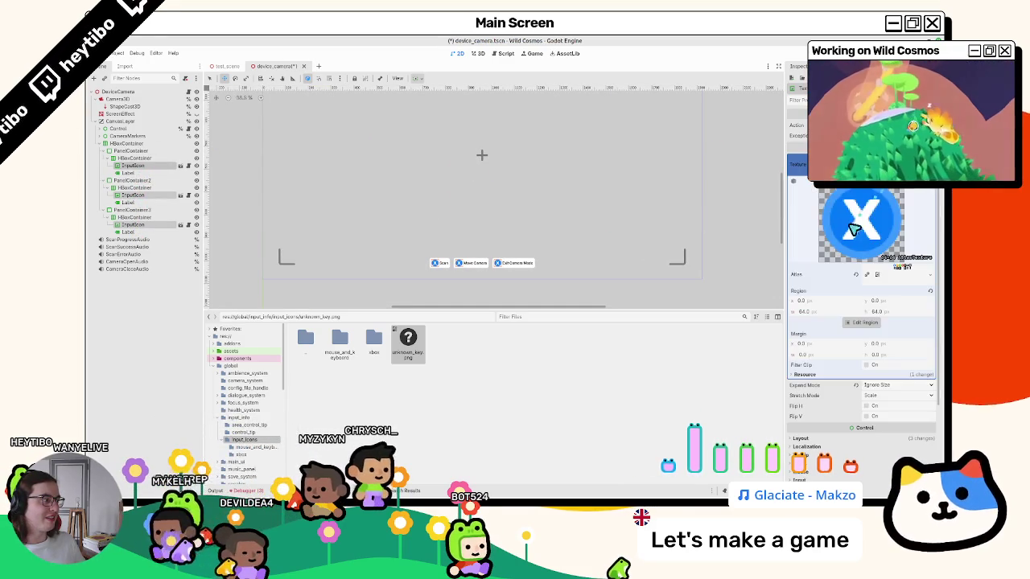
left_click(878, 165)
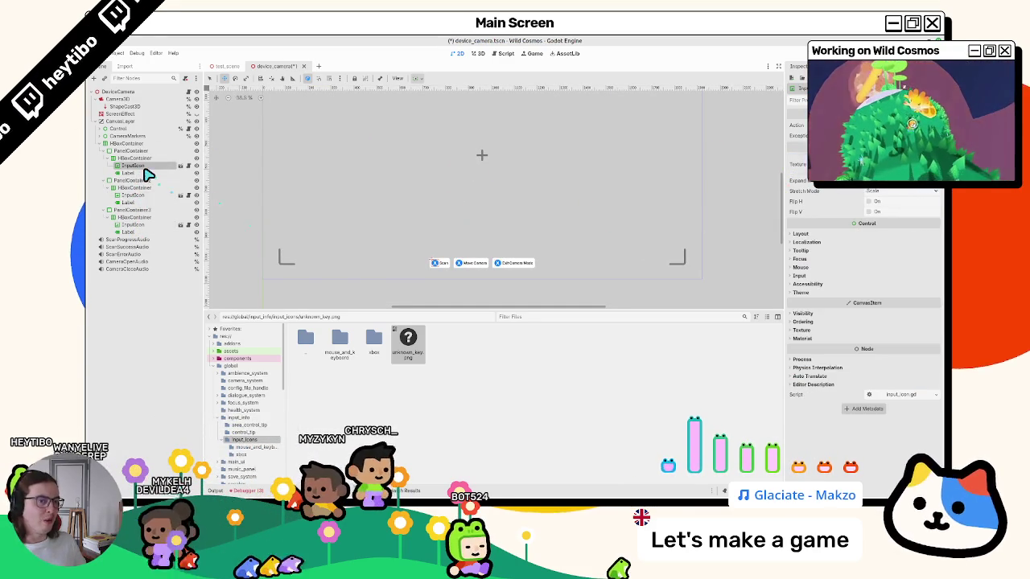
key("ctrl+s")
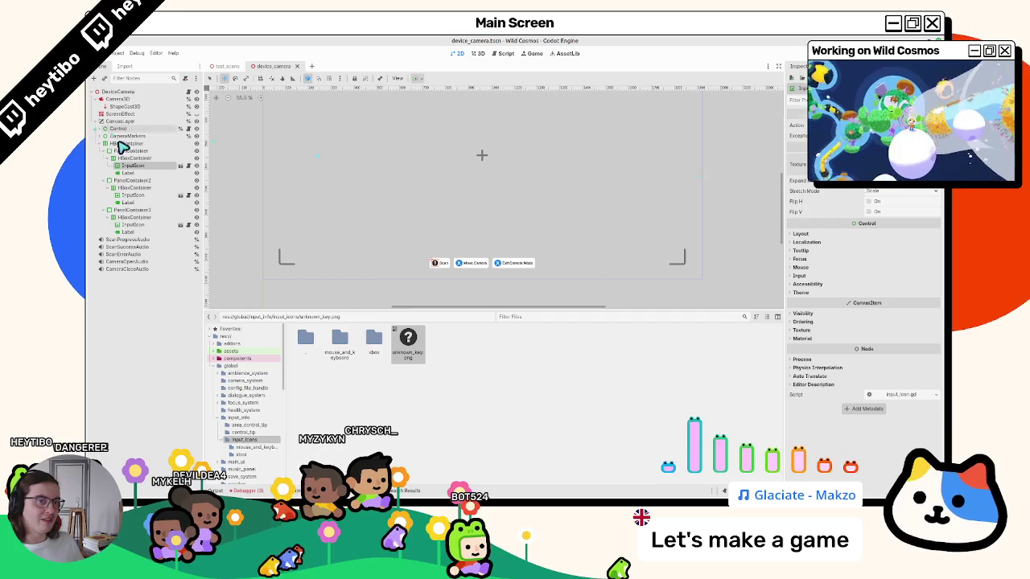
- Review the individual InputIcon nodes, go up to the input_info folder, and close device_camera
left_click(130, 196)
left_click(130, 225, "ctrl")
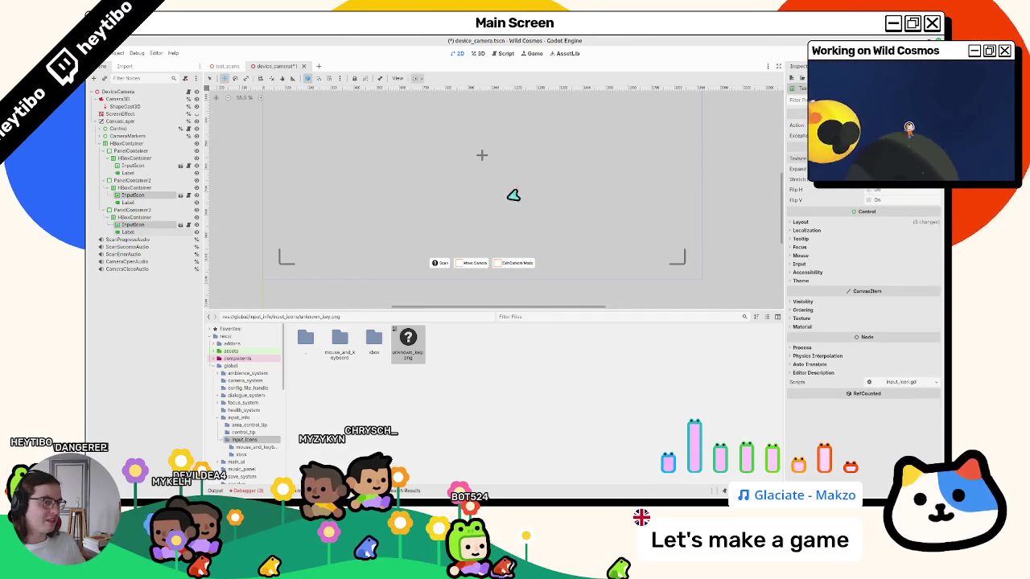
left_click(148, 224, "ctrl")
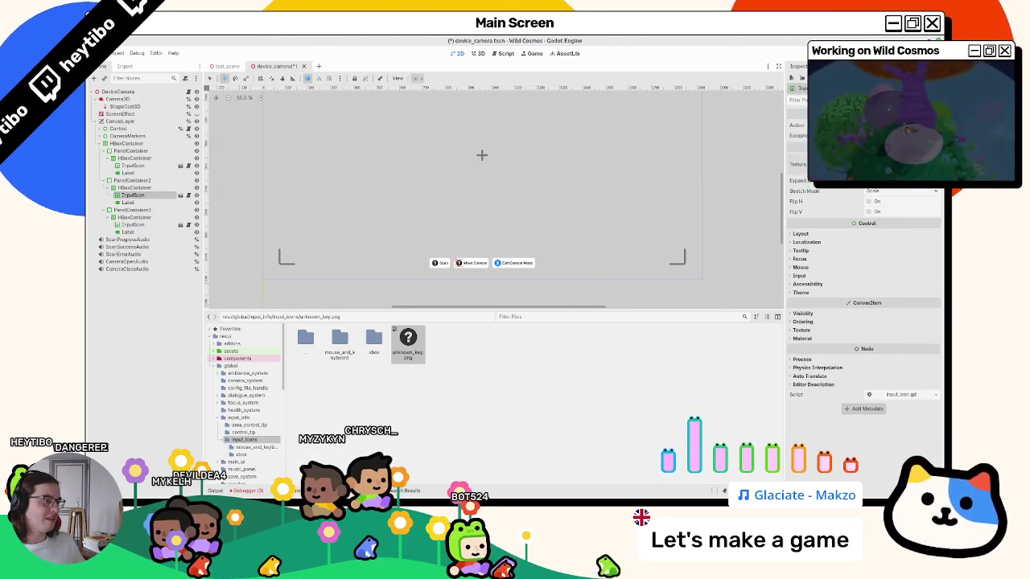
left_click(133, 224)
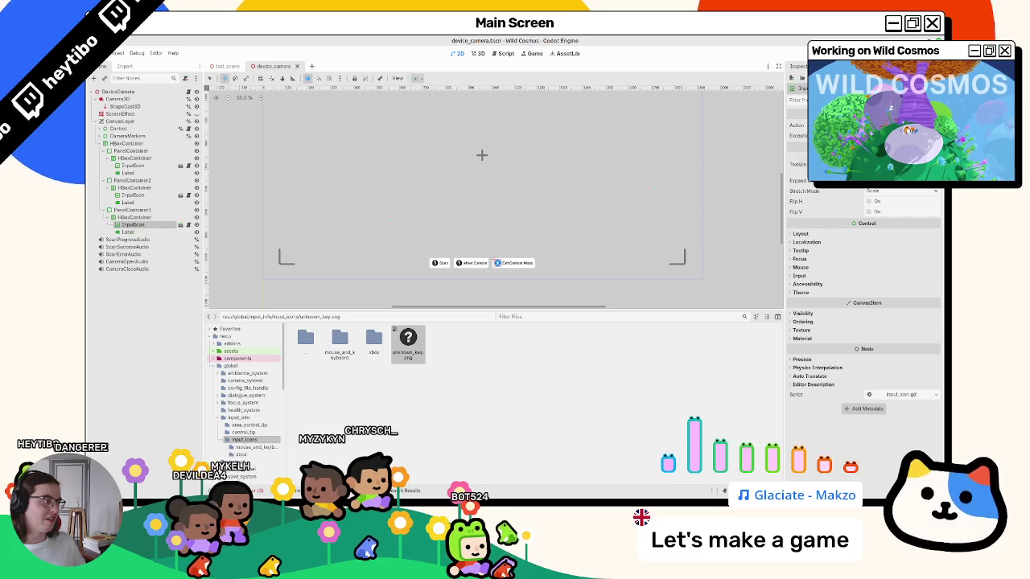
double_click(305, 338)
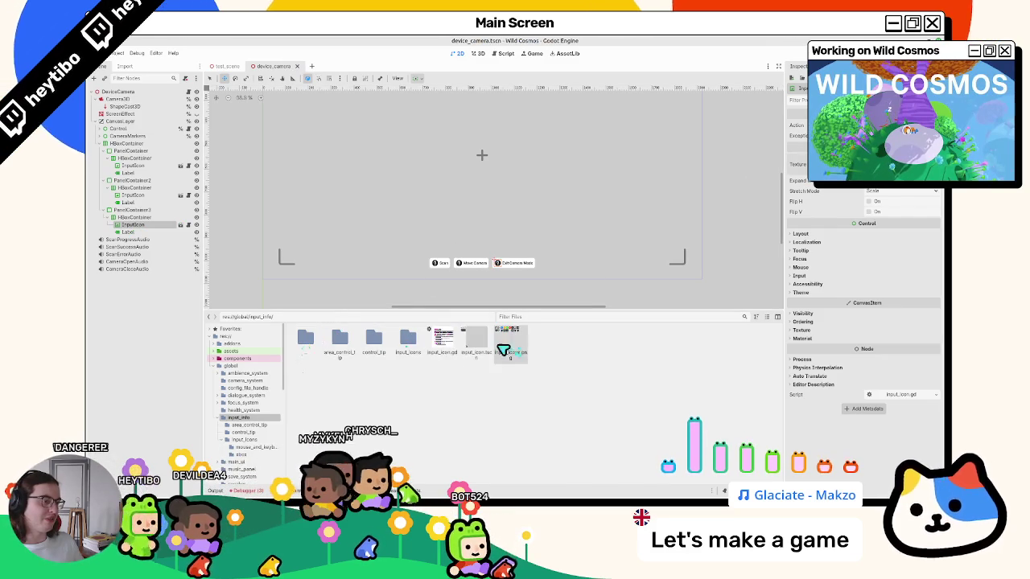
middle_click(277, 71)
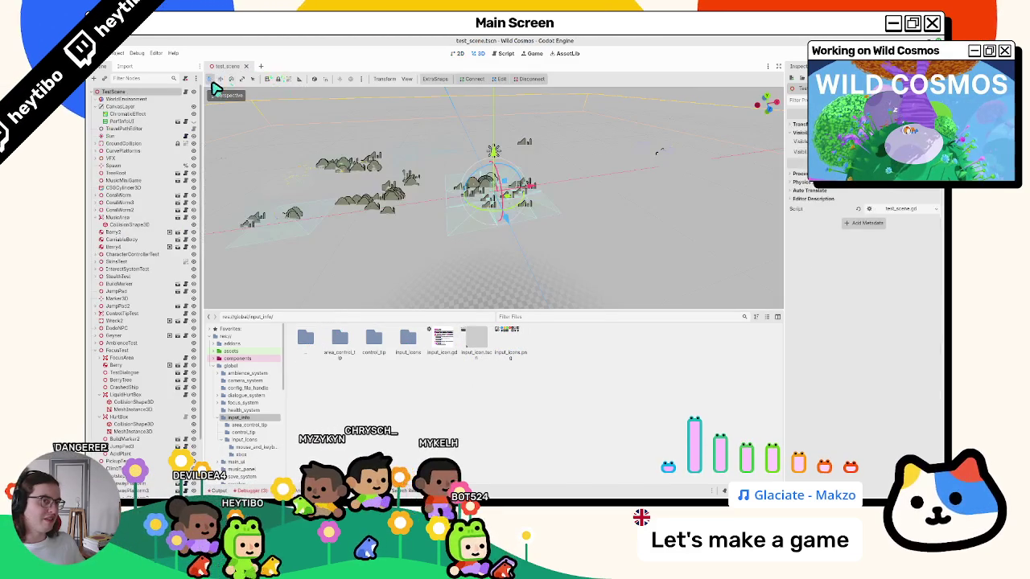
- Close test_scene, then quick-open and review home_message.tscn and tip_ui.tscn
middle_click(231, 70)
key("ctrl+shift+o")
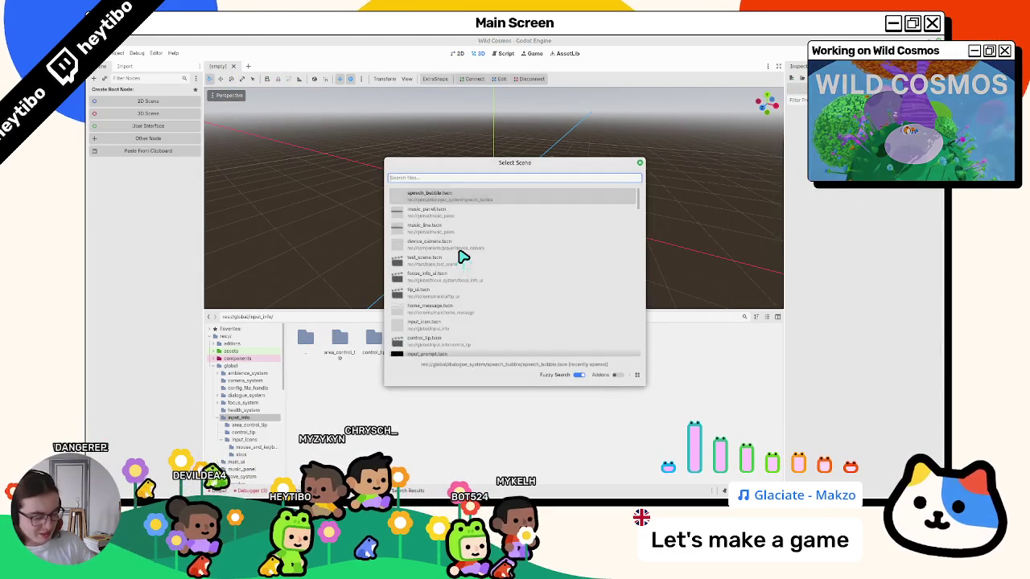
type("home_me")
key("Return")
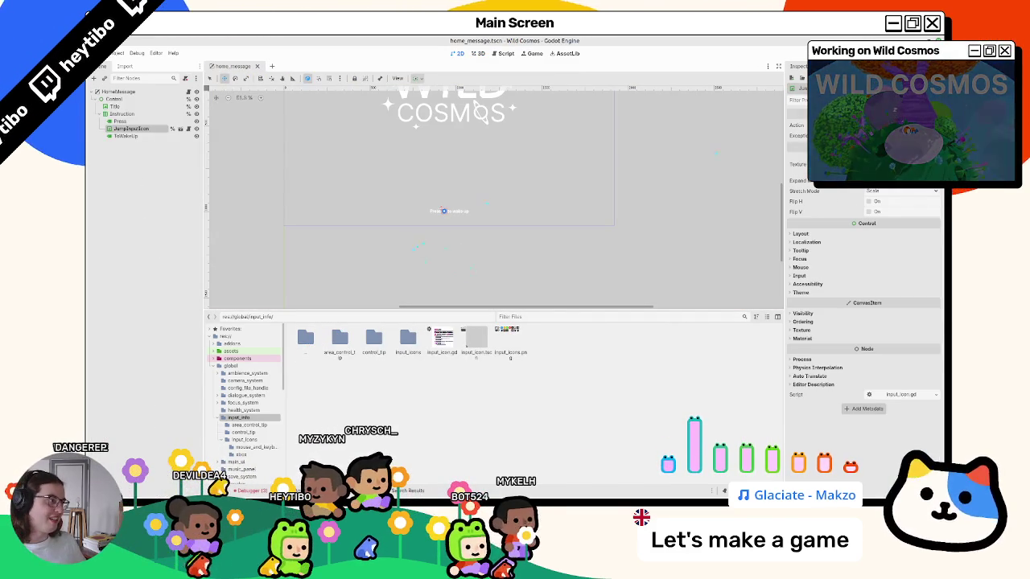
middle_click(240, 69)
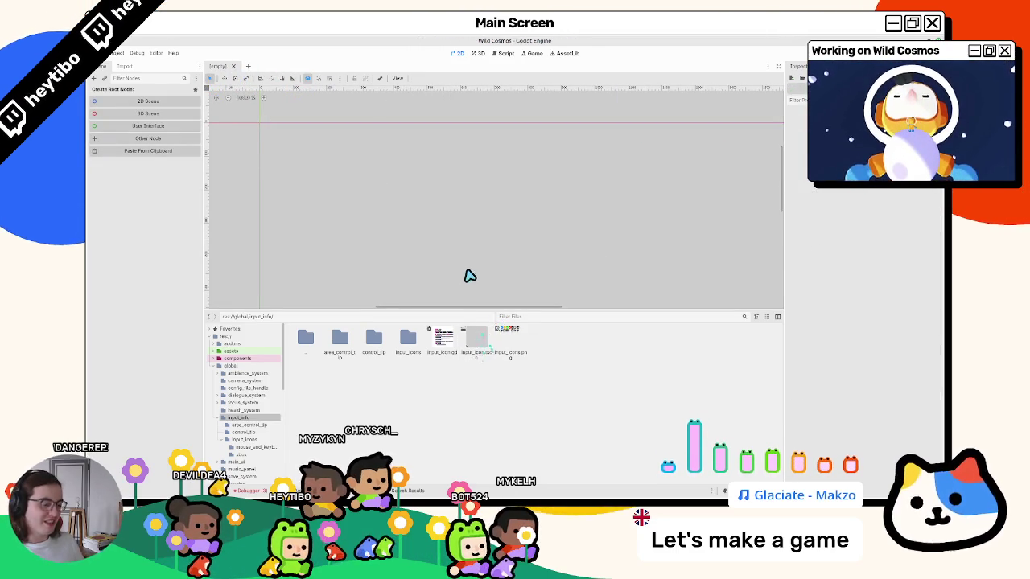
key("ctrl+shift+o")
type("tip_ui")
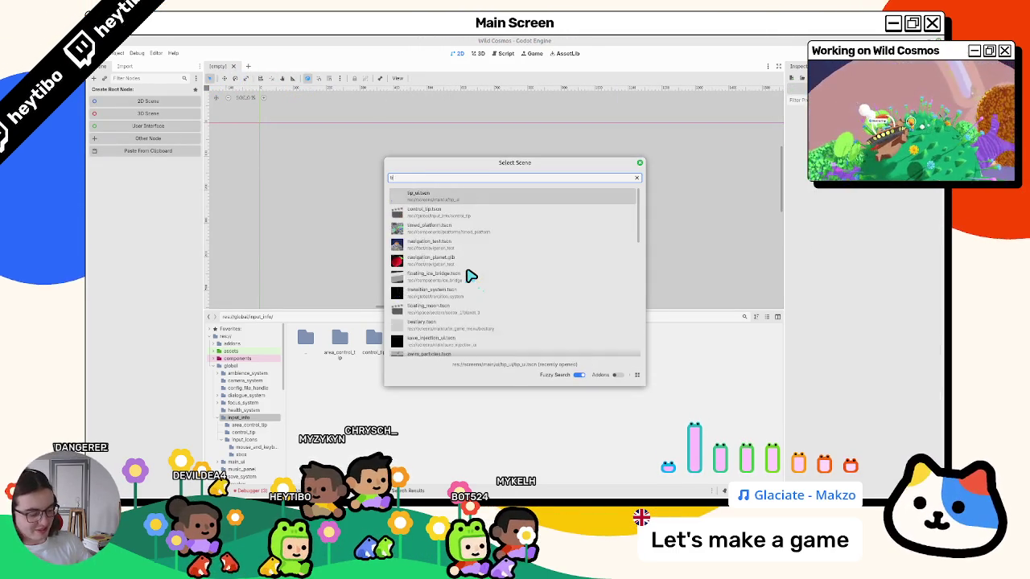
key("Return")
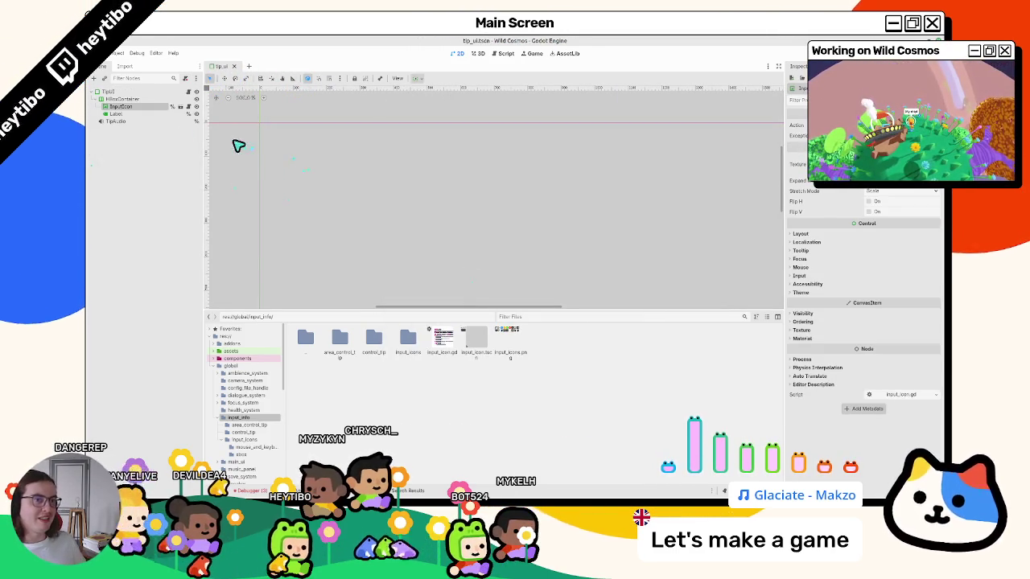
scroll(395, 292, "down", 3)
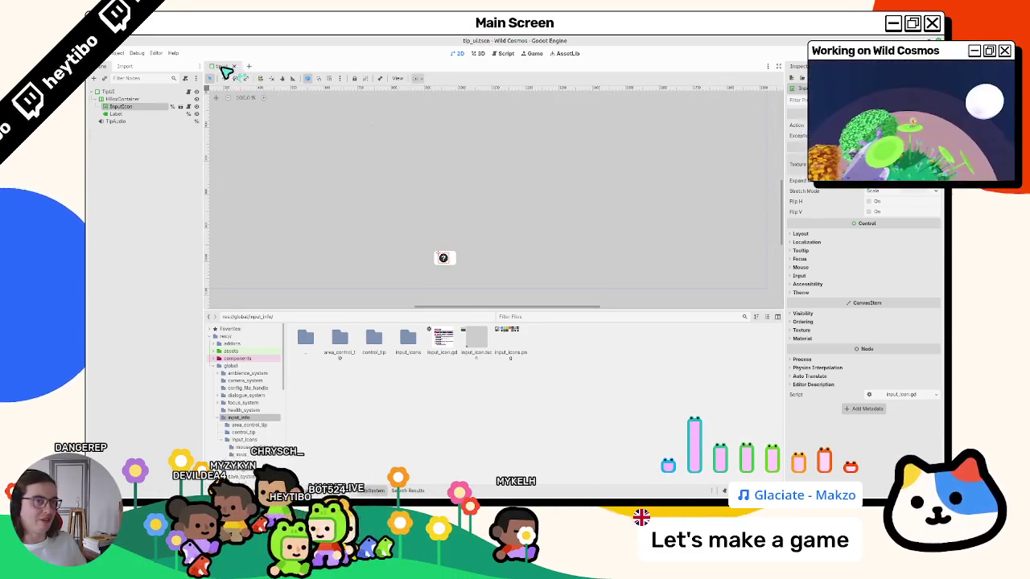
left_click(233, 66)
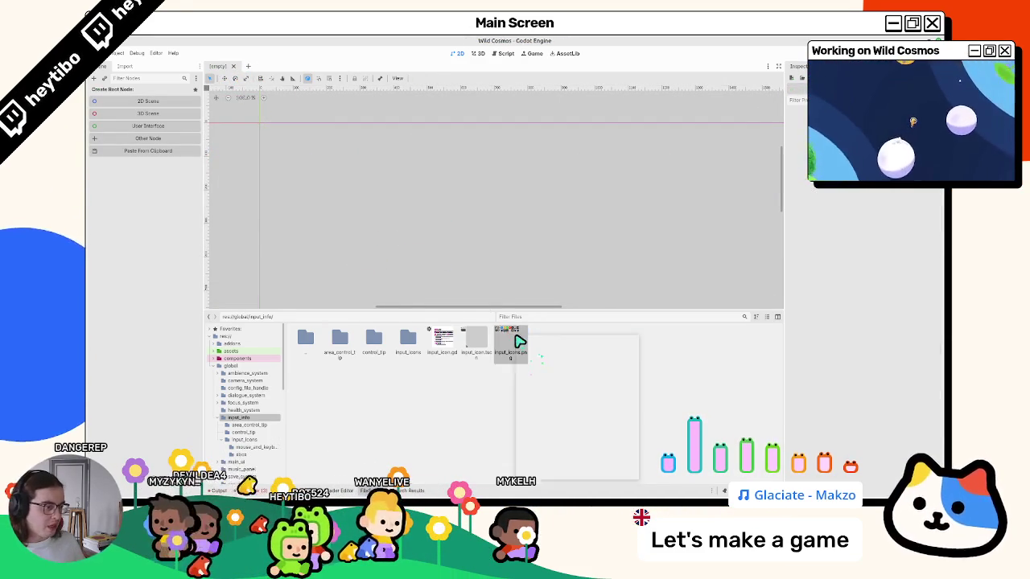
- Use View Owners on input_icons.png to inspect focus_info_ui's InputIcon node
right_click(518, 341)
left_click(520, 362)
double_click(435, 226)
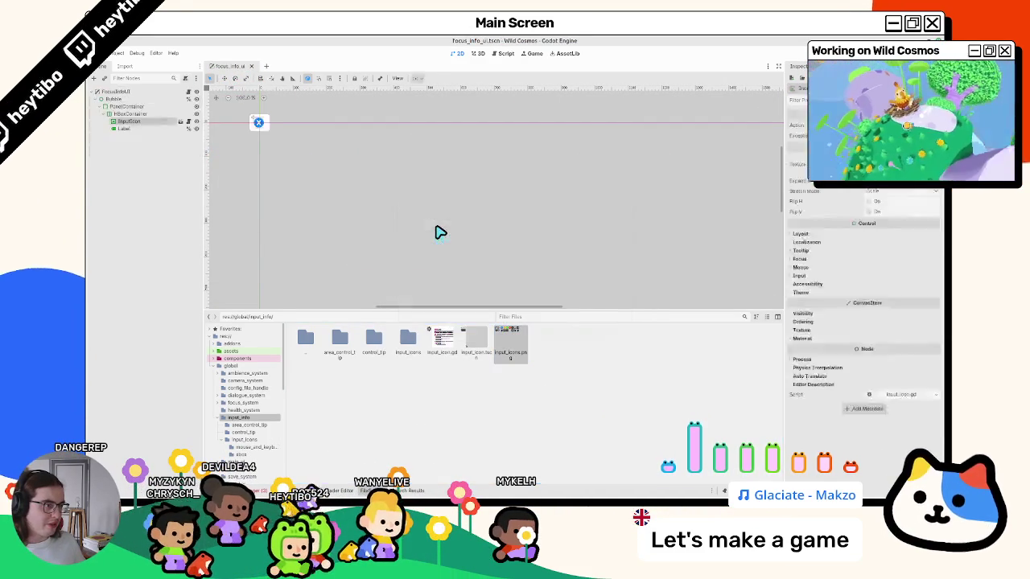
left_click(129, 120)
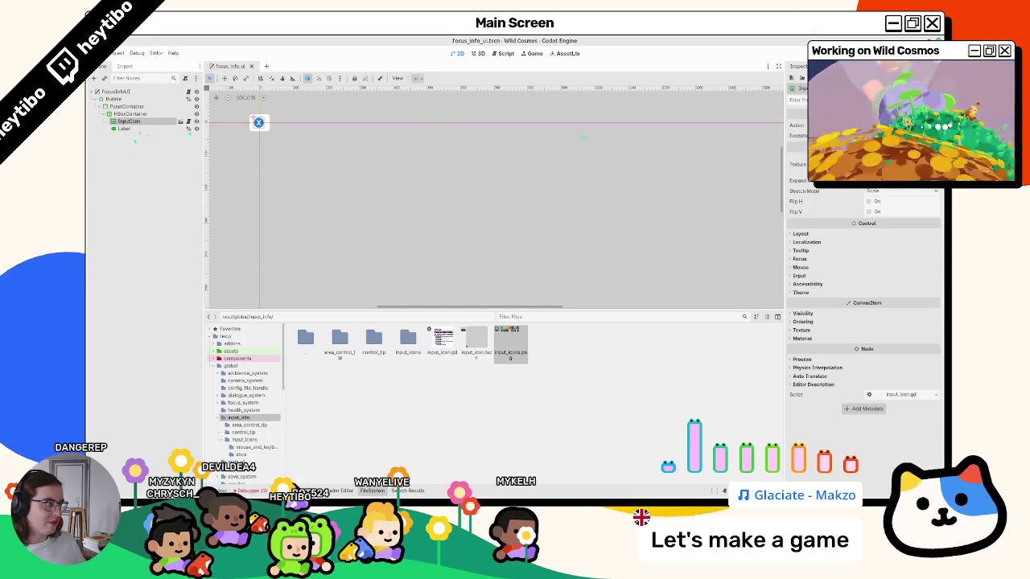
left_click(251, 66)
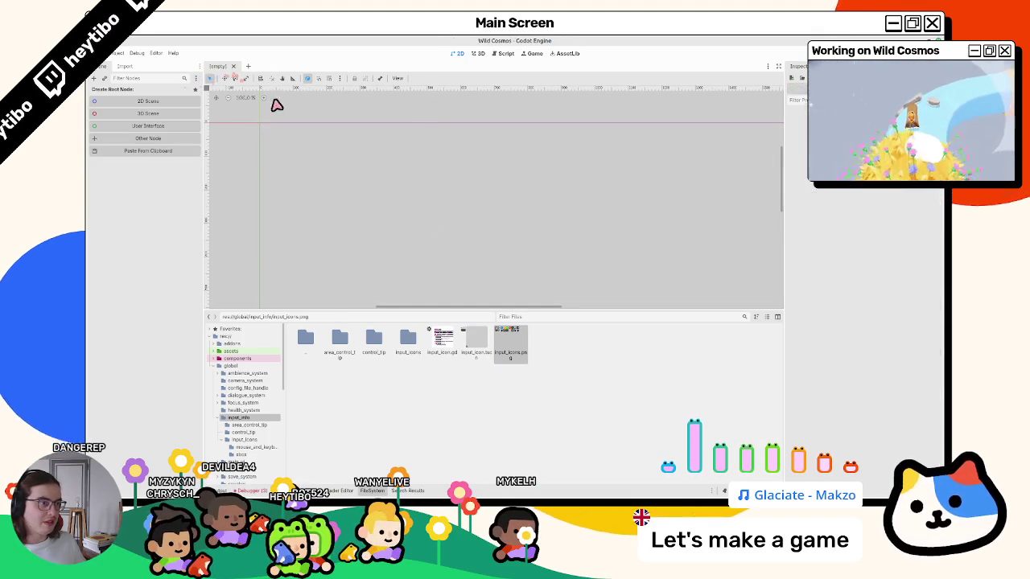
- Open input_prompt_button.tscn from the owners of input_icons.png and view its script
right_click(512, 352)
left_click(536, 373)
double_click(419, 226)
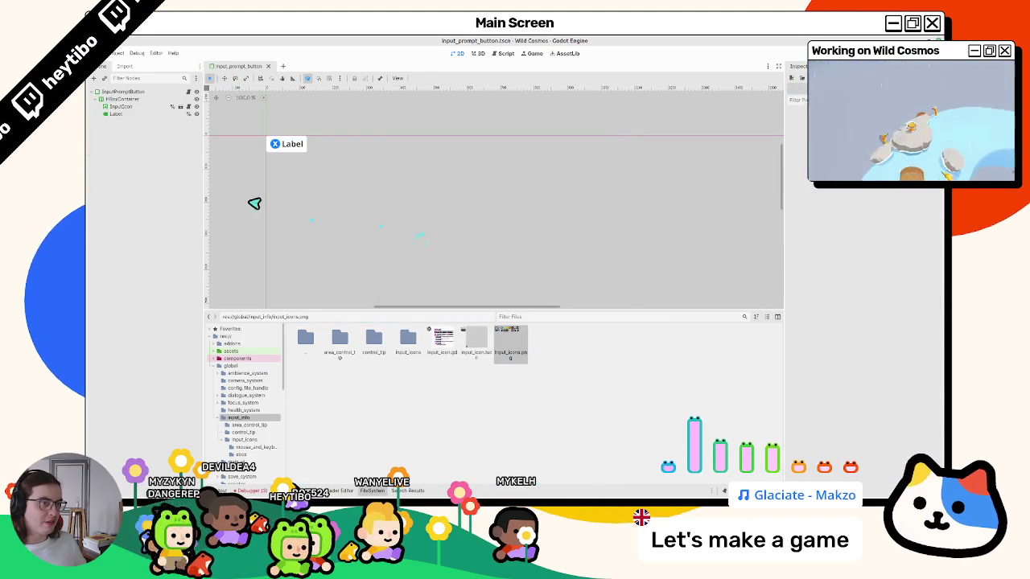
left_click(141, 108)
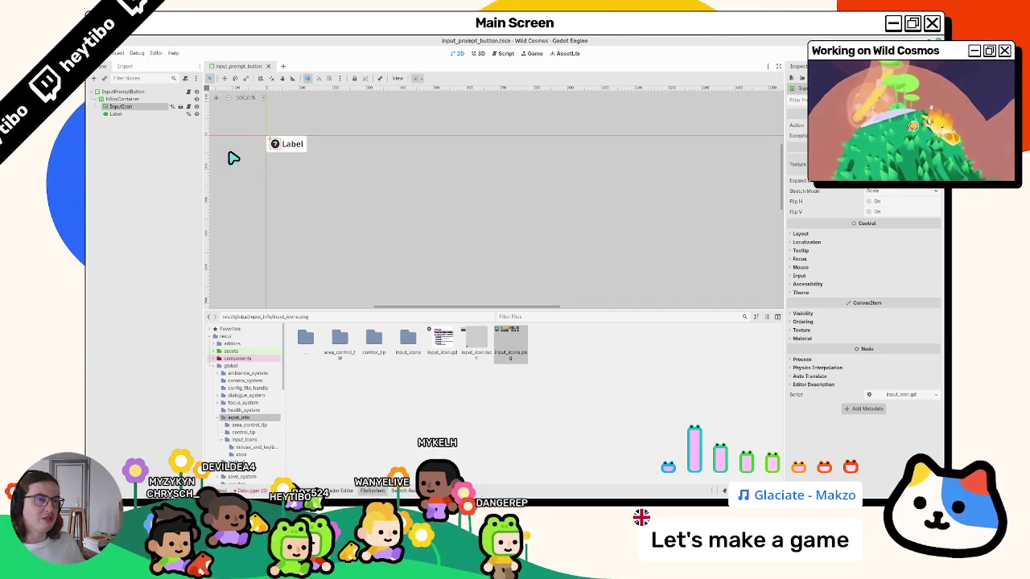
left_click(191, 92)
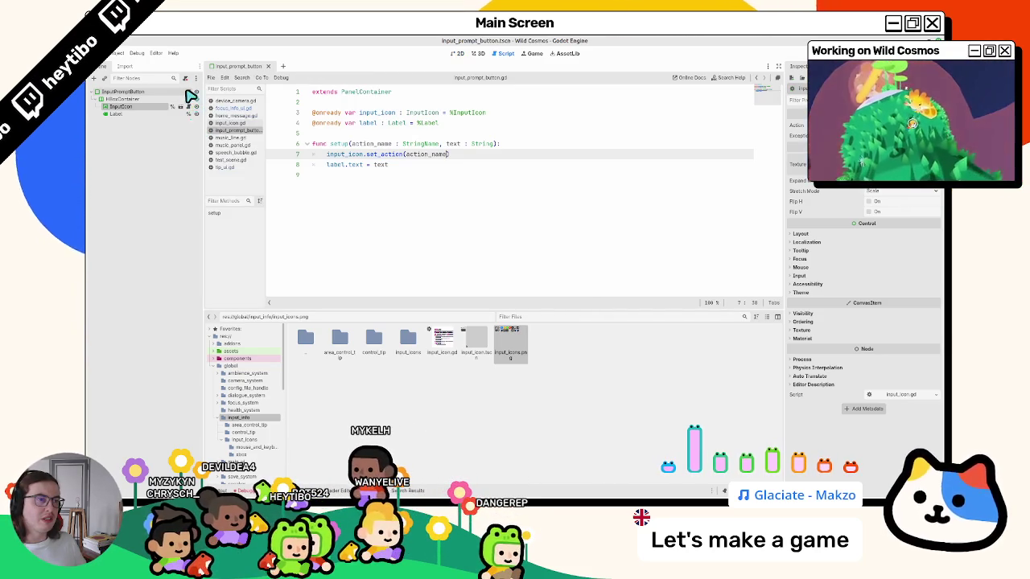
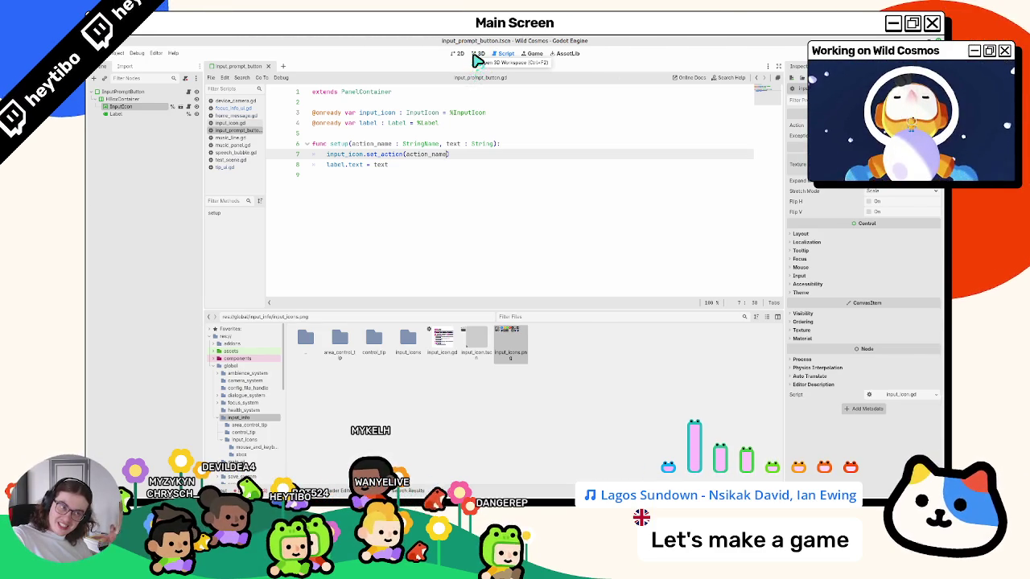
- Show the InputPromptButton scene in 2D and open its script
left_click(457, 53)
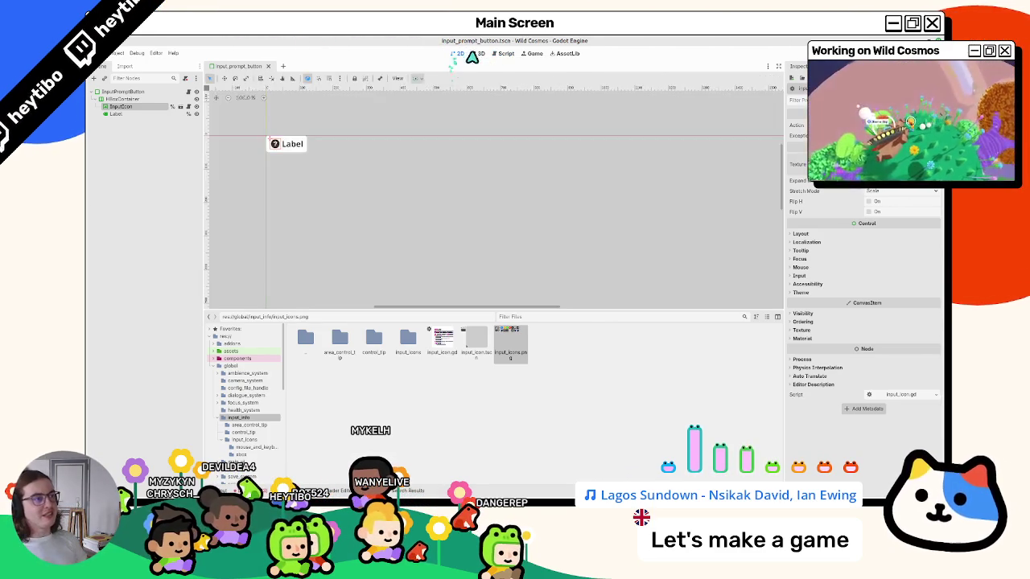
left_click(161, 91)
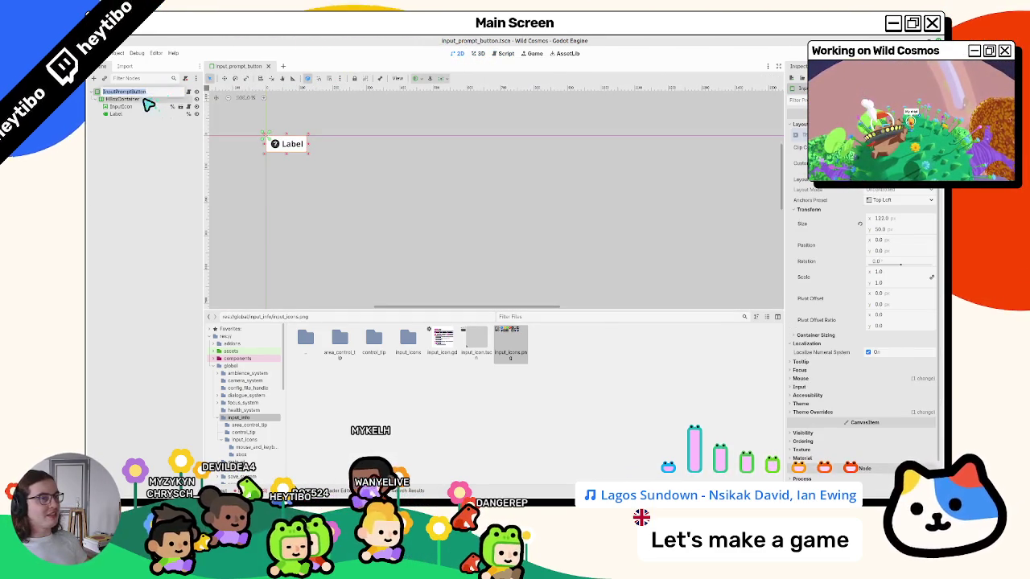
left_click(188, 92)
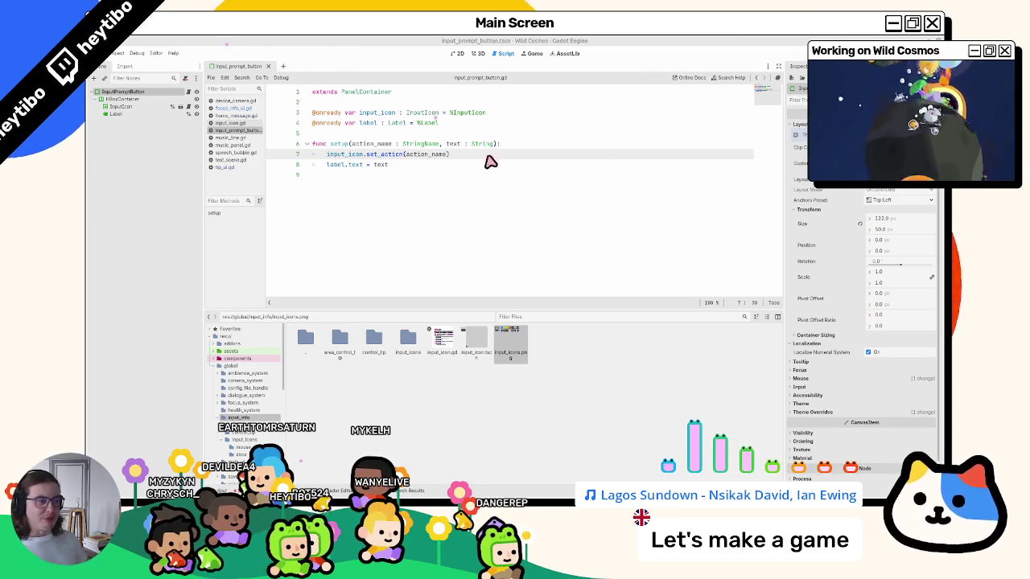
- Open cutscene_placeholder from input_icons.png's owners, inspect its InputIcon texture, then close it
right_click(509, 342)
left_click(536, 363)
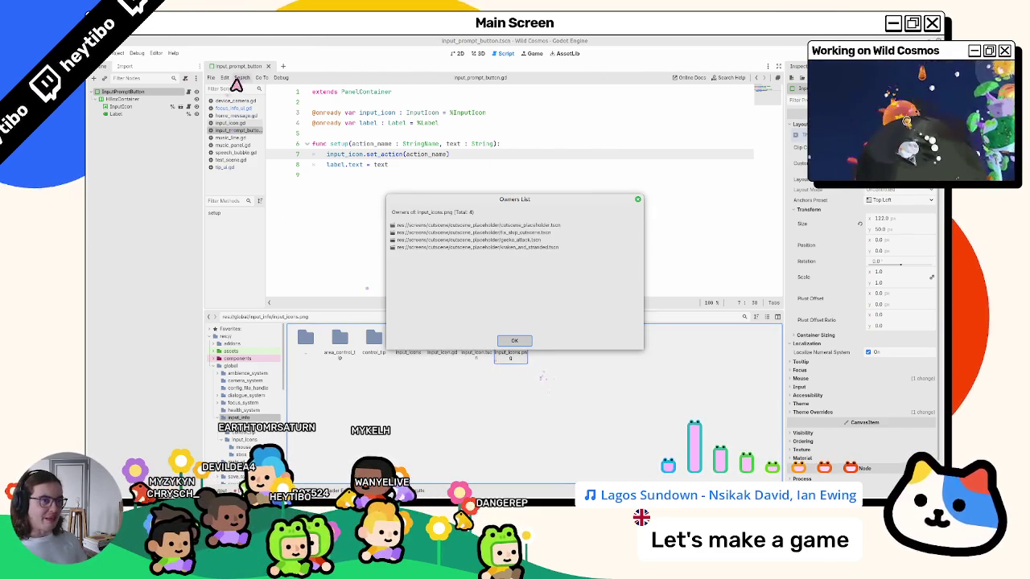
double_click(518, 228)
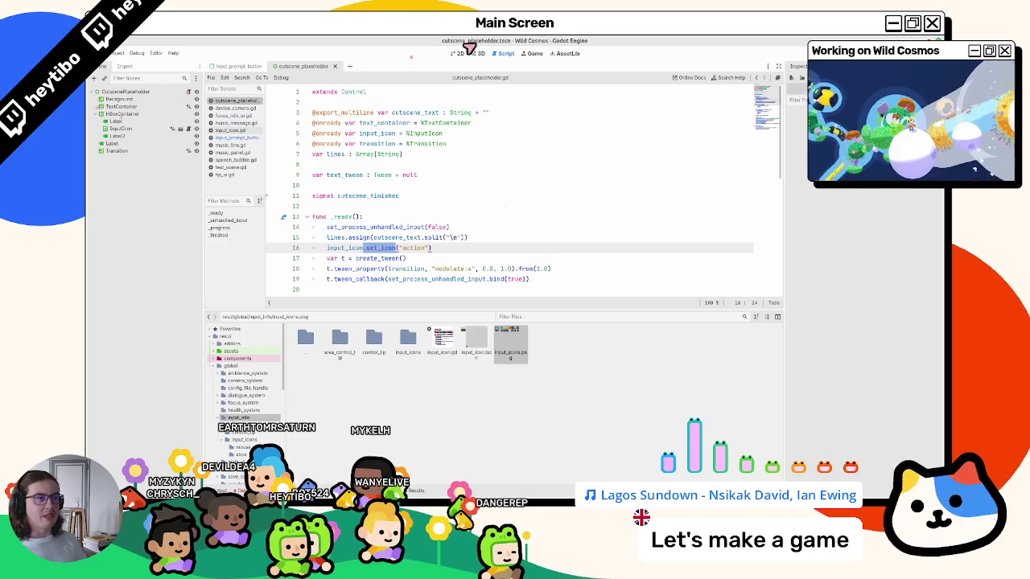
left_click(459, 53)
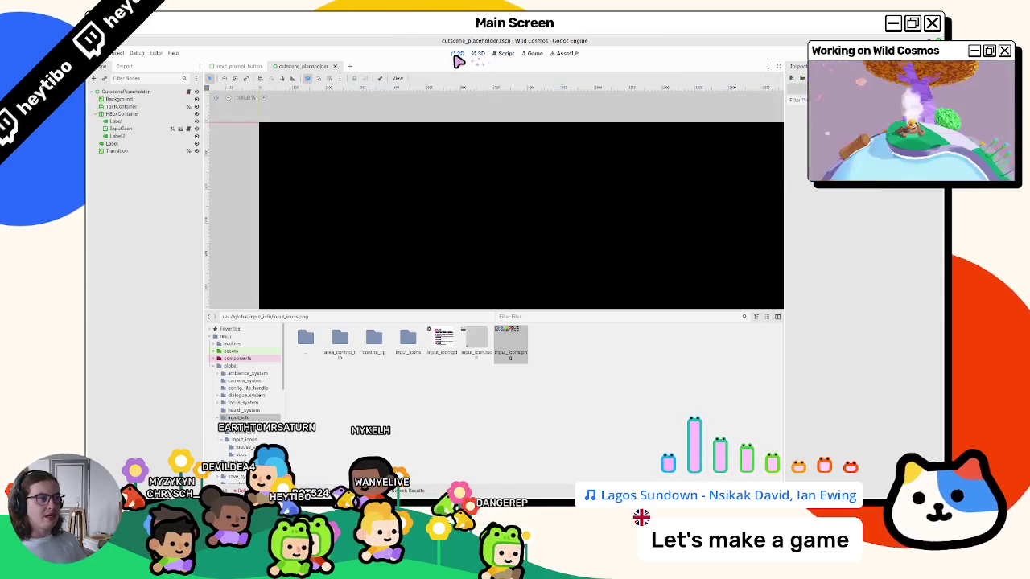
left_click(128, 147)
left_click(129, 151)
left_click(124, 91)
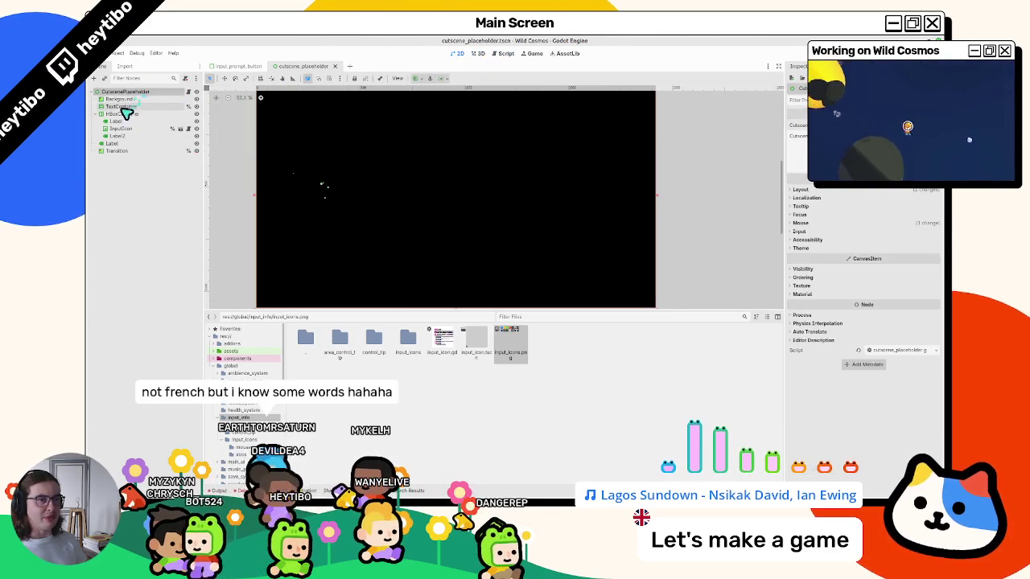
left_click(126, 136)
left_click(128, 129)
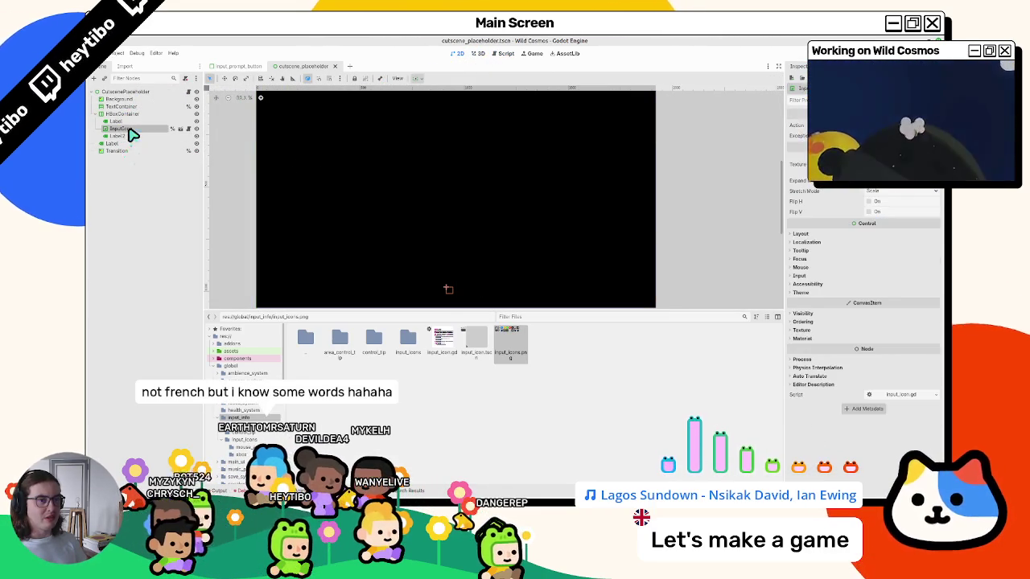
left_click(335, 66)
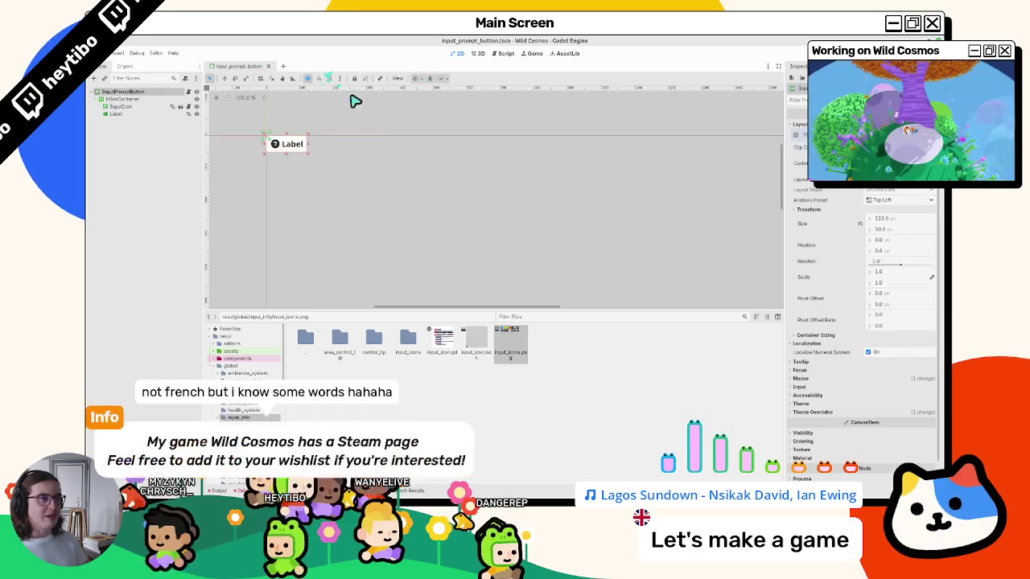
- Open fix_ship_cutscene.tscn from the input_icons.png Owners List
right_click(516, 340)
left_click(531, 361)
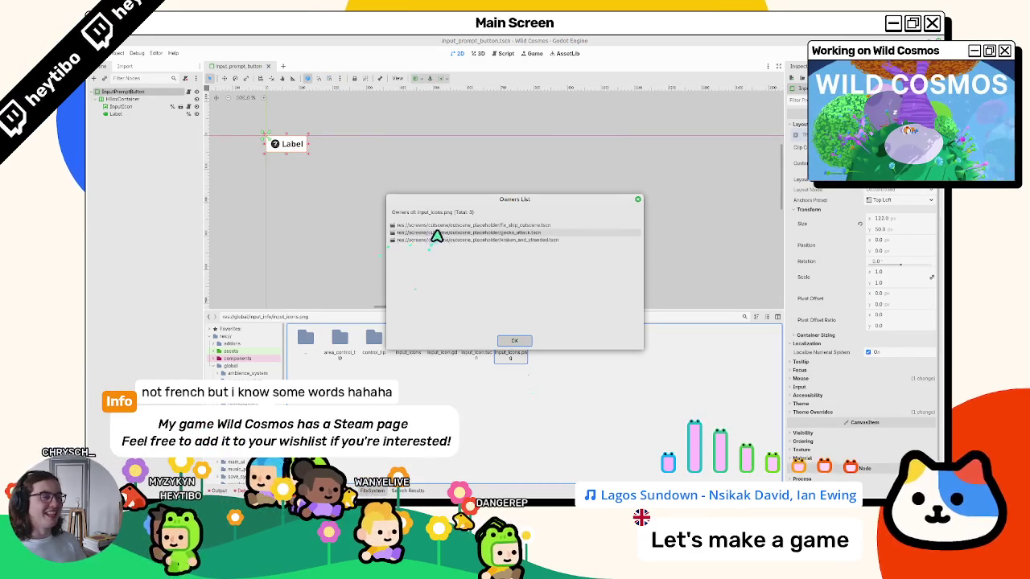
double_click(433, 301)
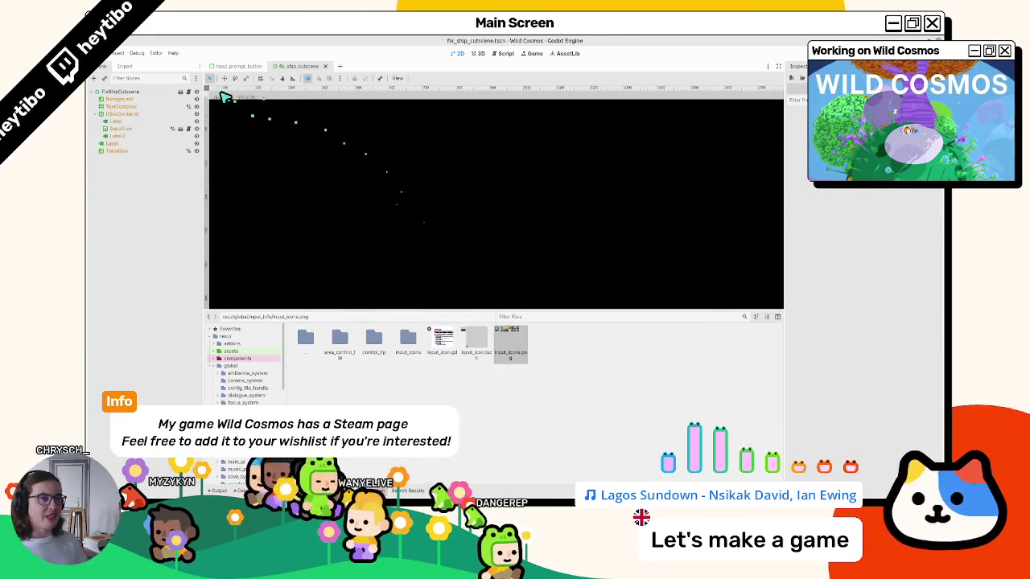
- Update fix_ship_cutscene's InputIcon node, then close the scene
left_click(132, 136)
left_click(131, 130)
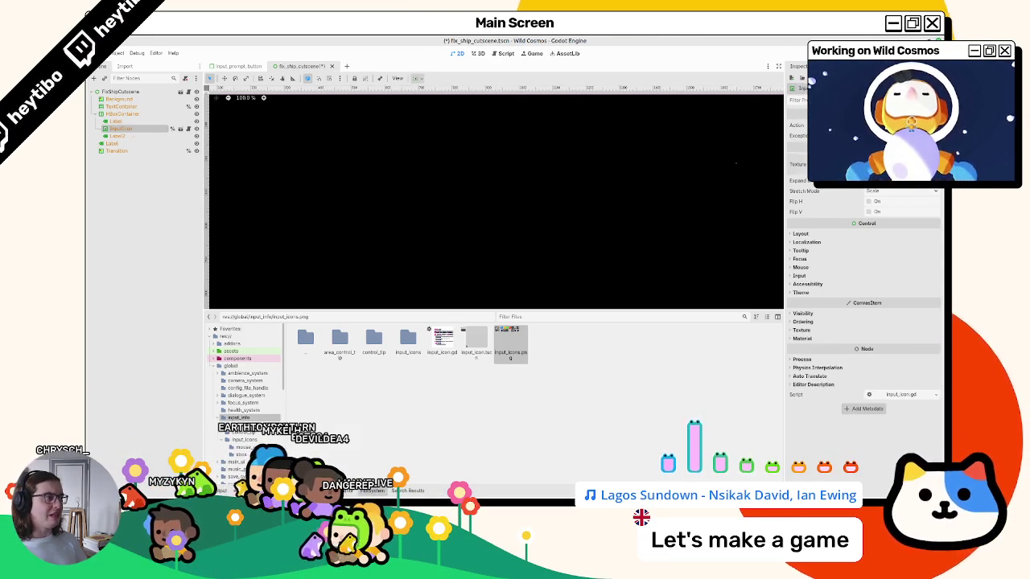
key("ctrl+shift+w")
- Confirm input_icons.png is now used only by gecko_attack and kraken_and_stranded
right_click(519, 326)
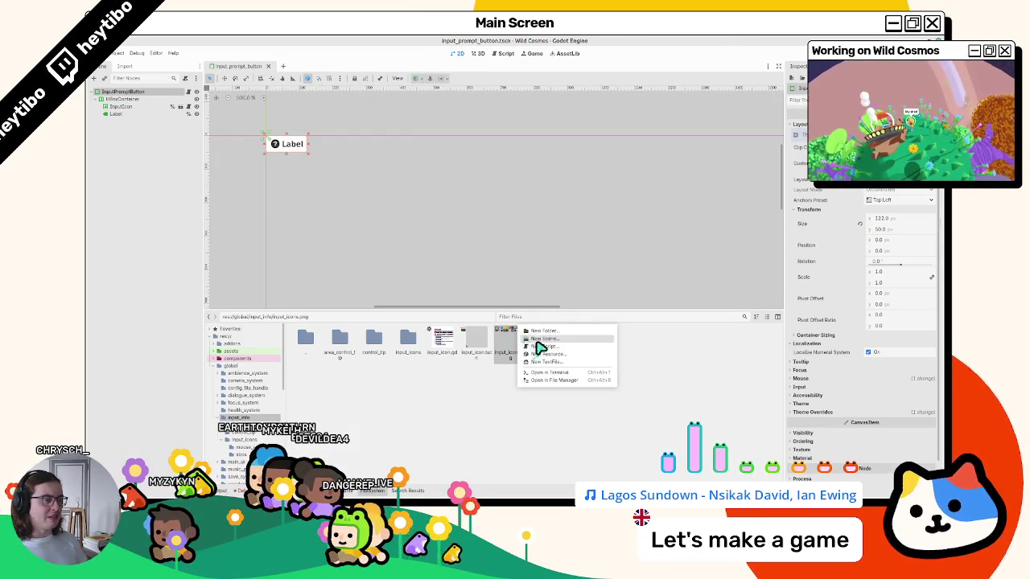
right_click(498, 334)
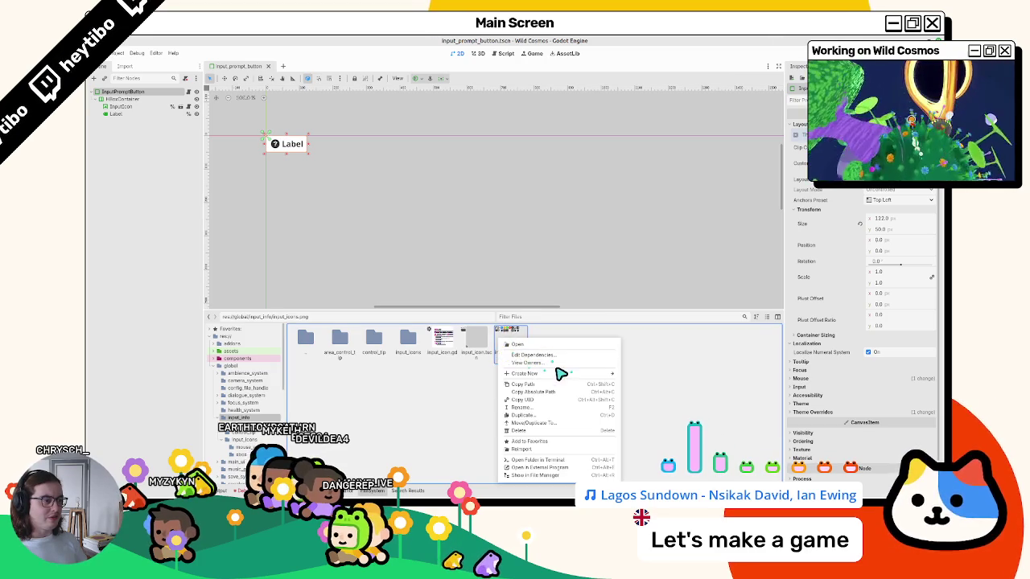
left_click(561, 371)
left_click(480, 226)
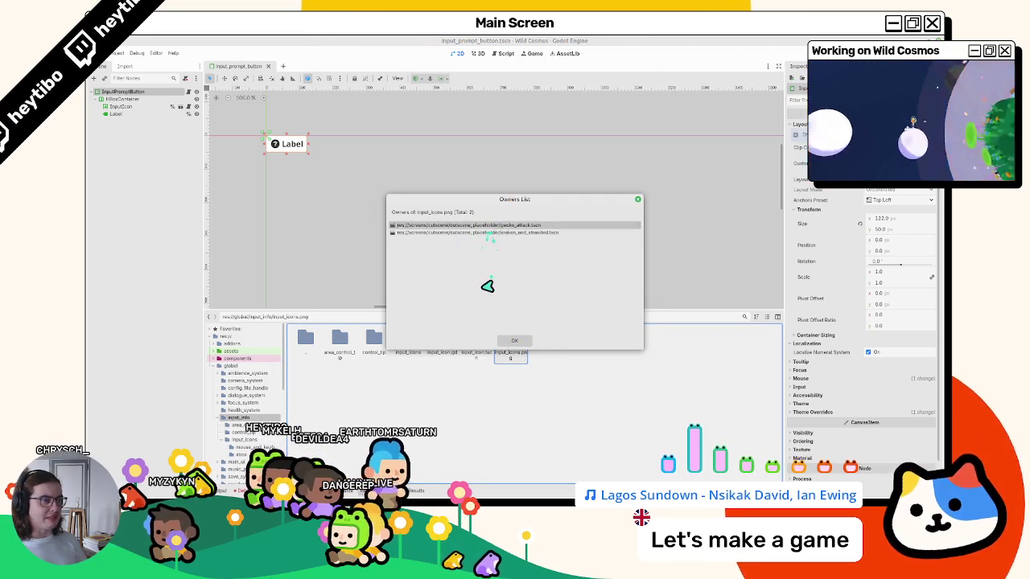
left_click(515, 341)
- Filter FileSystem for 'cutsc', then clear the filter
left_click(531, 317)
type("cutsc")
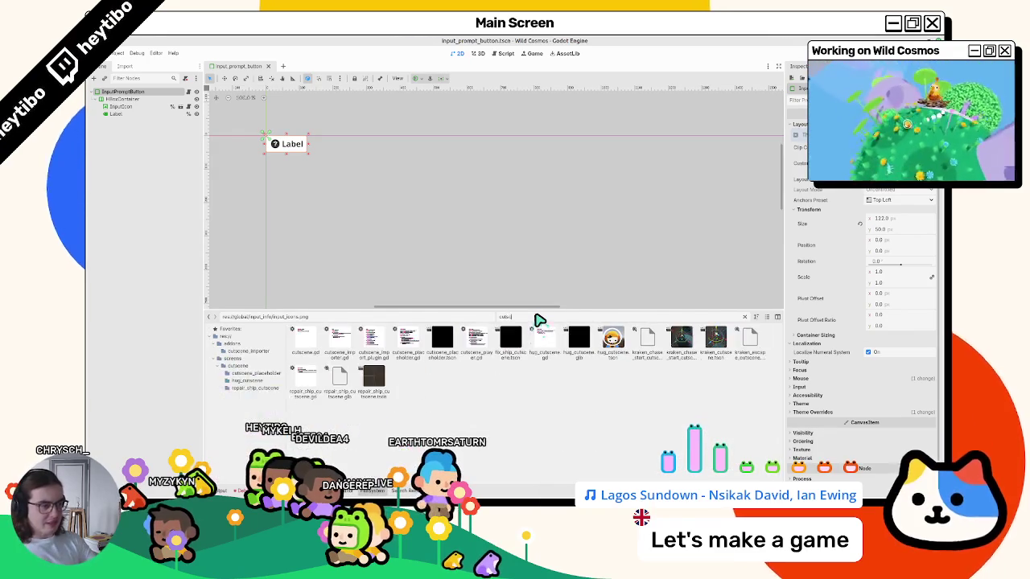
key("BackSpace")
key("BackSpace")
key("BackSpace")
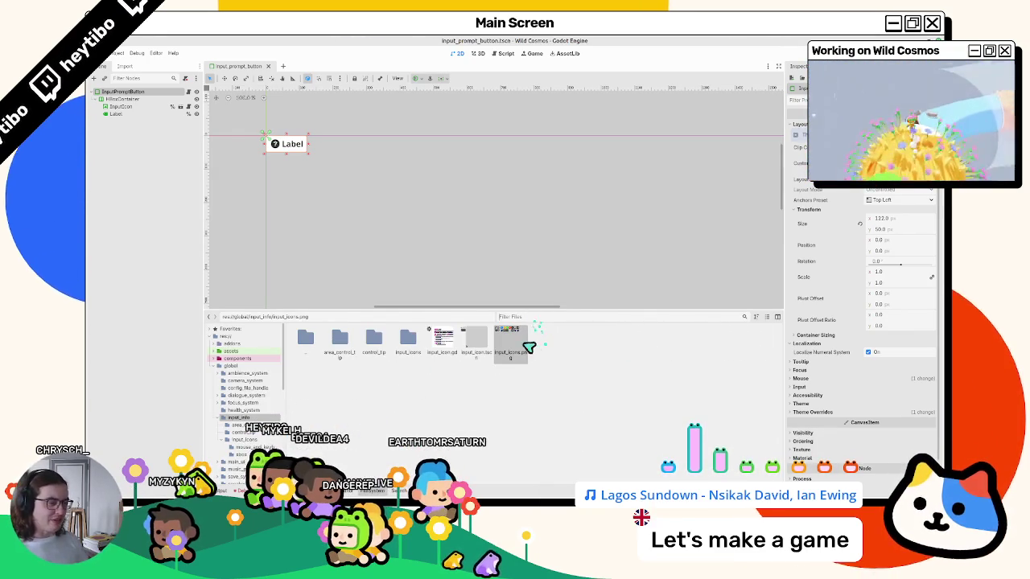
right_click(522, 347)
- Open gecko_attack from the owners list, update its InputIcon node, and close it
left_click(552, 363)
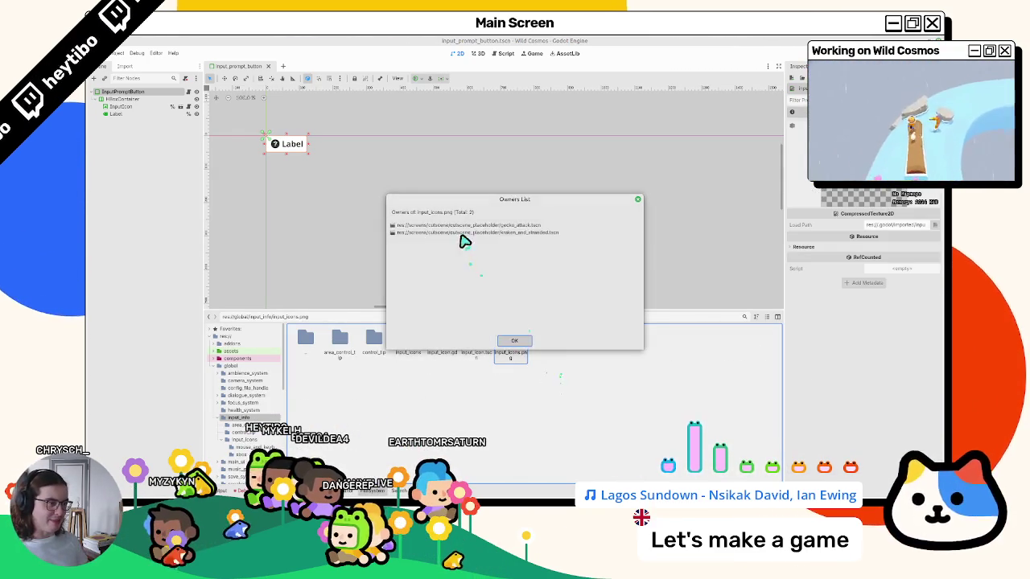
double_click(463, 225)
left_click(157, 129)
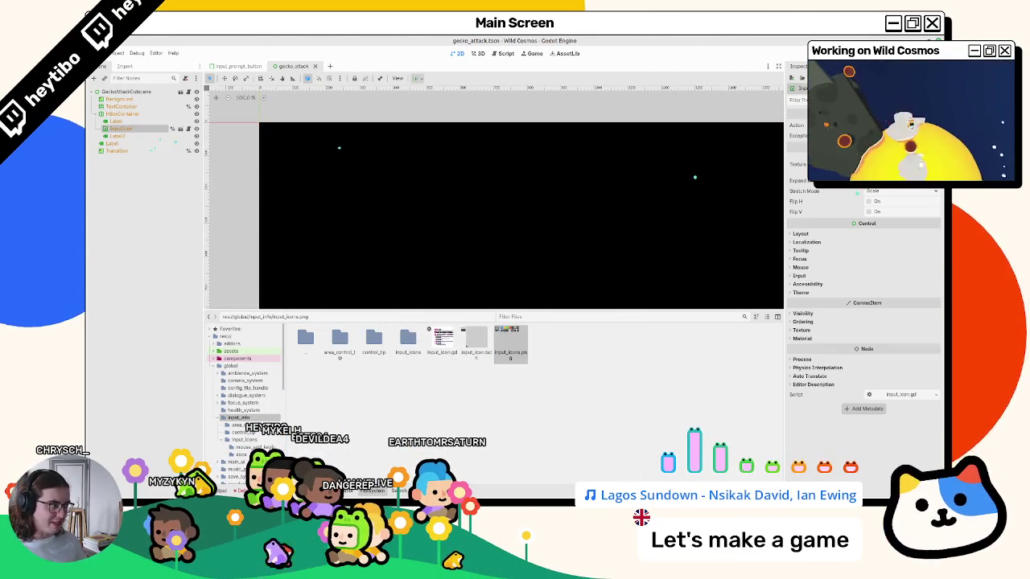
key("ctrl+shift+w")
- Open kraken_and_stranded from the owners list, update its InputIcon node, and close it
right_click(515, 348)
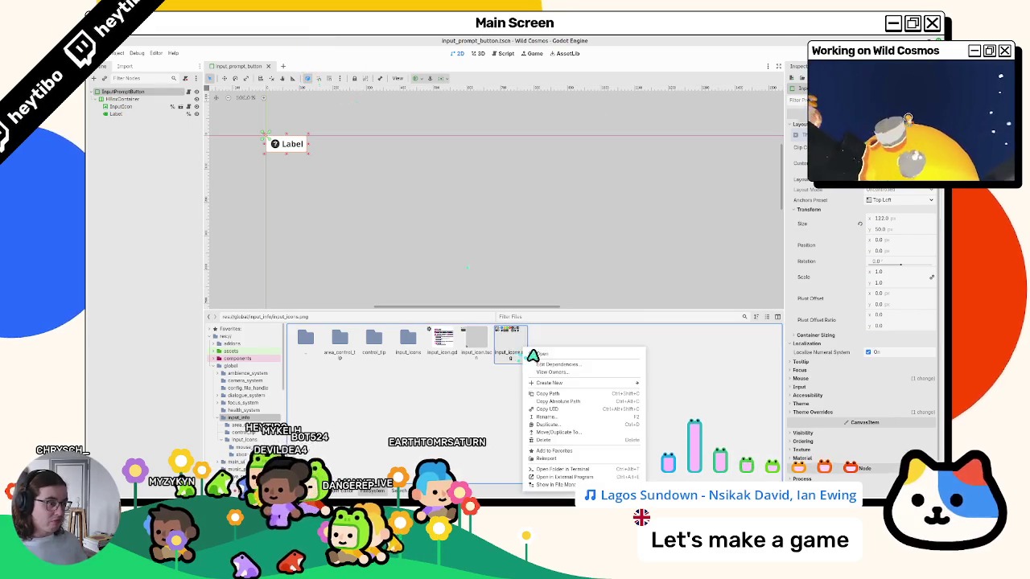
left_click(554, 378)
double_click(465, 229)
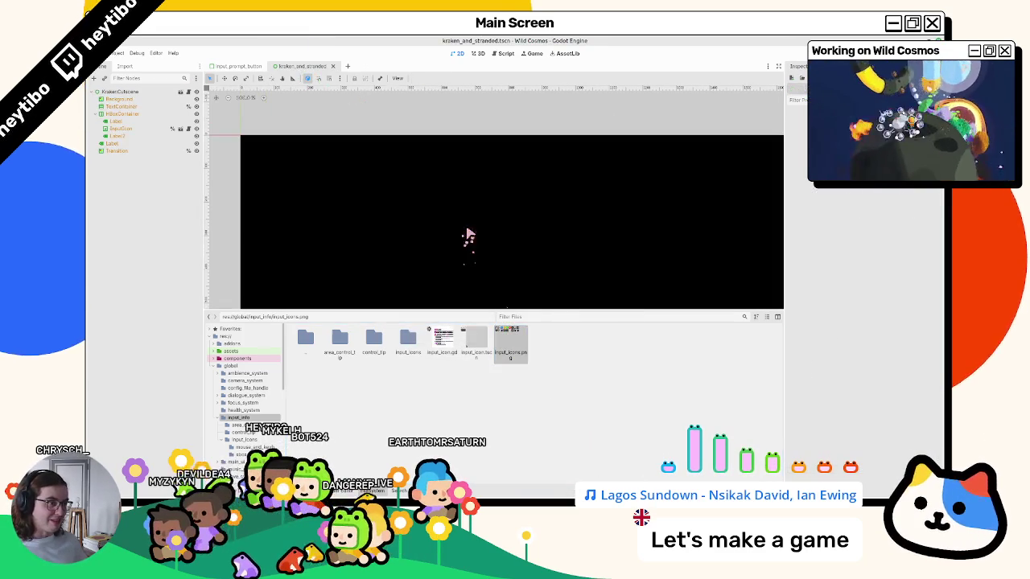
left_click(141, 128)
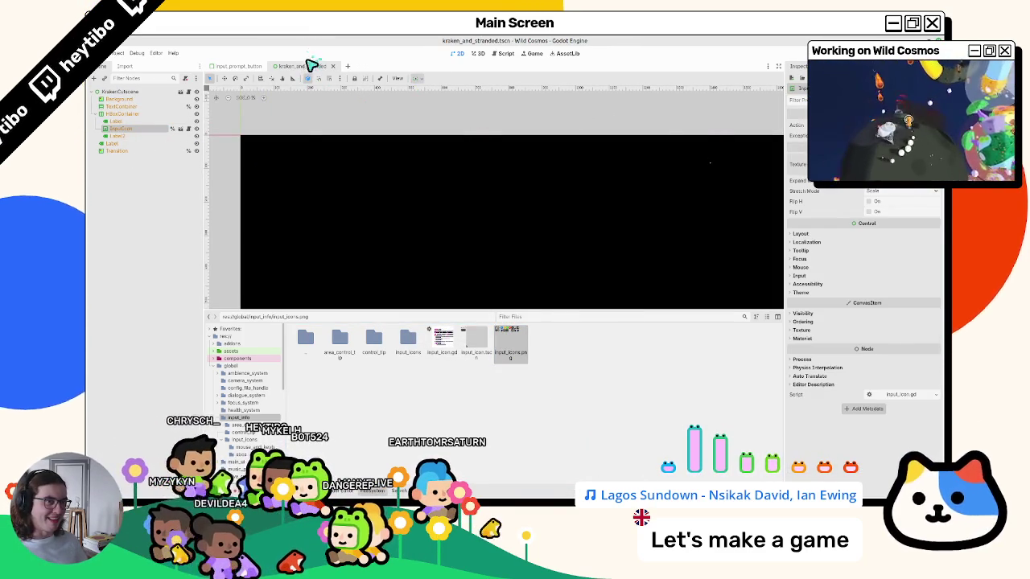
left_click(333, 66)
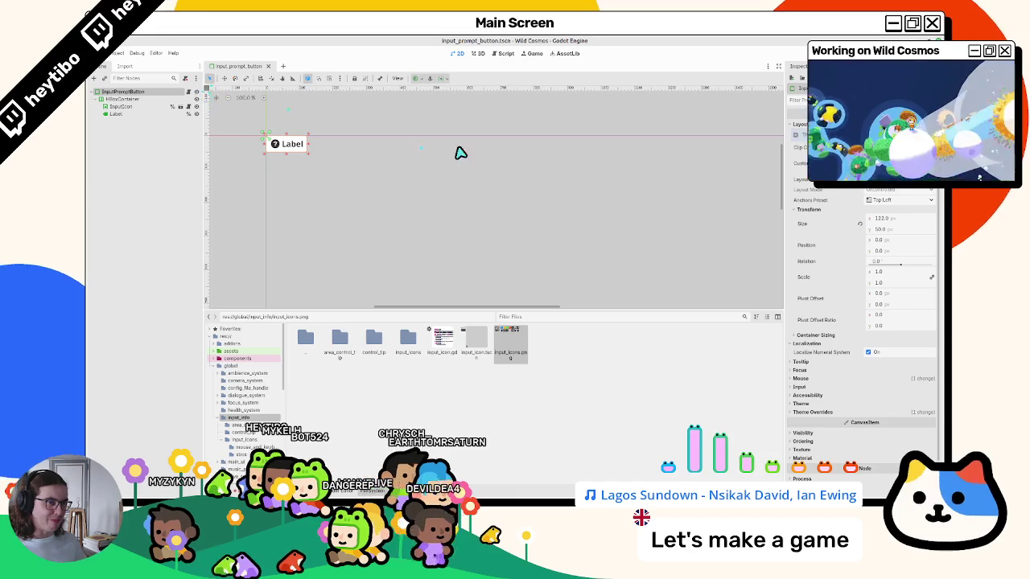
scroll(475, 153, "left", 1)
- Verify input_icons.png has no owners left and request its deletion
key("ctrl+shift+o")
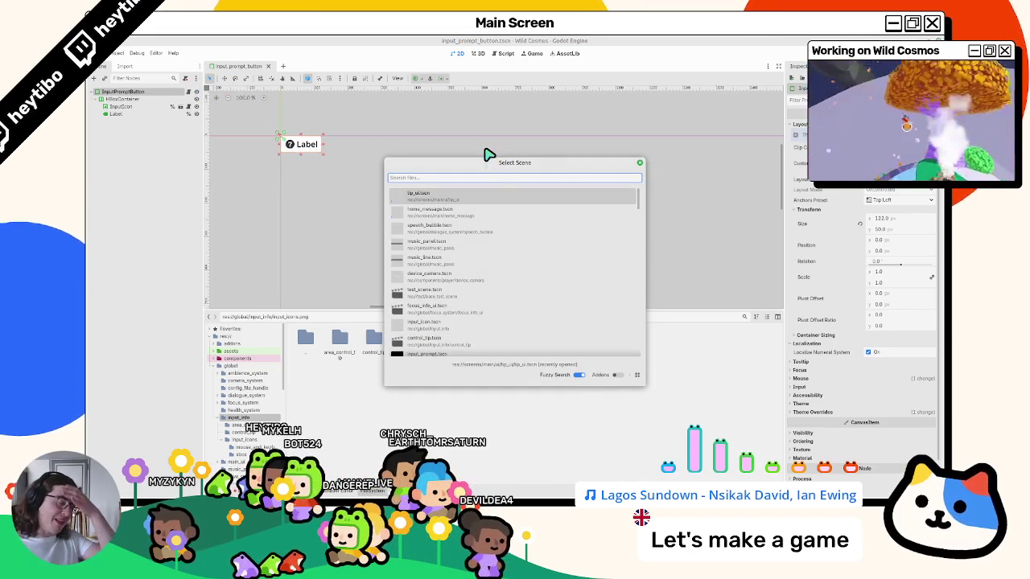
key("Escape")
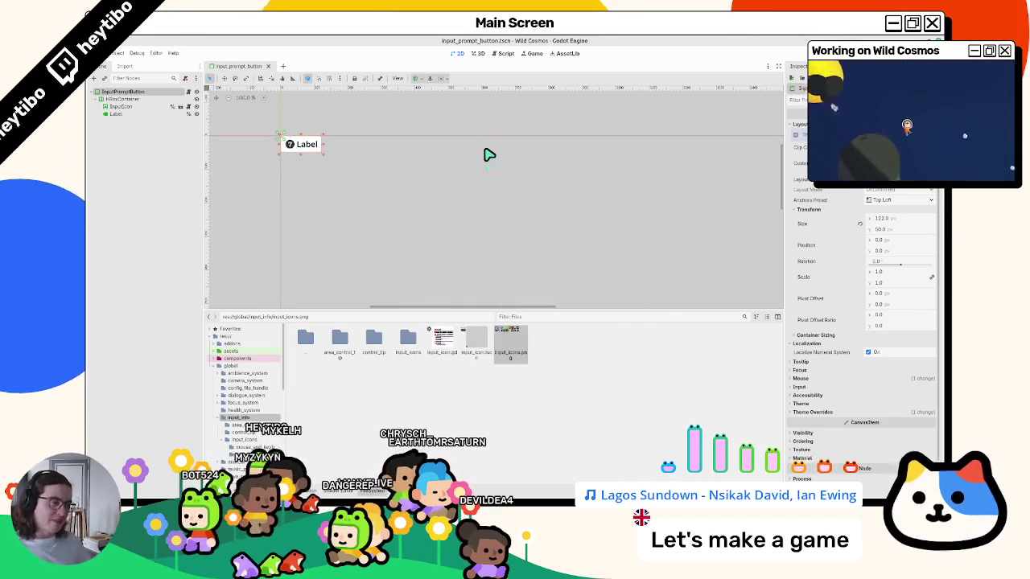
right_click(554, 347)
right_click(515, 346)
left_click(532, 371)
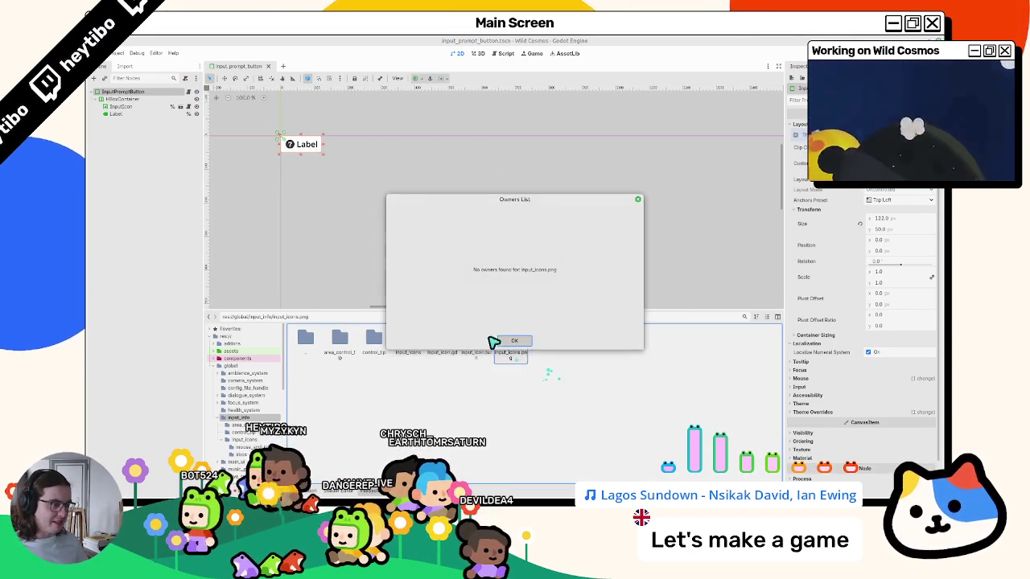
left_click(511, 341)
key("Delete")
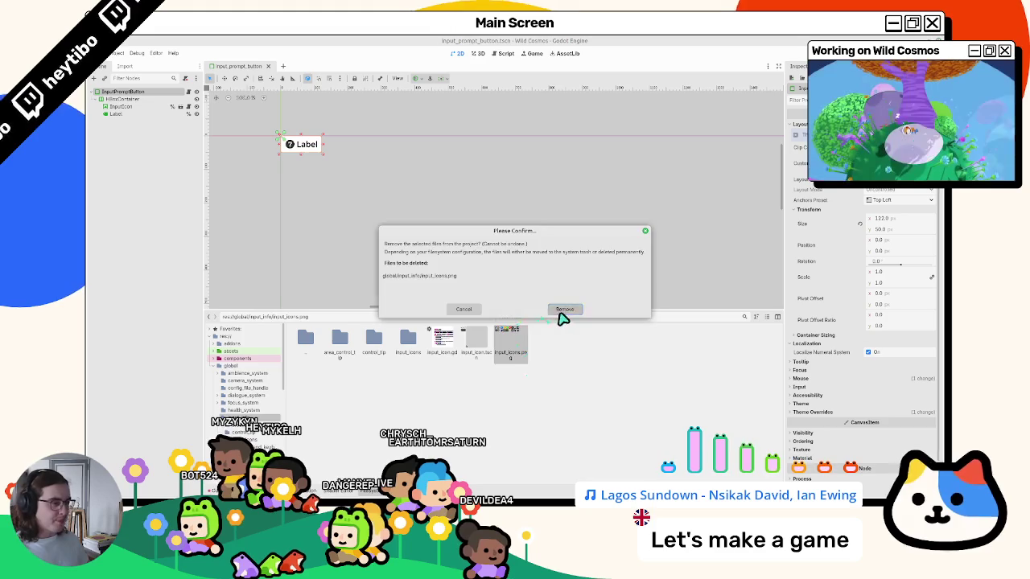
- Remove input_icons.png and locate input_prompt_button.tscn by filtering for 'input_prompt_b'
left_click(561, 309)
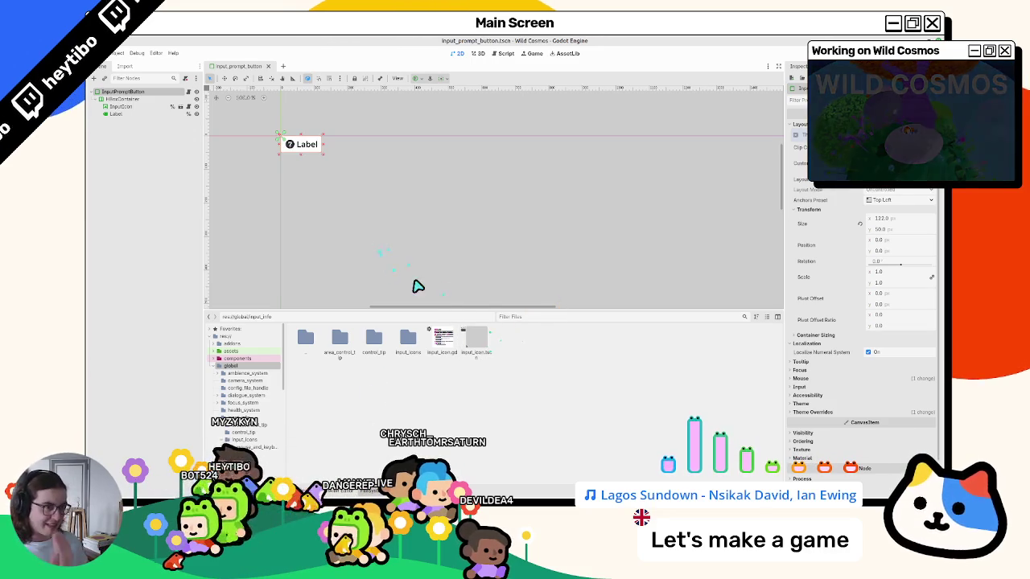
type("input_")
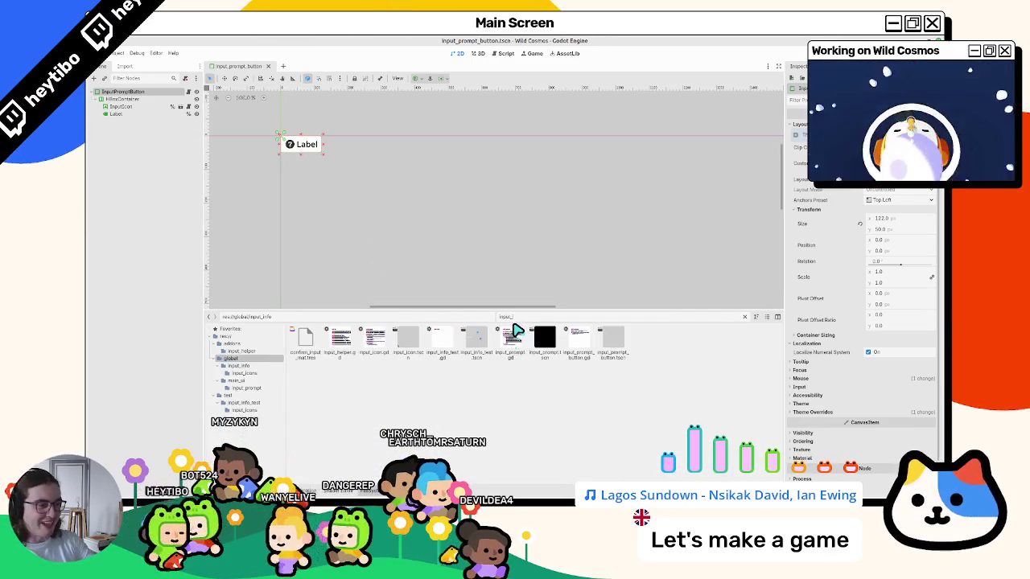
type("prompt")
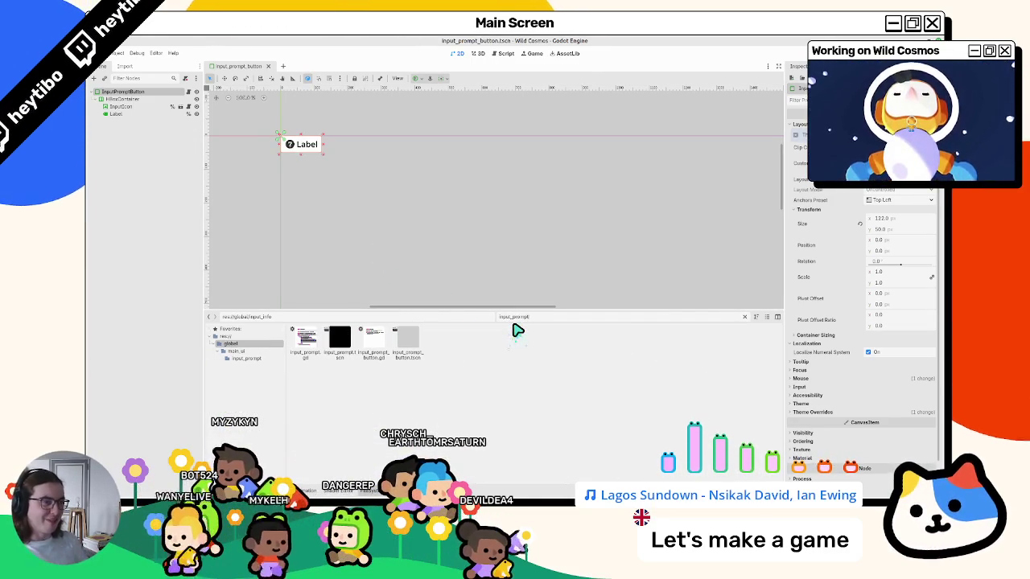
type("_butt")
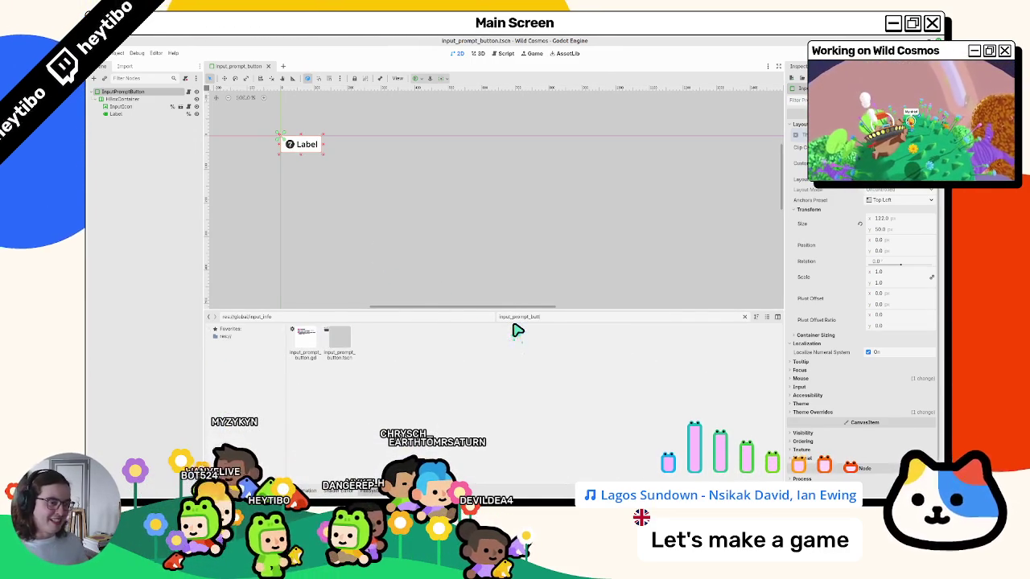
left_click(339, 340)
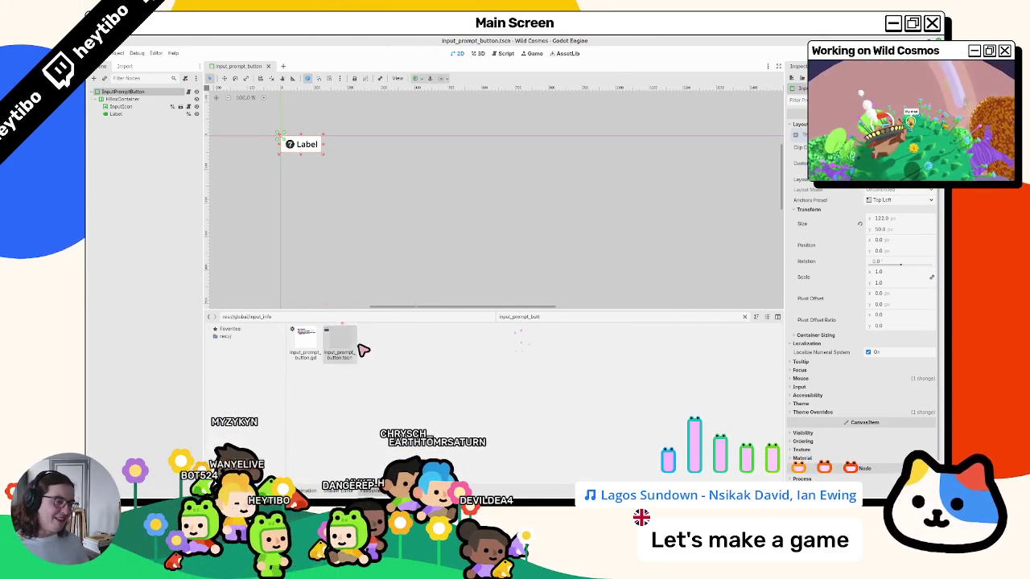
left_click(746, 318)
- Try instantiating input_prompt_button.tscn, which is refused because it would be inside itself
right_click(442, 344)
left_click(470, 376)
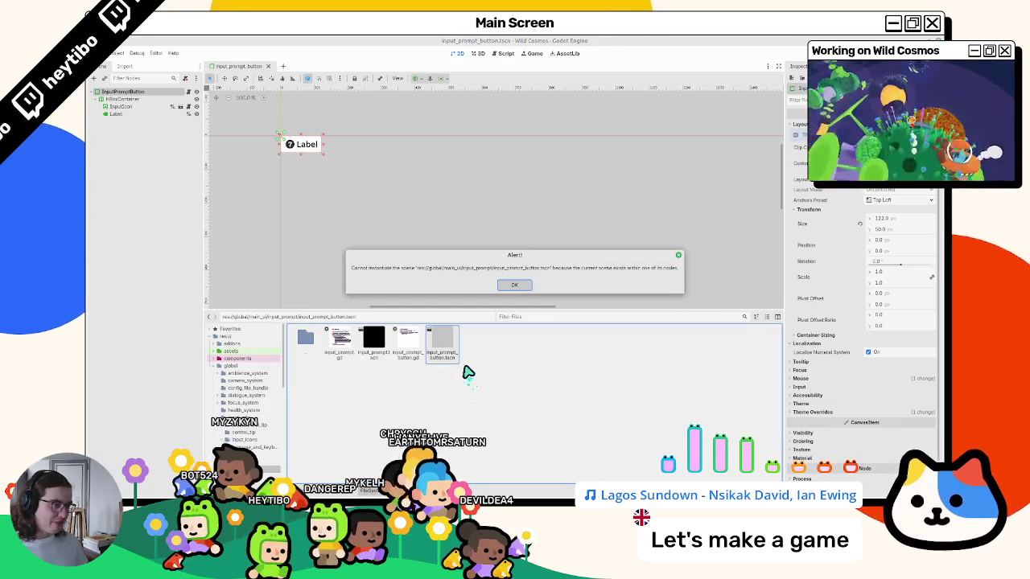
key("Escape")
right_click(453, 341)
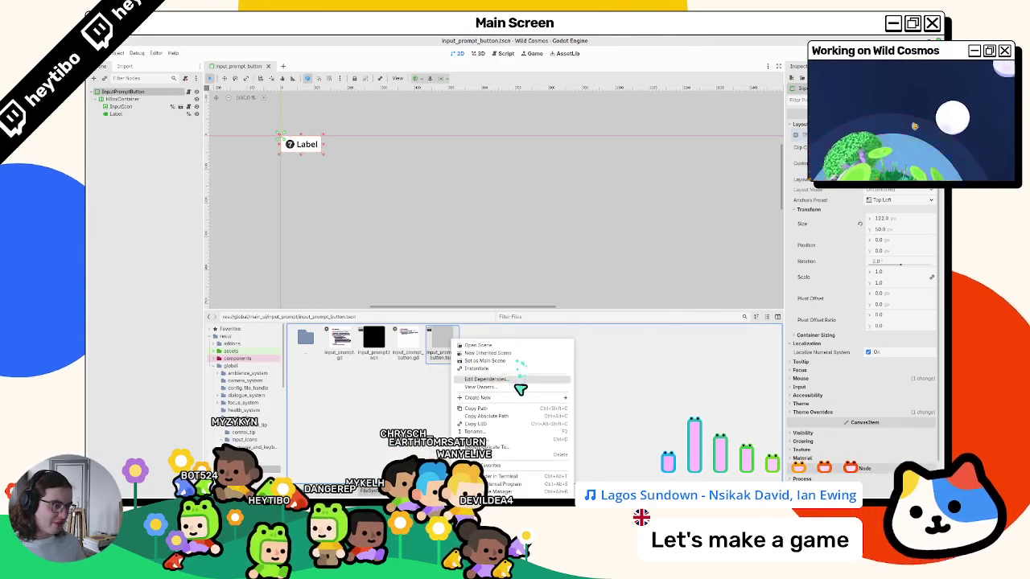
- Retry instantiating input_prompt_button.tscn twice, dismissing the refusal alert each time
left_click(519, 369)
key("Escape")
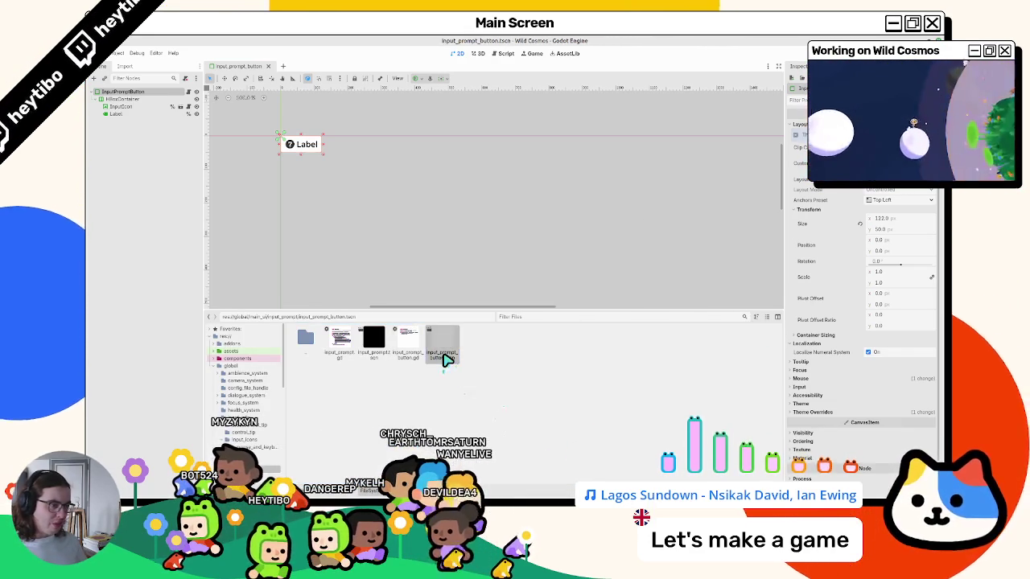
right_click(448, 360)
left_click(482, 369)
key("Escape")
right_click(451, 358)
- Check owners of input_prompt_button.tscn and input_prompt.tscn, then open main_ui.tscn
left_click(491, 390)
key("Escape")
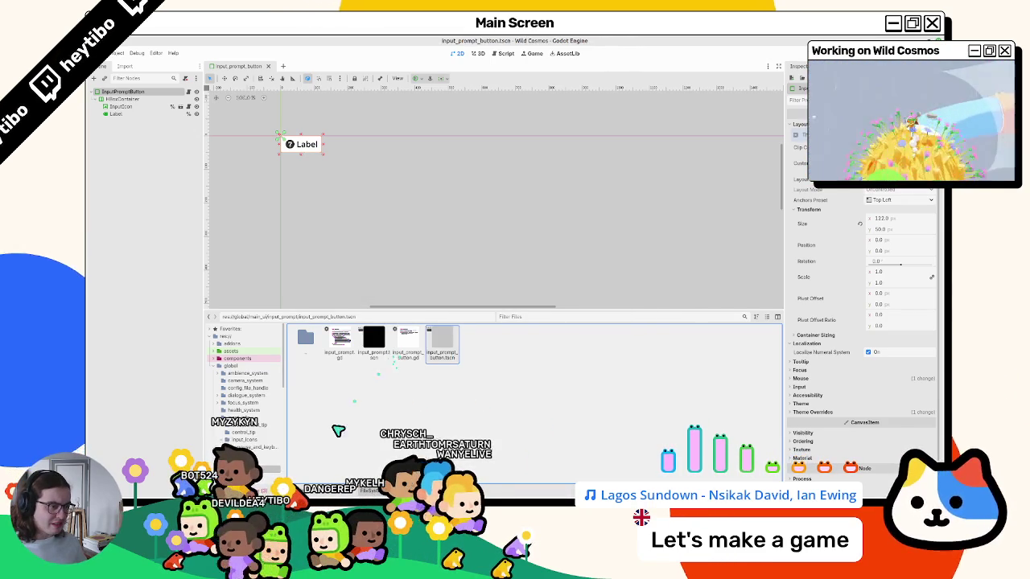
right_click(385, 362)
left_click(423, 391)
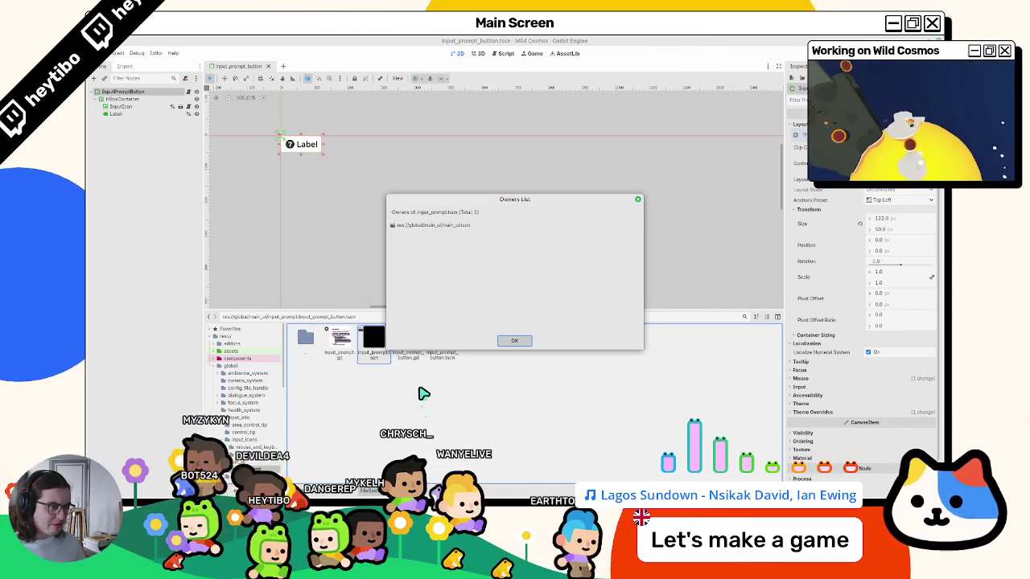
double_click(466, 227)
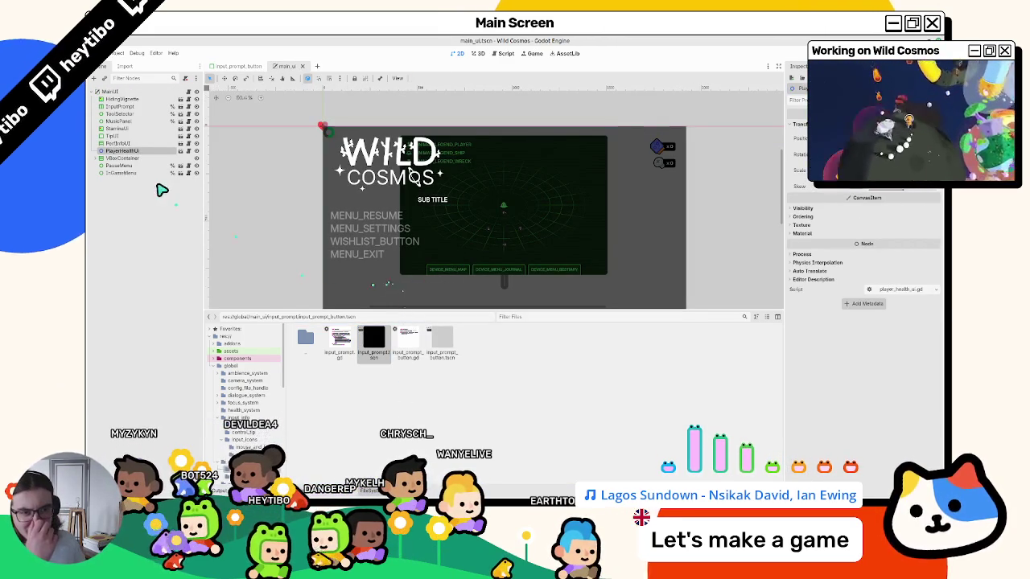
- Open input_prompt.tscn from main_ui's InputPrompt node and browse its input_prompt.gd script
left_click(127, 106)
left_click_drag(413, 176, 378, 117)
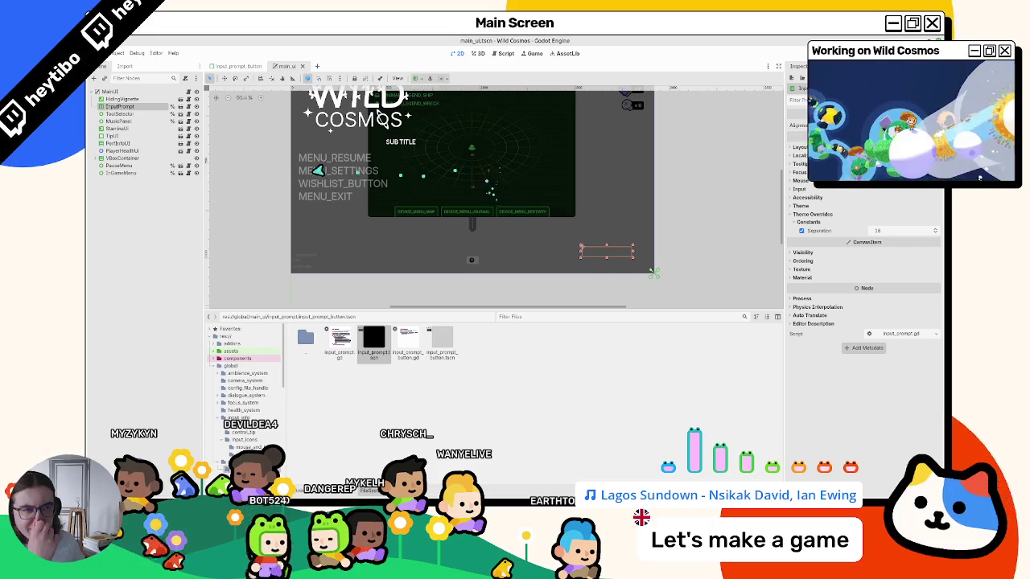
left_click(184, 115)
left_click(190, 94)
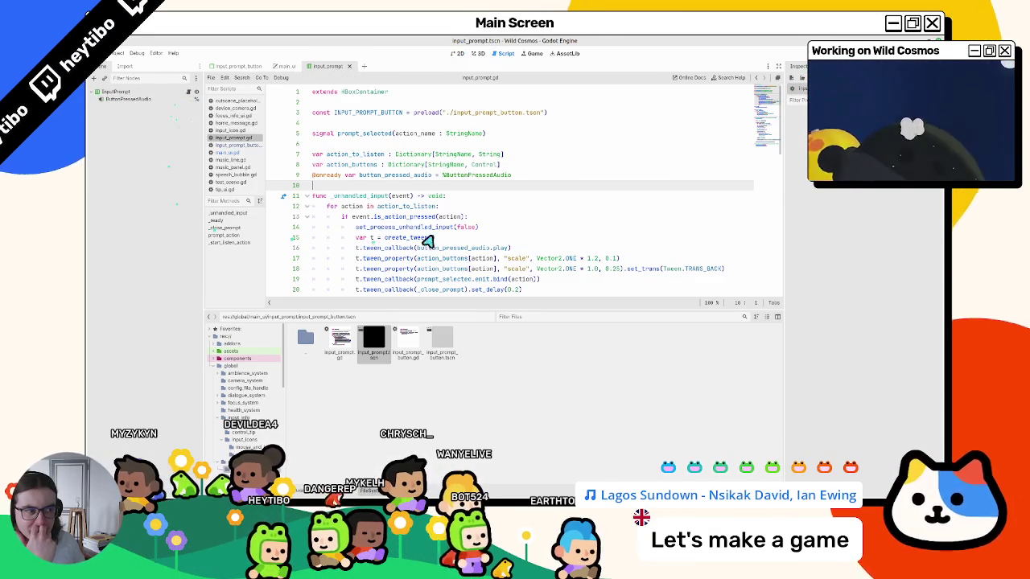
scroll(426, 240, "down", 14)
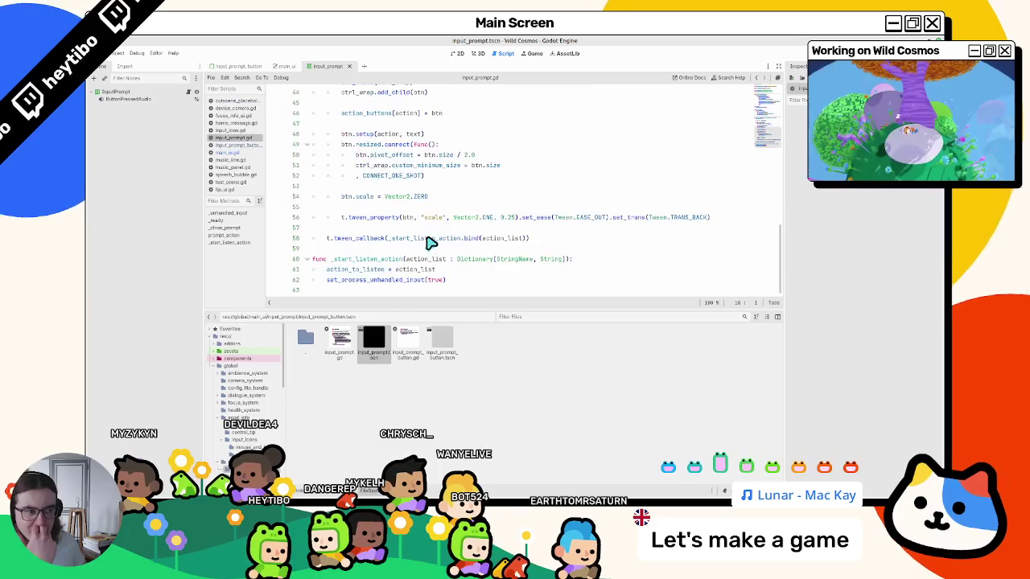
scroll(429, 245, "up", 14)
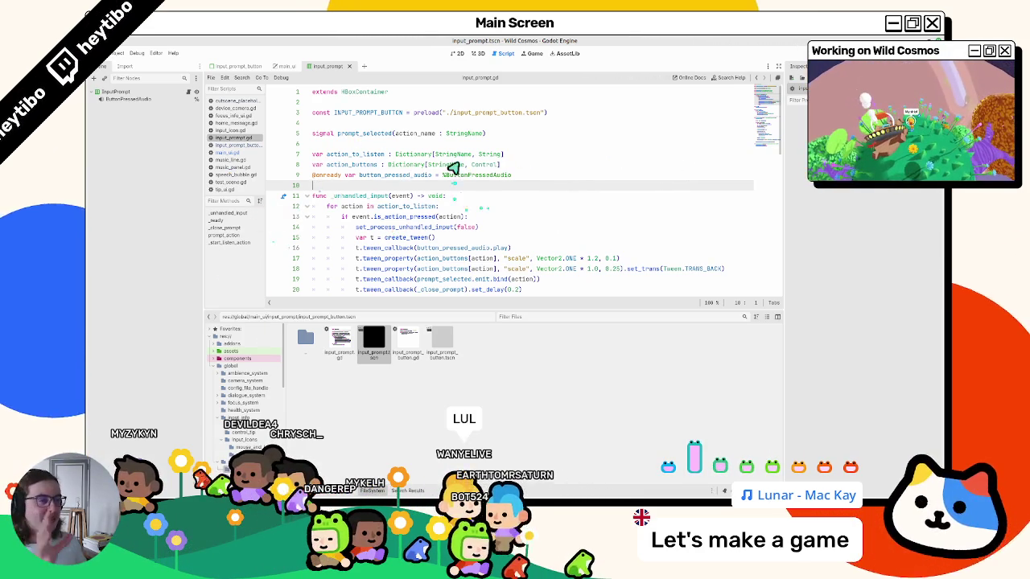
- Close main_ui, open test_scene.tscn, run it with F6, and view the runtime errors
left_click(287, 66)
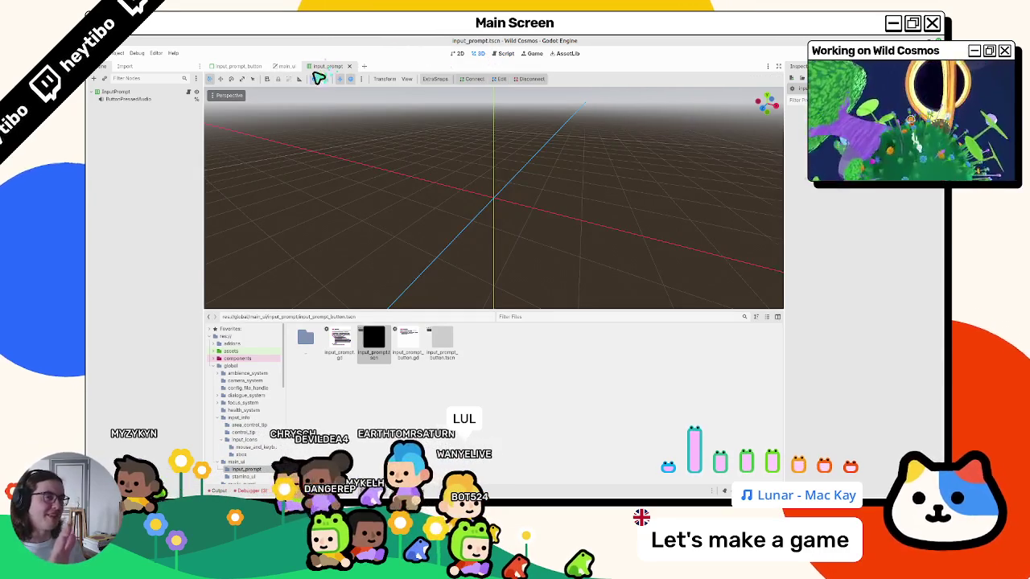
left_click(302, 66)
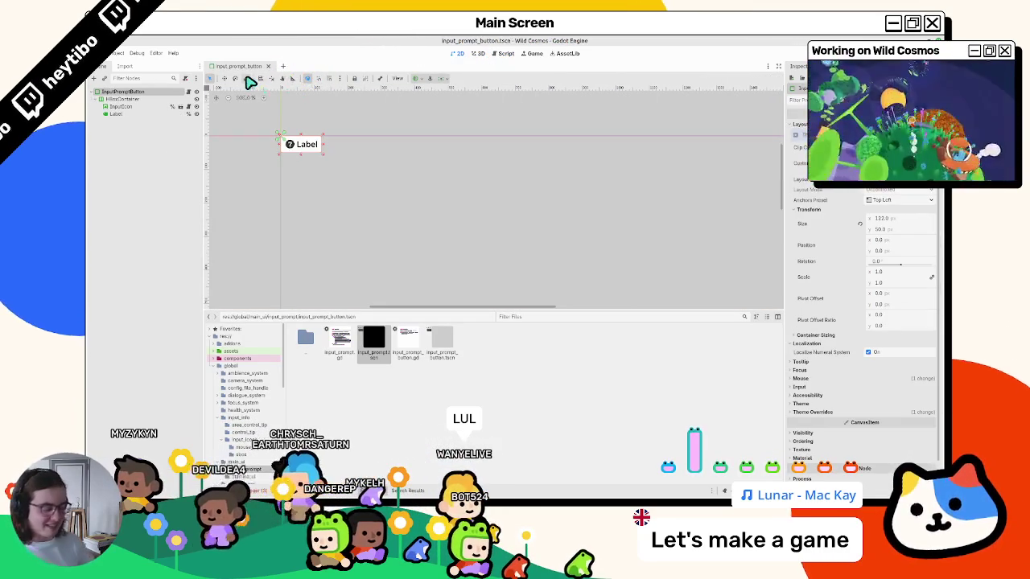
key("ctrl+shift+a")
type("test_")
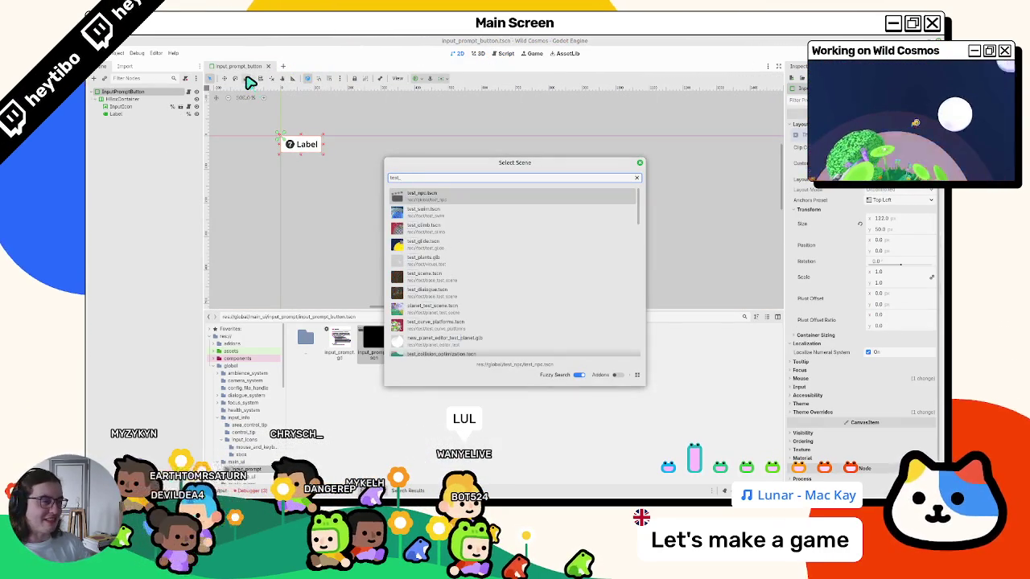
type("scene")
key("Return")
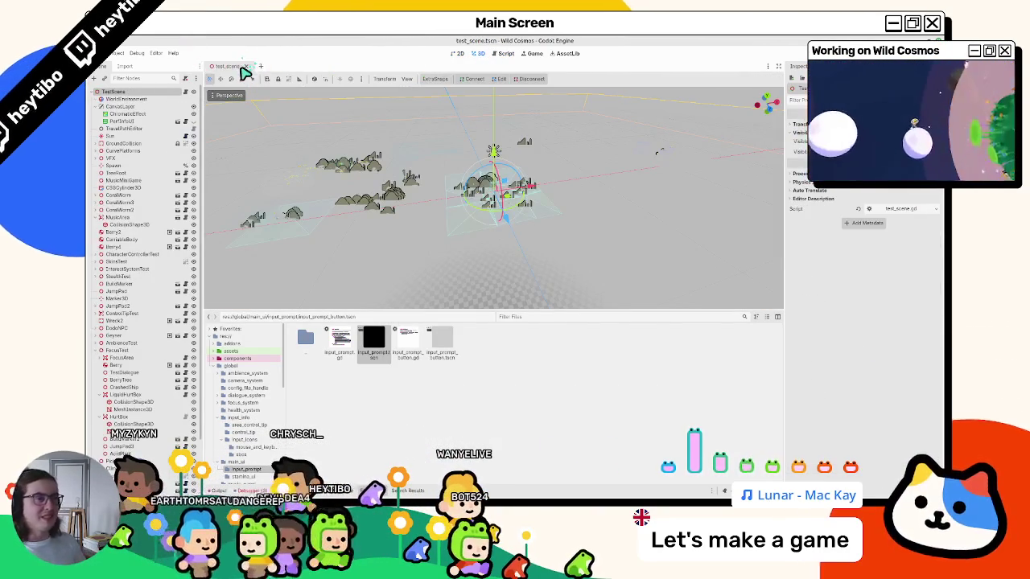
key("F6")
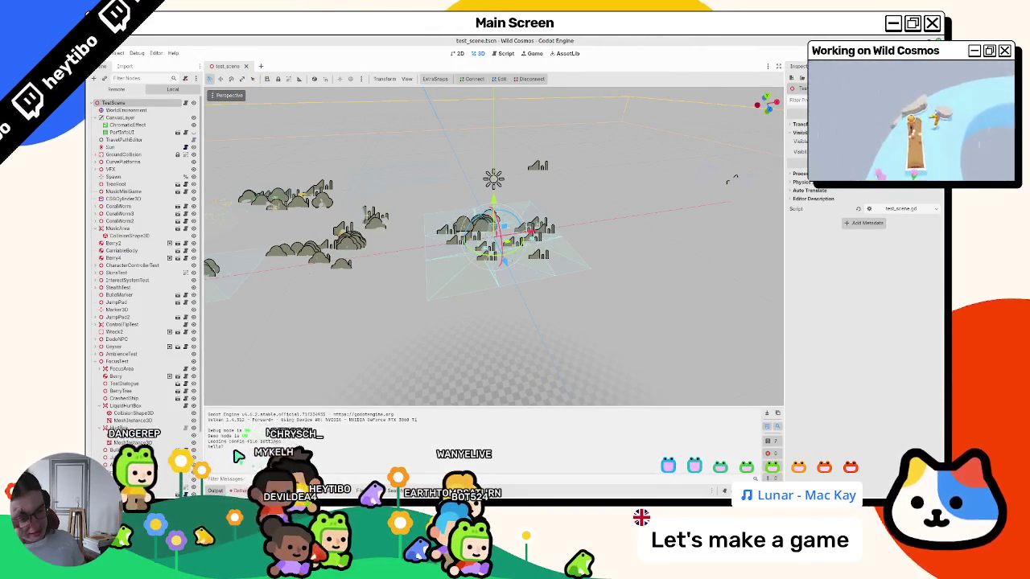
left_click(246, 491)
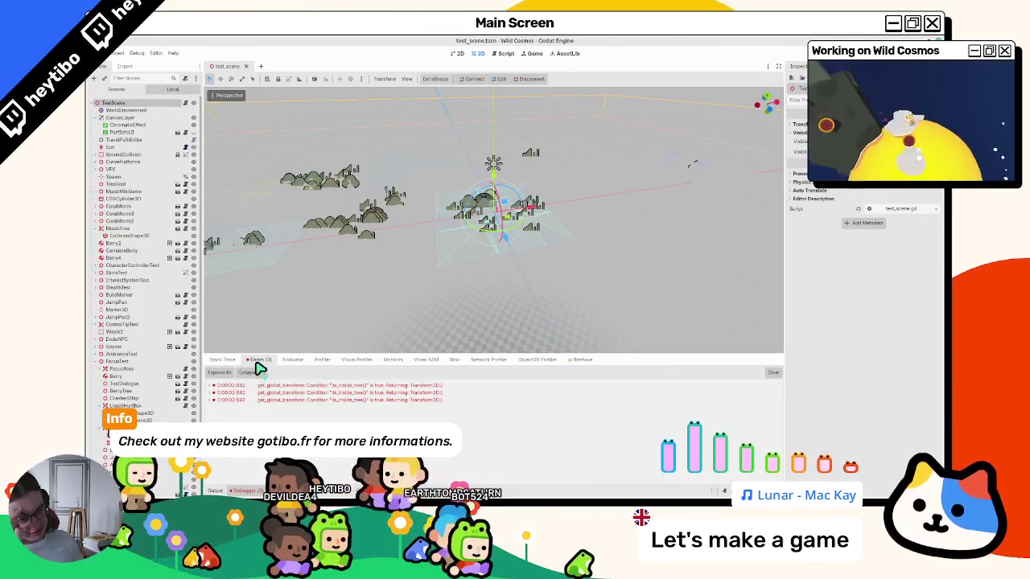
- Browse input_prompt.gd, main_ui.gd and focus_info_ui.gd before opening input_icon.gd
left_click(502, 55)
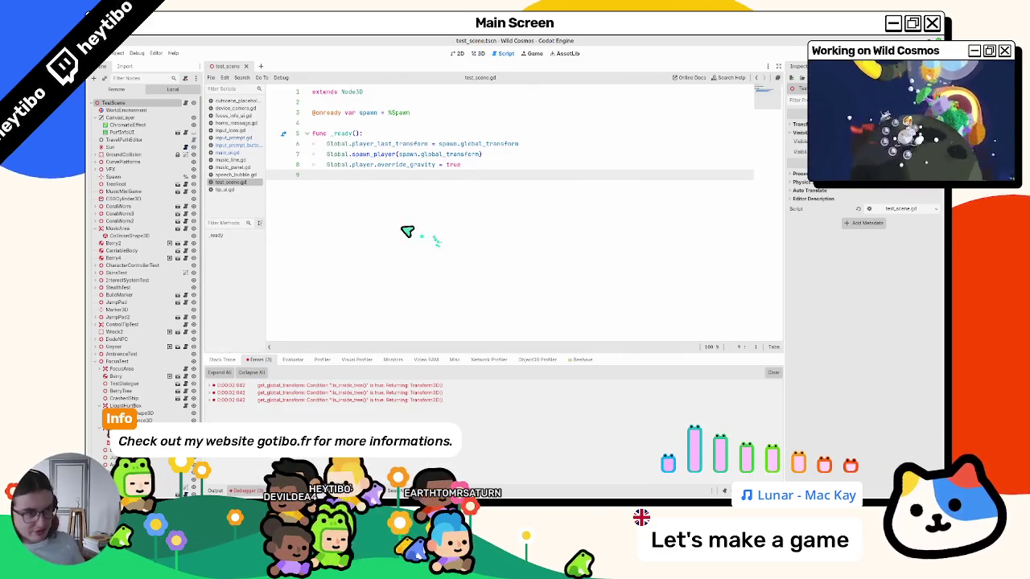
left_click(241, 138)
scroll(346, 225, "down", 10)
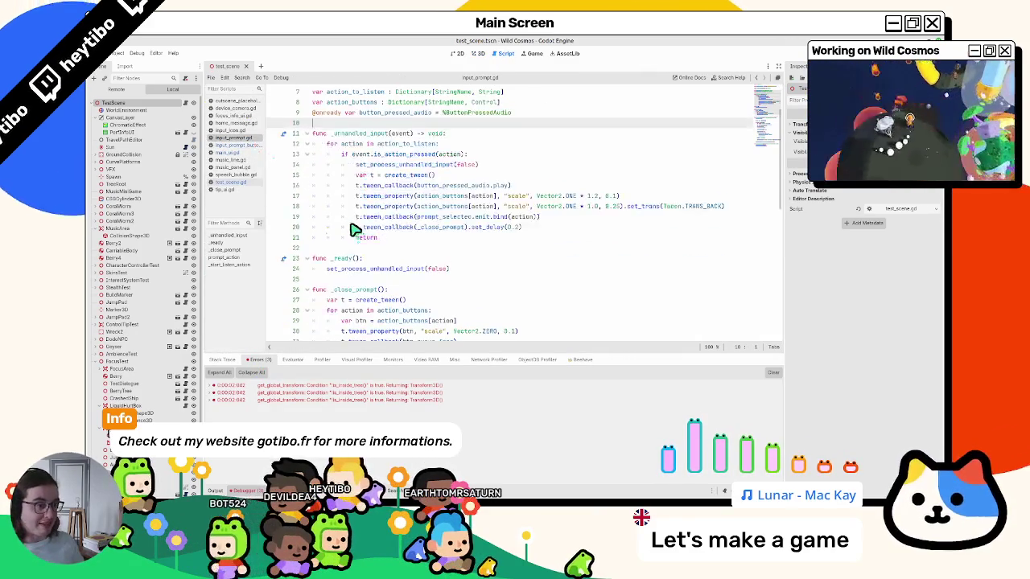
left_click(252, 153)
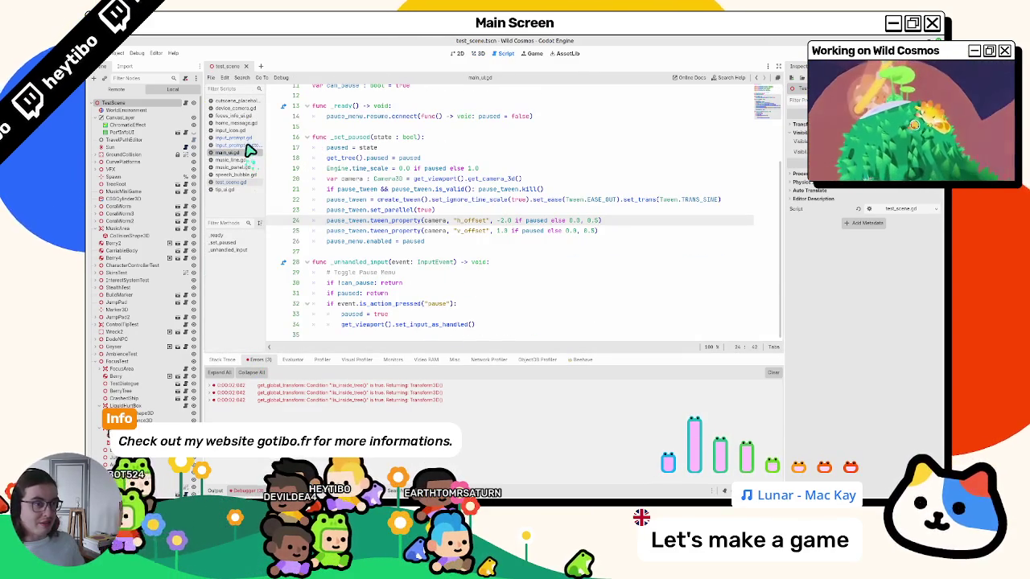
scroll(346, 143, "up", 5)
left_click(249, 125)
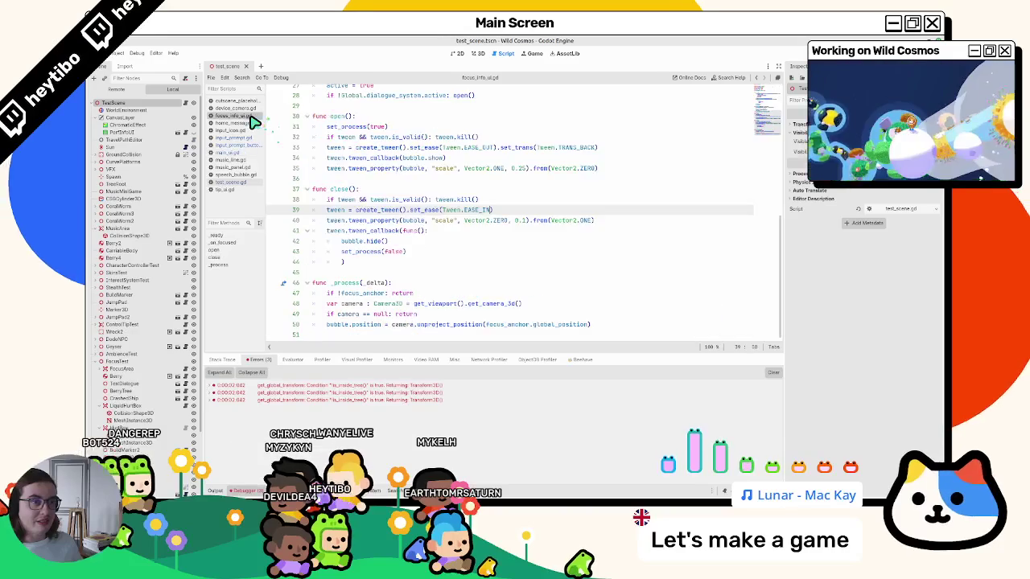
left_click(245, 130)
scroll(346, 210, "down", 5)
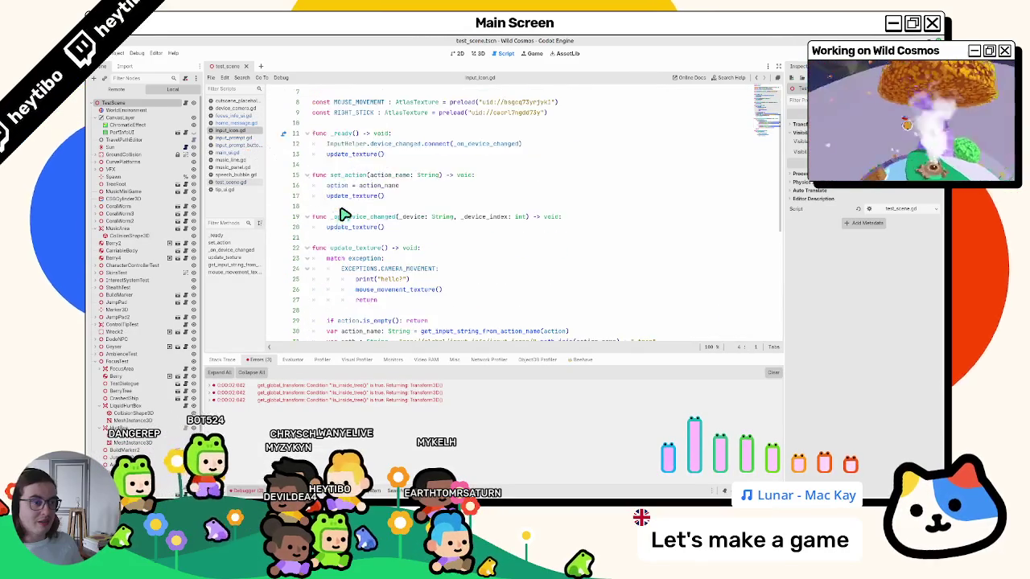
- Cut the print("hello!") line from input_icon.gd and relaunch the game with F5
left_click(333, 187)
key("ctrl+x")
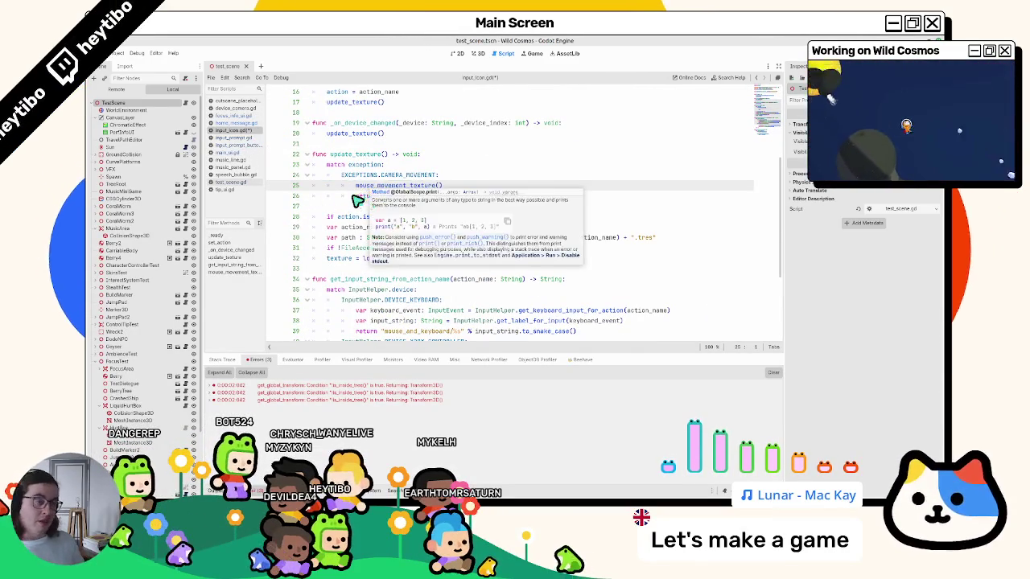
key("F5")
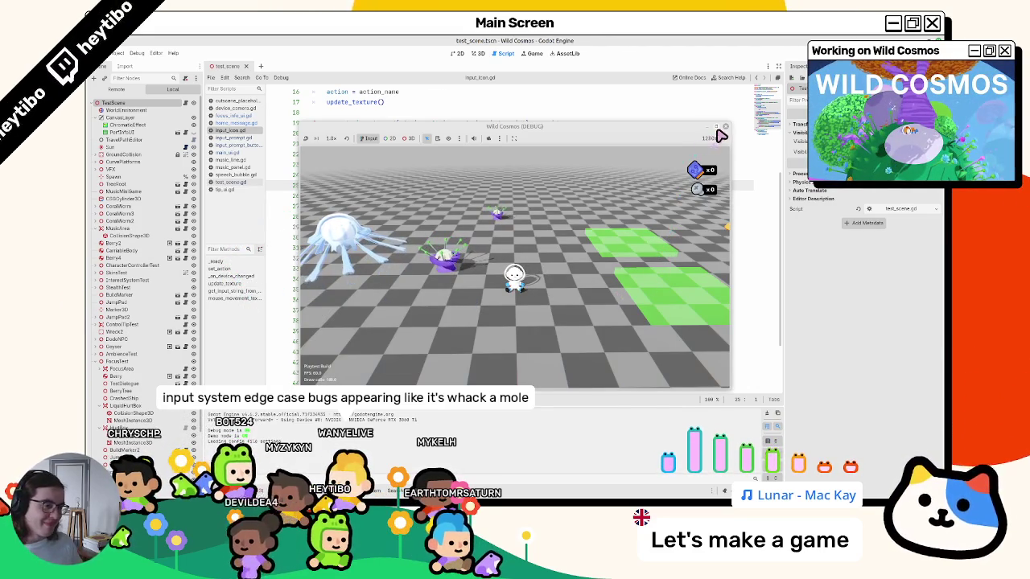
- Maximise the game window, try camera mode from the tool wheel, then walk to the ship
left_click(718, 129)
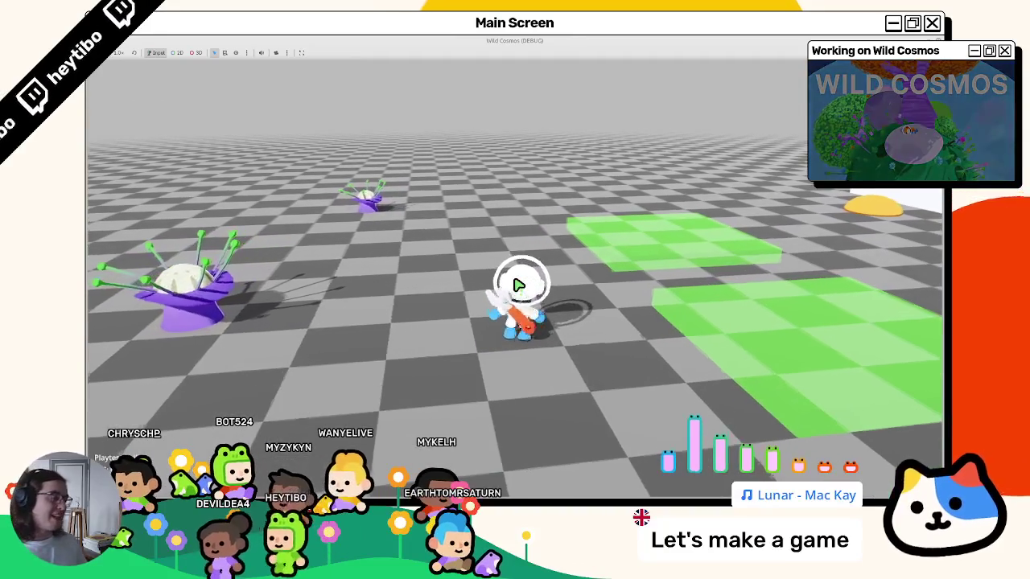
right_click(516, 282)
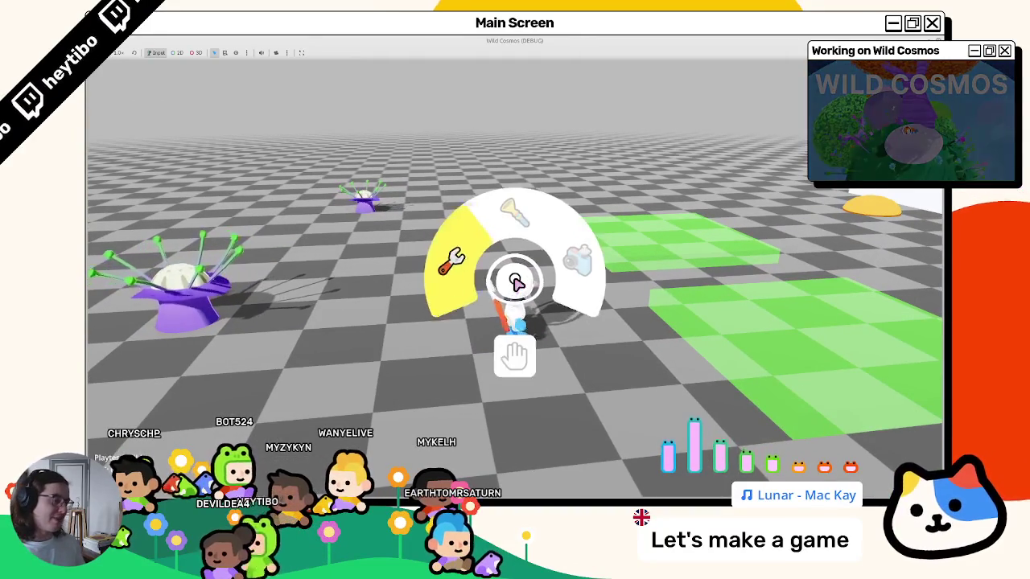
left_click(522, 285)
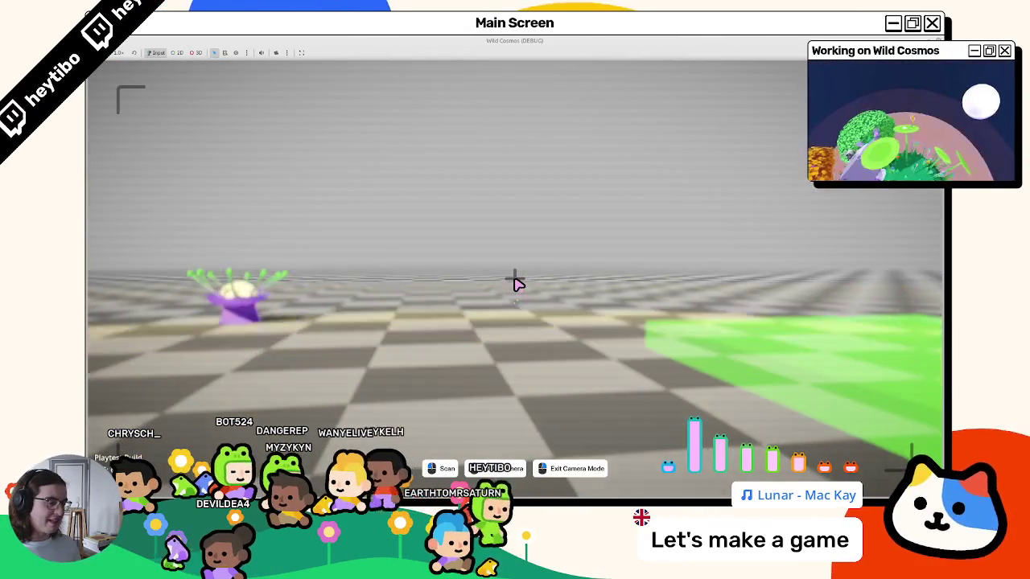
right_click(517, 283)
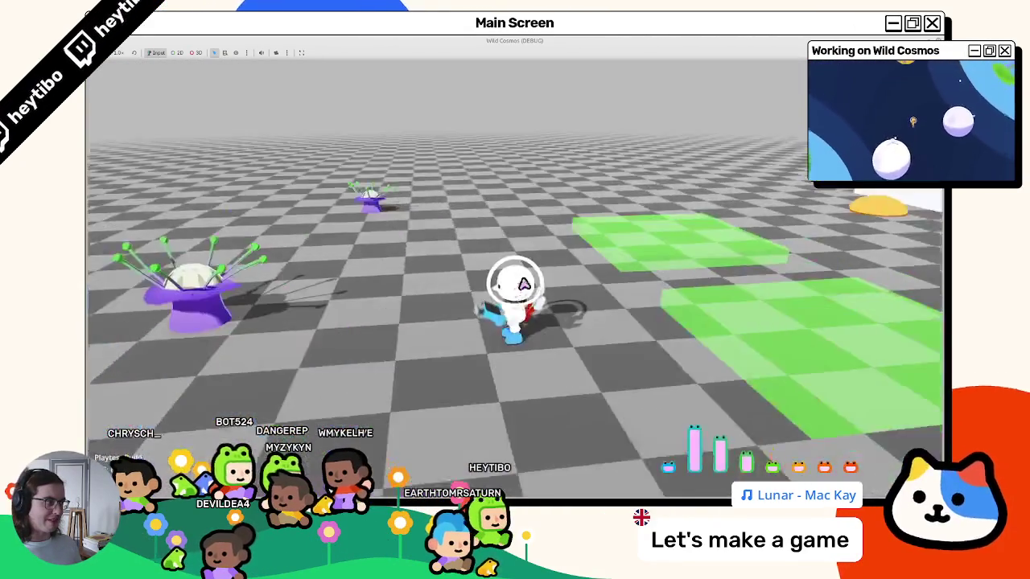
key("w")
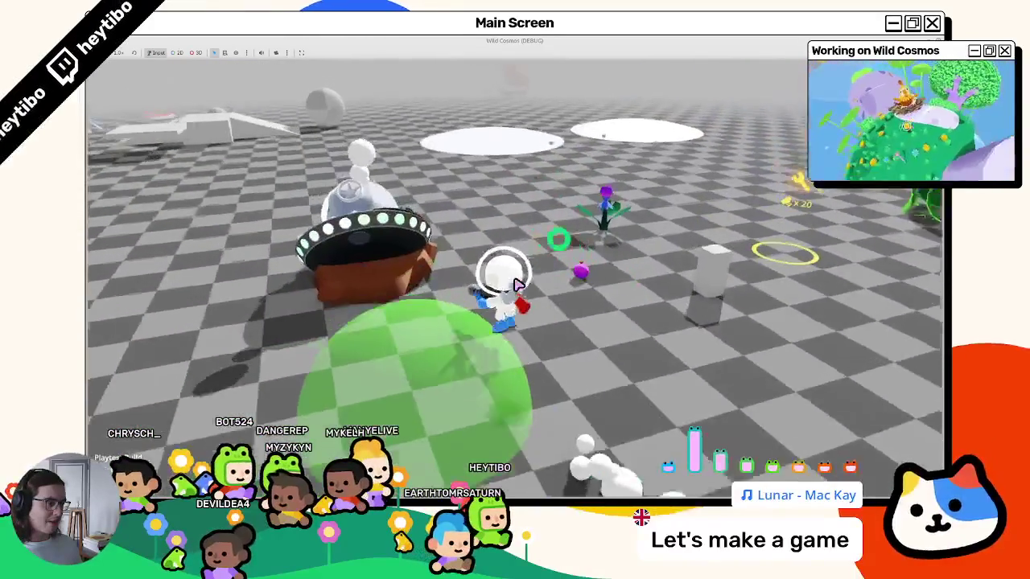
key("w")
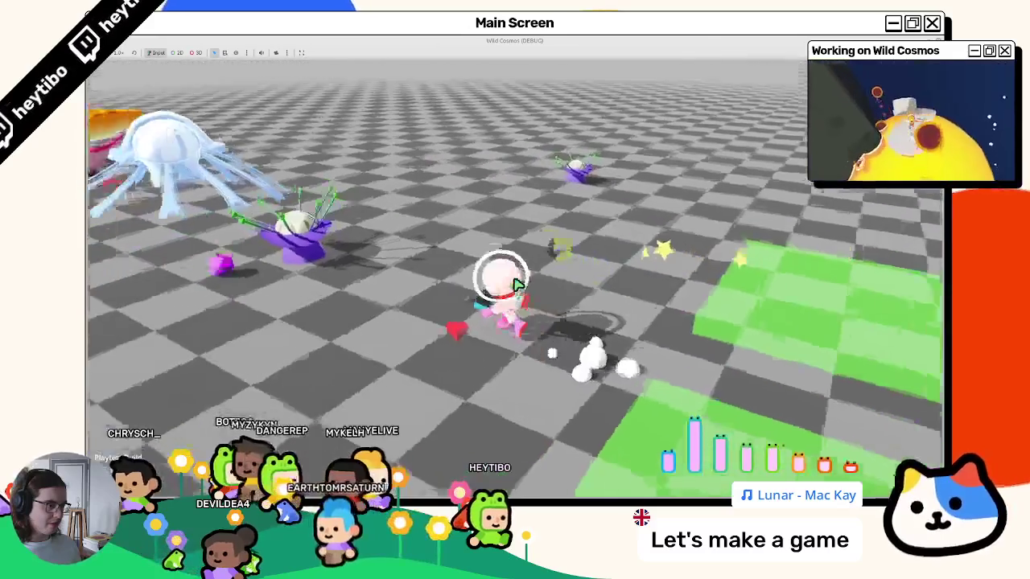
- Toggle camera mode repeatedly, run across the level, and trigger the test box dialogue
right_click(515, 283)
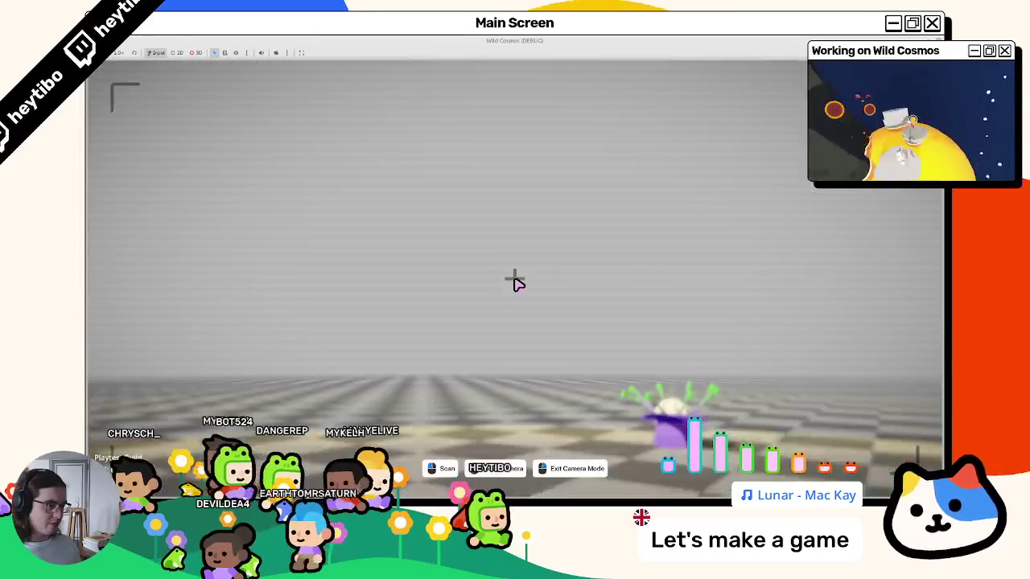
right_click(515, 283)
right_click(515, 283)
right_click(515, 284)
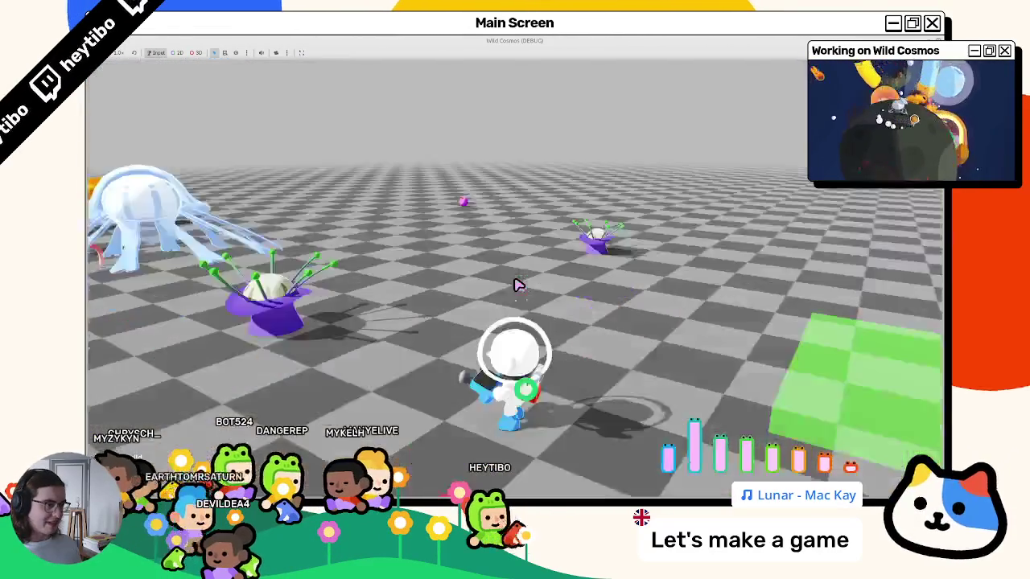
key("w")
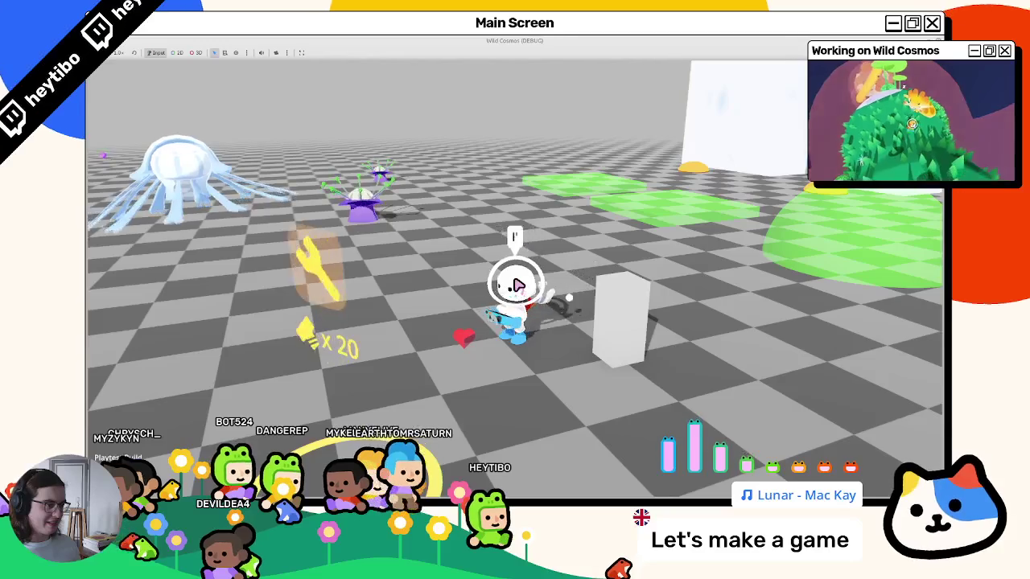
key("e")
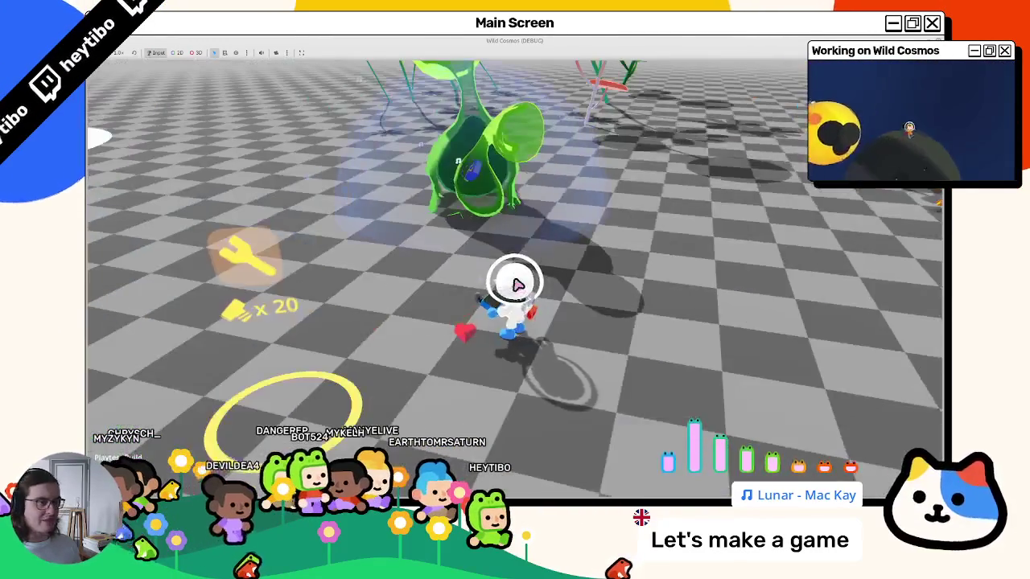
key("w")
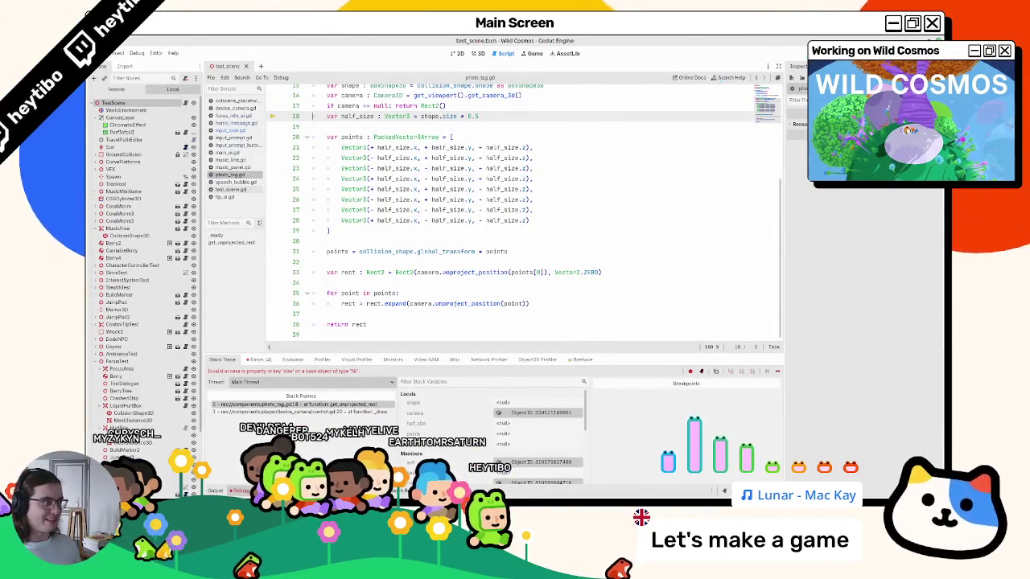
- Relaunch the game with F5 after the photo_tag.gd error
key("F5")
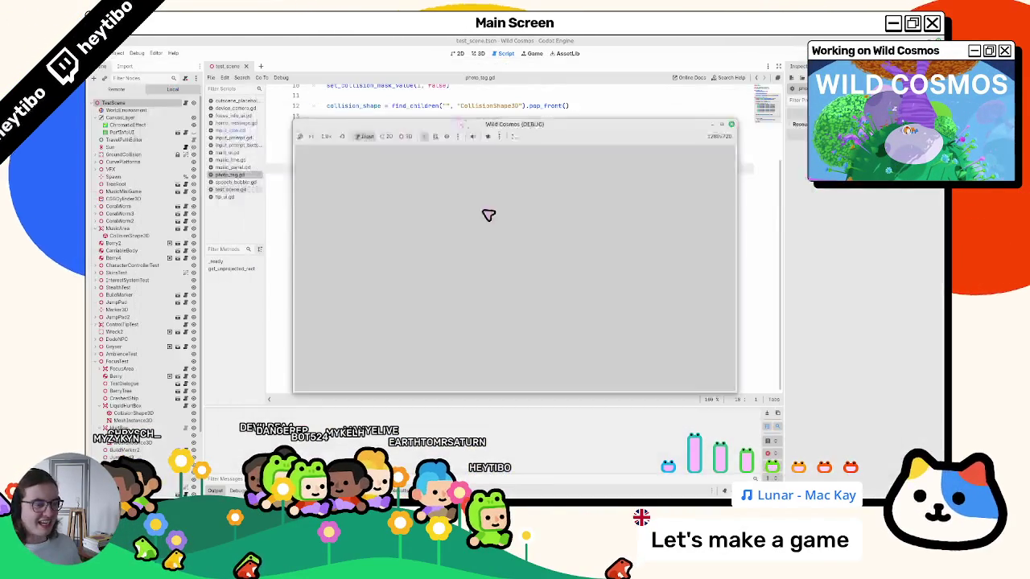